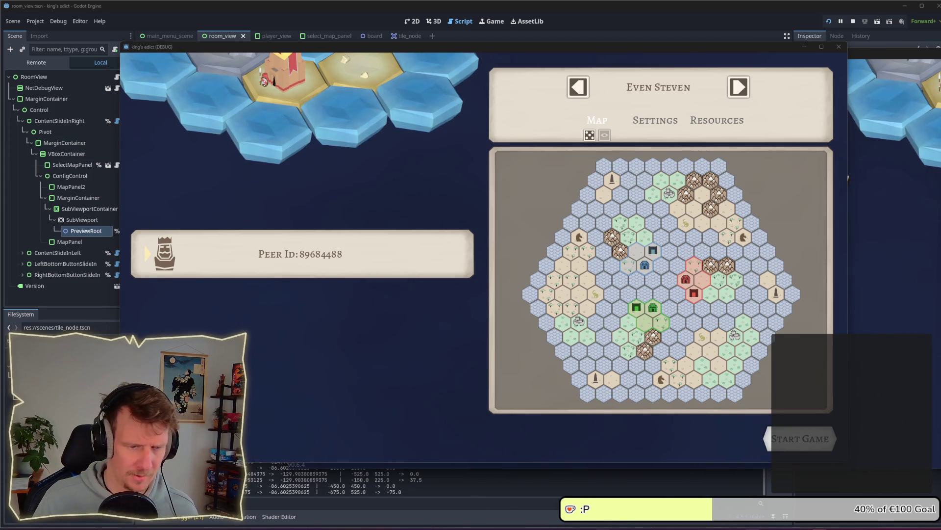
Briefly open the sound file browser and a project terminal, then close both.
left_click(687, 527)
left_click_drag(519, 25, 135, 66)
left_click(453, 59)
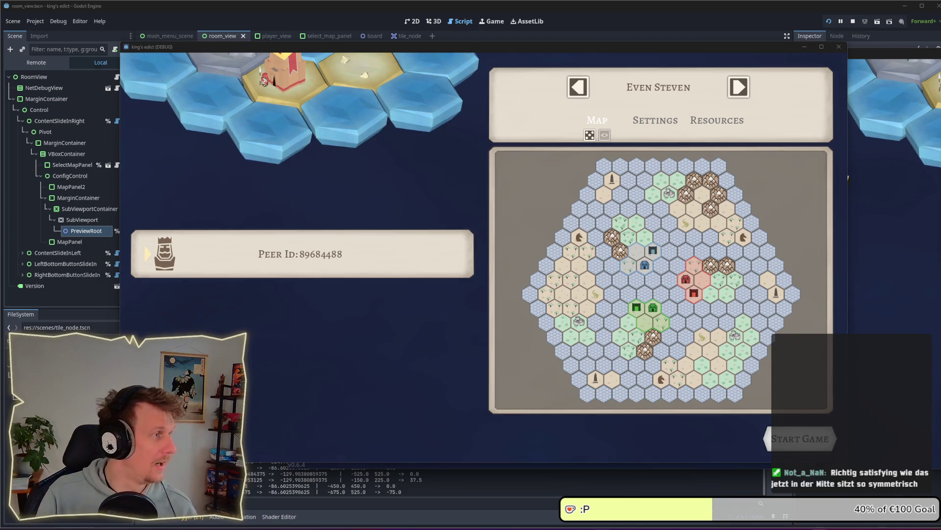
key("super+r")
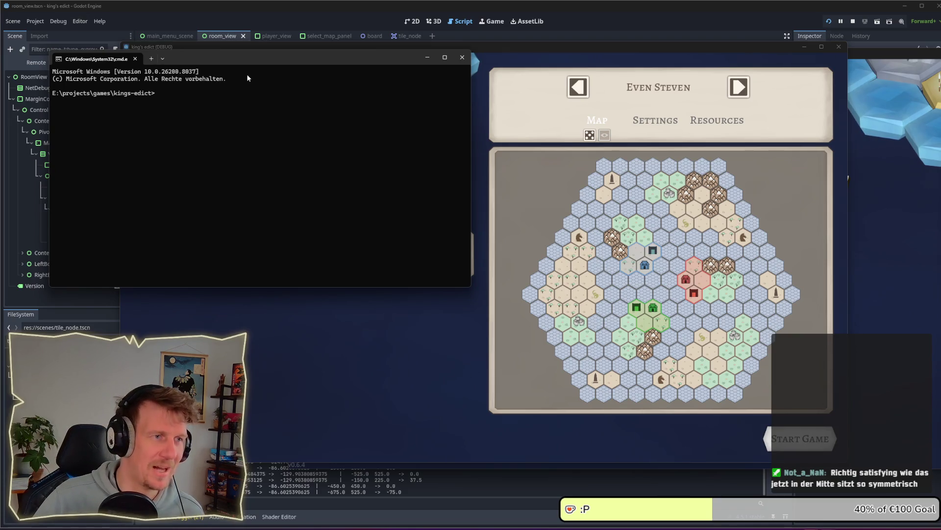
key("alt+F4")
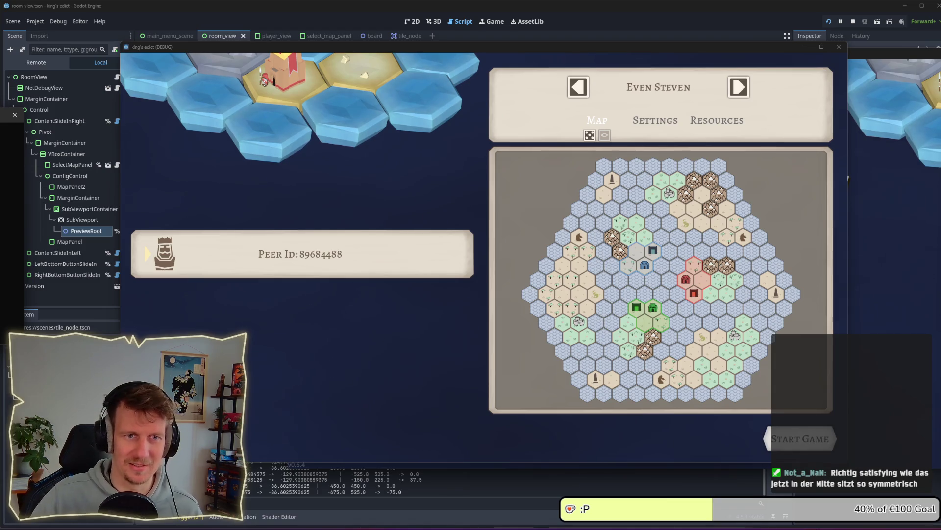
Roll random lobby maps, past Direct Conflict, until the Badun Dara preview appears.
left_click(589, 136)
left_click(590, 135)
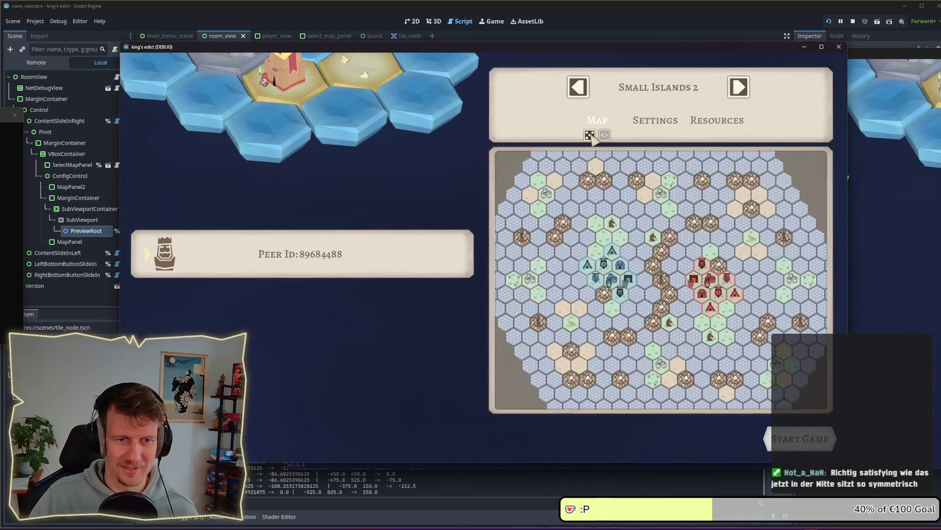
left_click(589, 135)
left_click(589, 136)
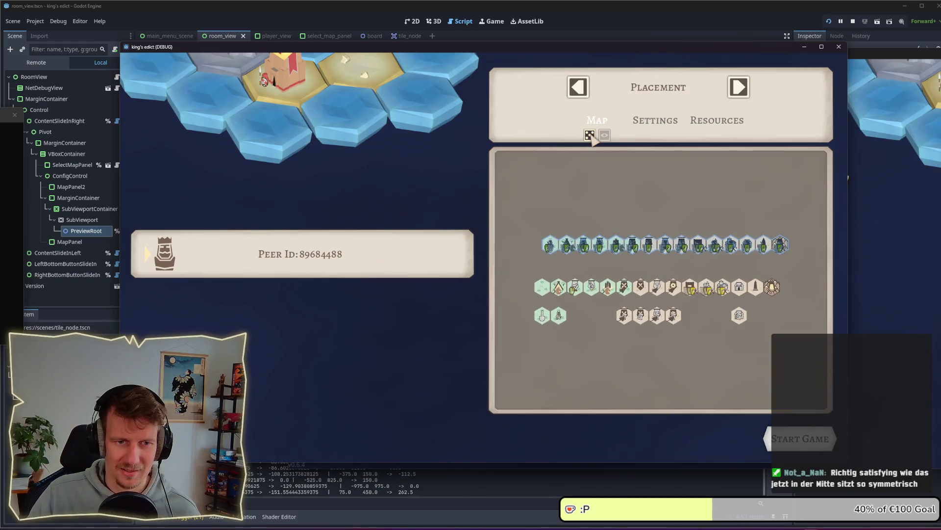
left_click(590, 135)
left_click(590, 135)
left_click(590, 135)
left_click(590, 135)
left_click(590, 136)
left_click(590, 135)
left_click(590, 135)
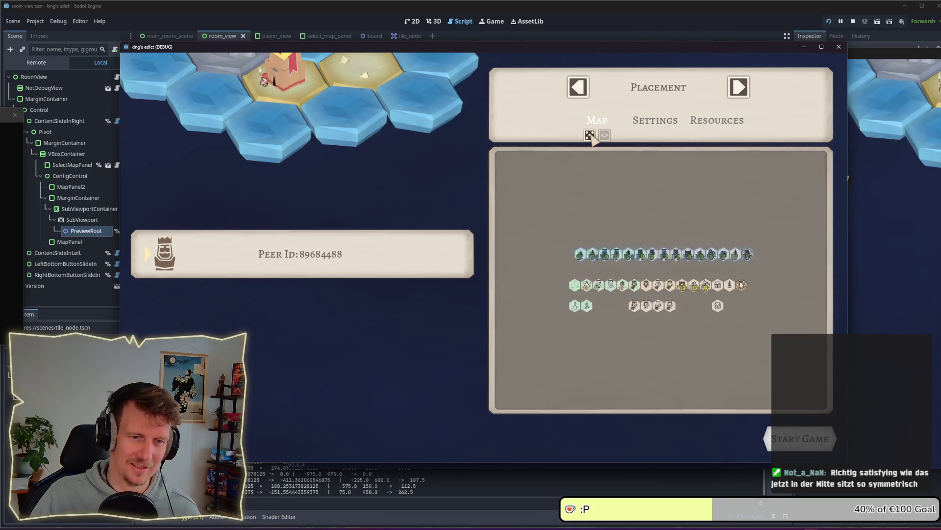
left_click(590, 135)
left_click(590, 136)
left_click(589, 135)
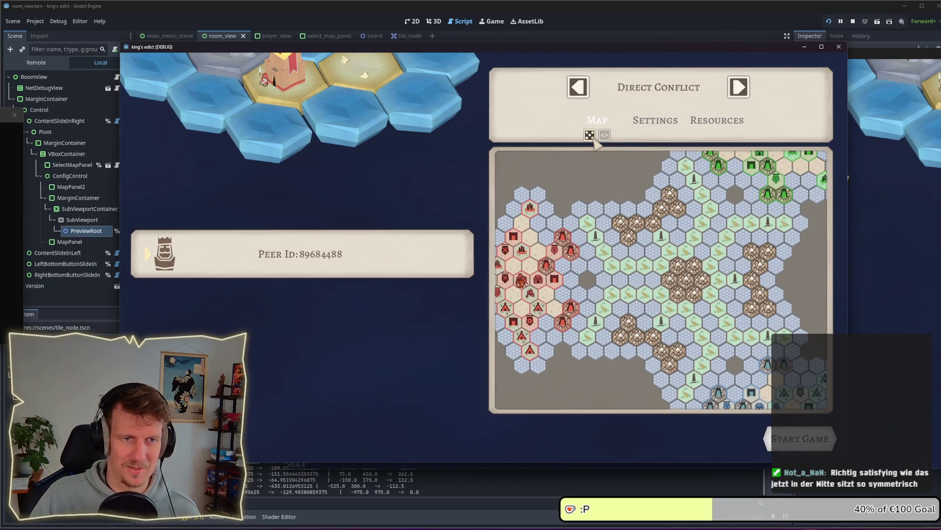
left_click(592, 138)
left_click(594, 139)
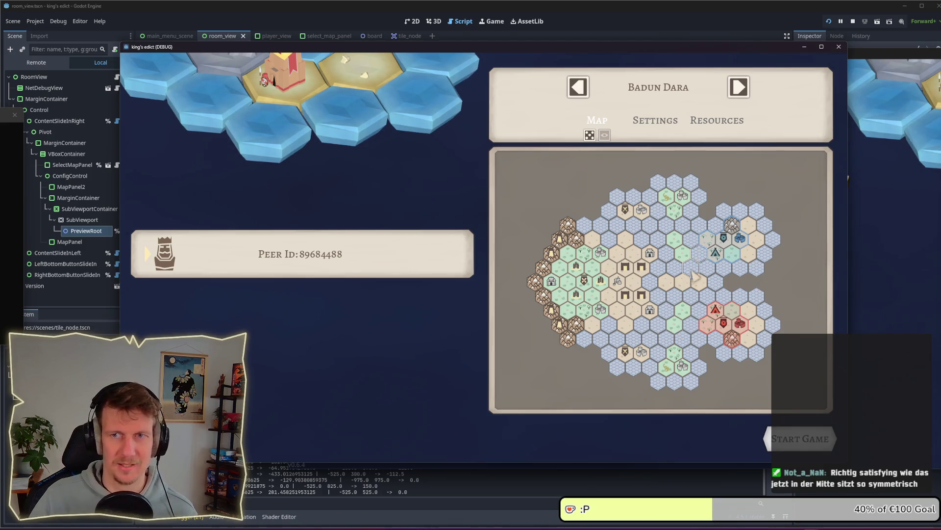
left_click(848, 177)
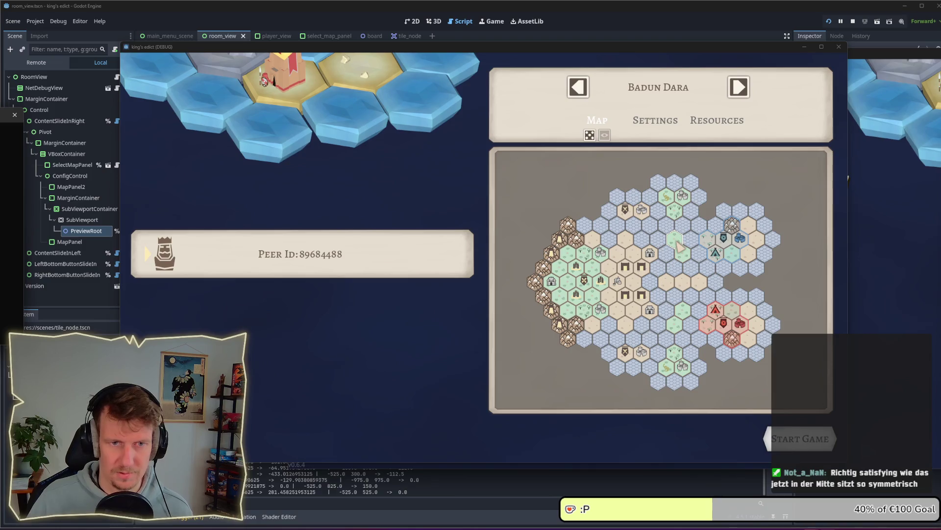
Step through the lobby maps forward to Grain, then stop the running game.
left_click(740, 93)
left_click(740, 96)
left_click(741, 96)
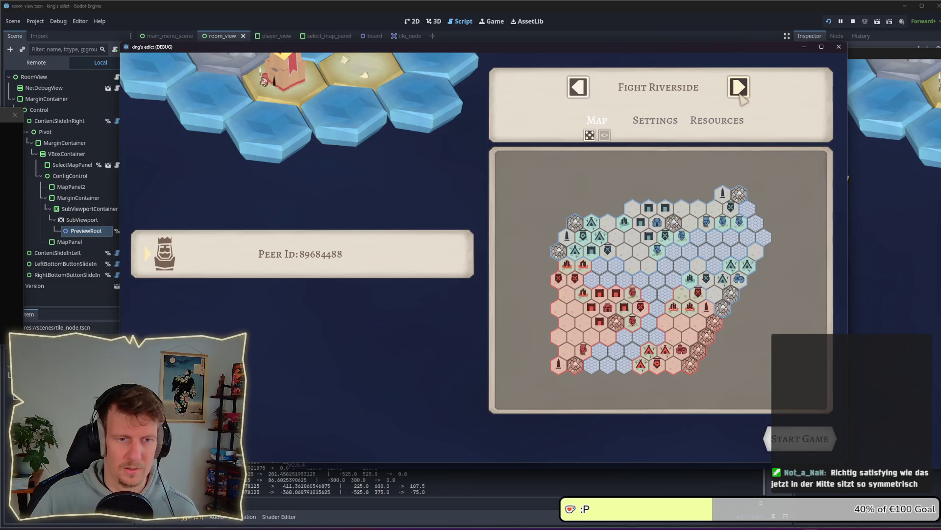
left_click(740, 96)
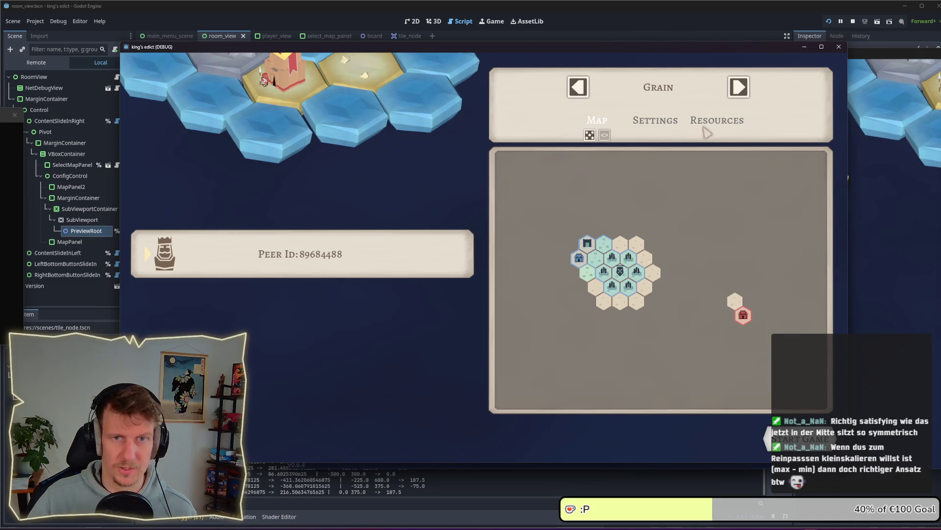
left_click(853, 21)
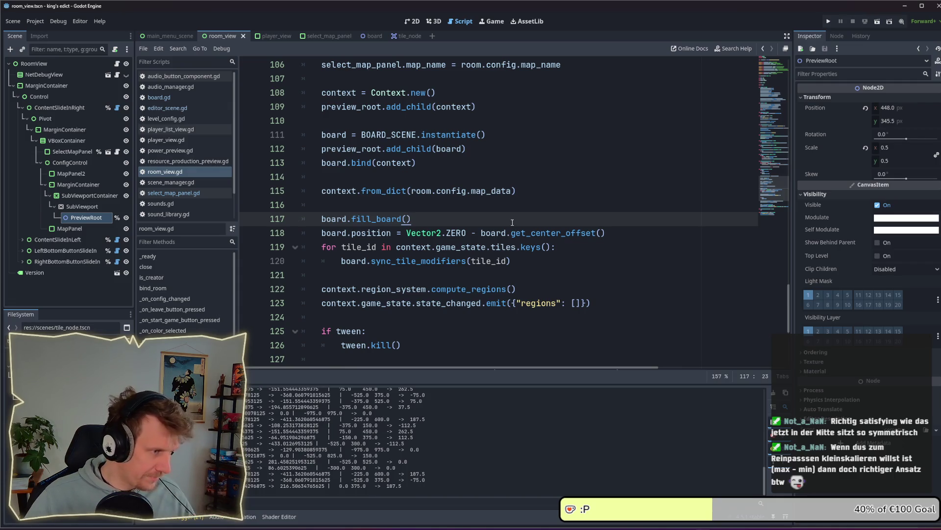
In board.gd, delete the printt("OFFSETS") debug line and its blank line from get_center_offset.
scroll(520, 234, "down", 5)
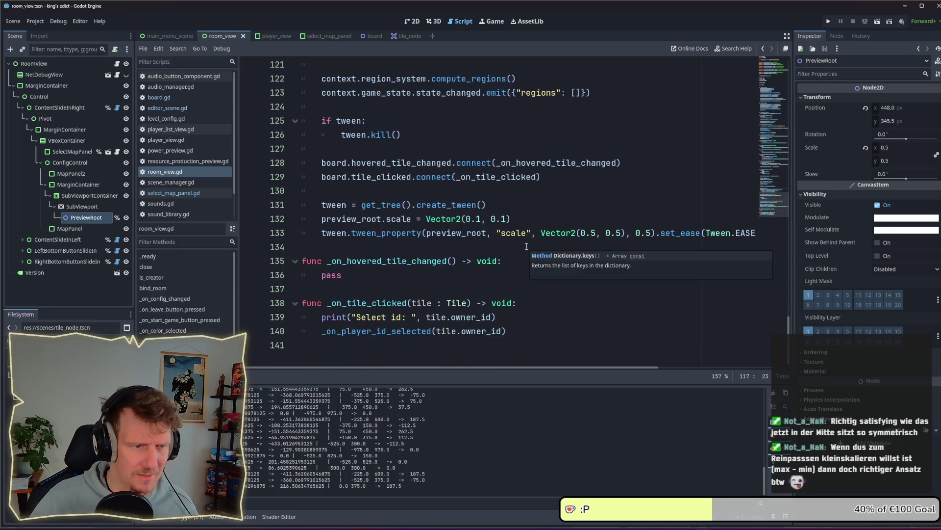
scroll(526, 255, "up", 3)
scroll(526, 255, "down", 4)
scroll(526, 254, "up", 4)
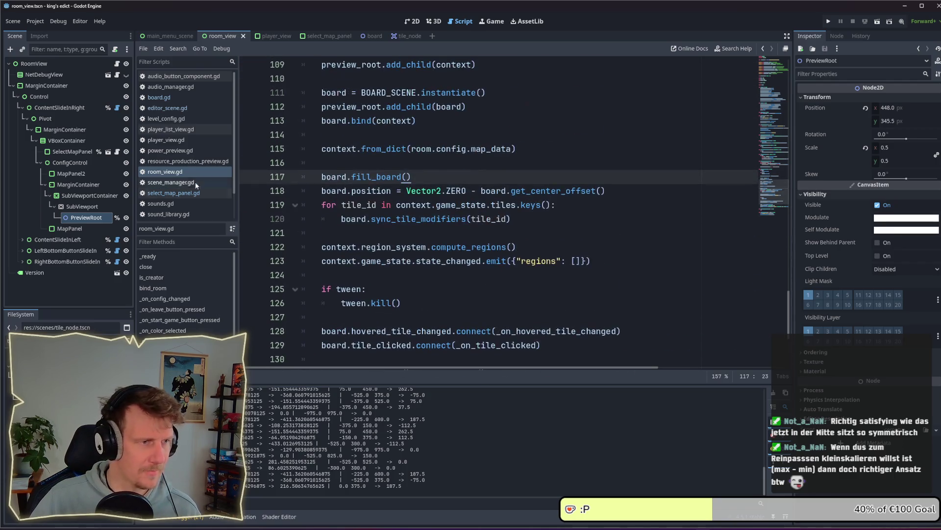
left_click(169, 97)
scroll(476, 271, "down", 4)
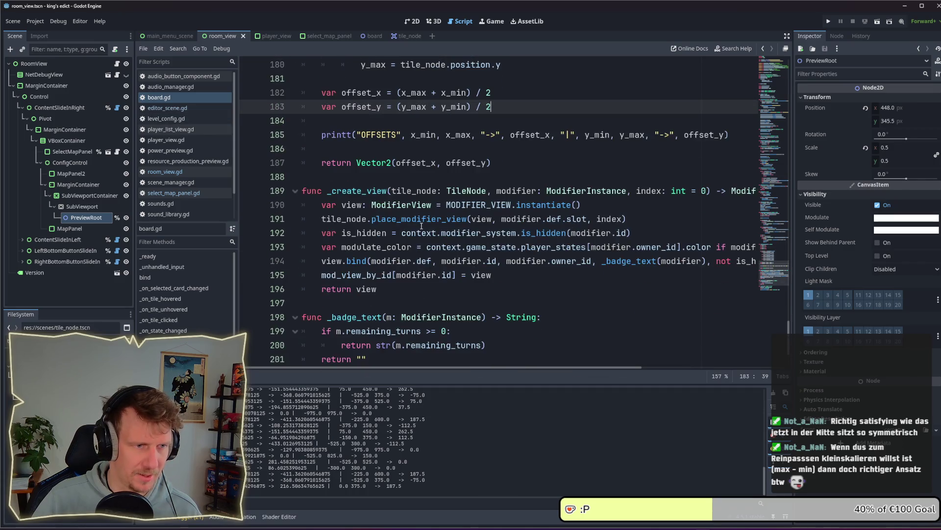
scroll(421, 226, "down", 2)
scroll(422, 226, "up", 12)
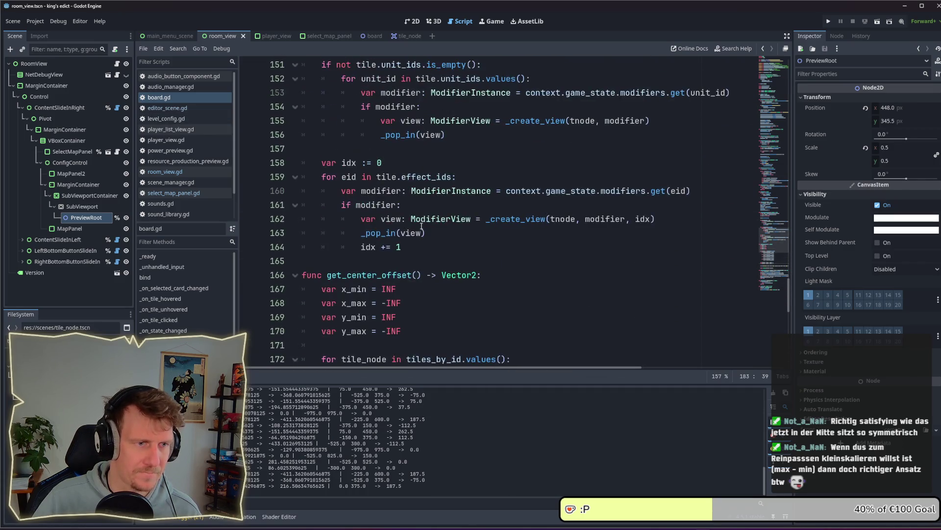
scroll(421, 226, "down", 6)
scroll(406, 204, "up", 1)
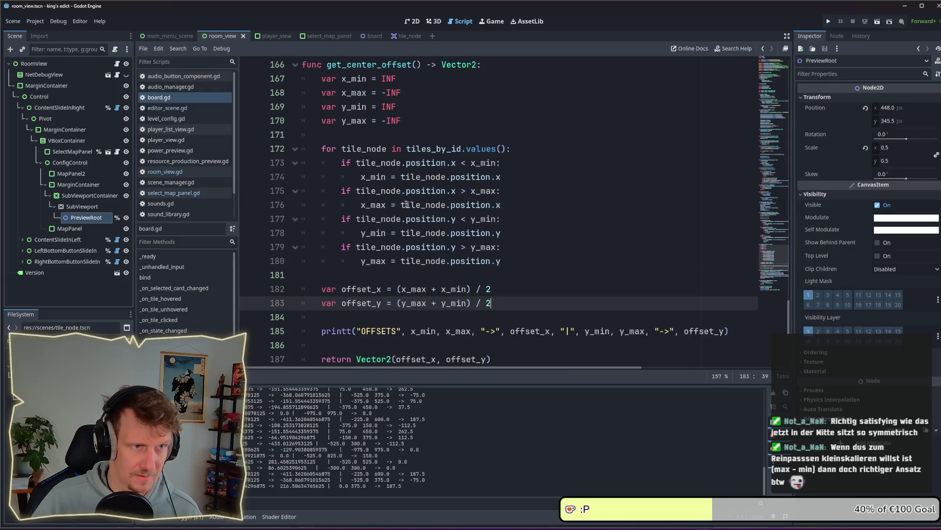
scroll(406, 204, "down", 3)
left_click(383, 219)
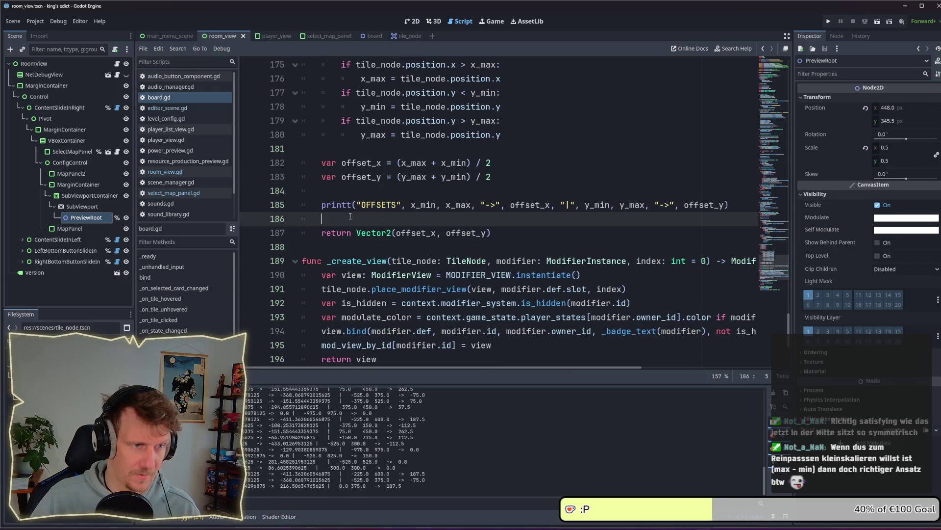
key("shift+Up")
key("shift+Up")
key("BackSpace")
left_click(332, 214)
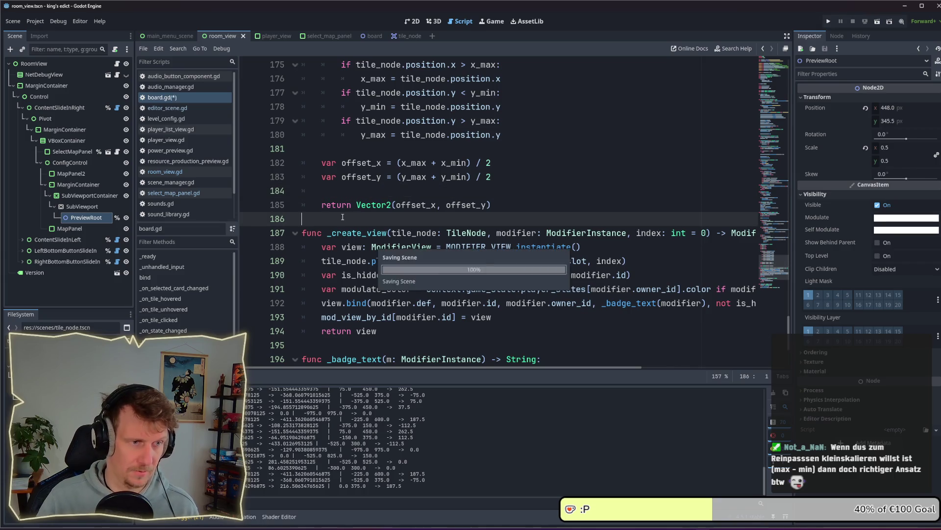
Declare func get_map_size() -> Vector2: below get_center_offset.
key("Return")
key("Return")
key("Up")
type("func get_m")
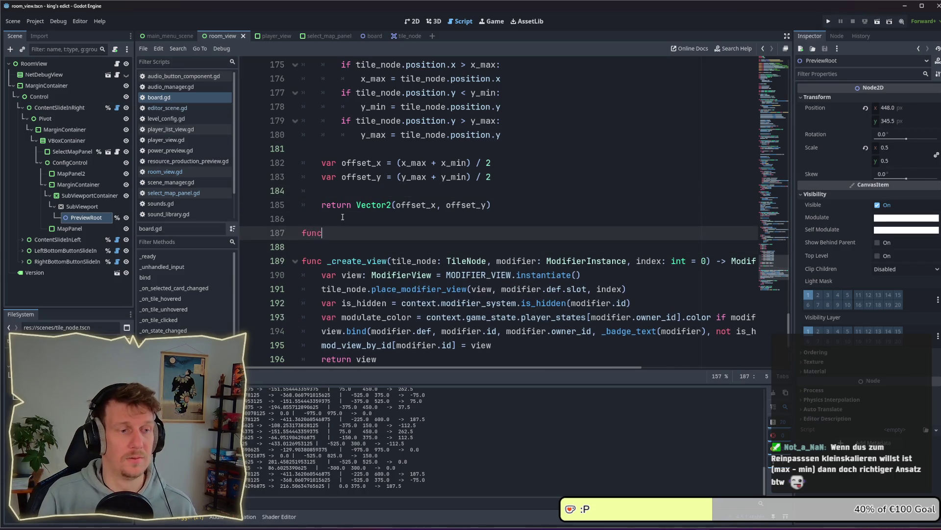
type("o")
key("BackSpace")
key("BackSpace")
type("dimin")
key("BackSpace")
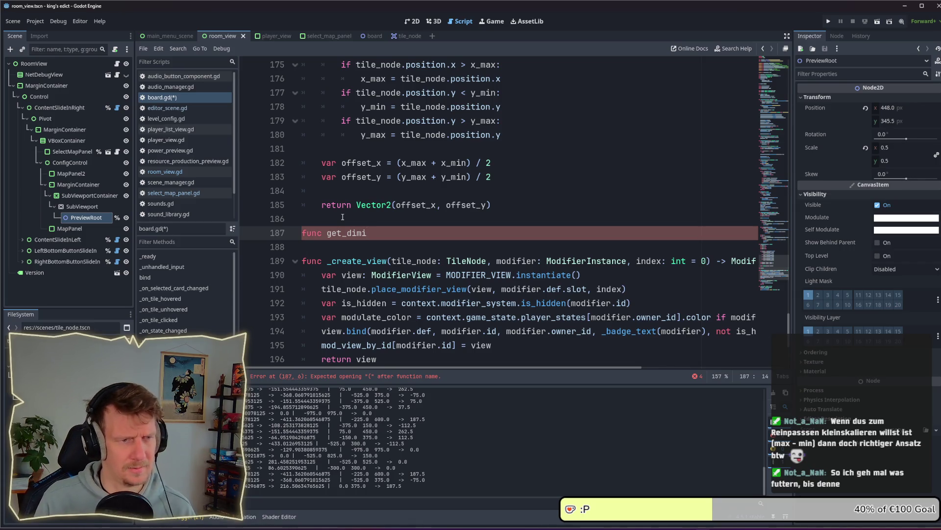
key("BackSpace")
key("BackSpace")
key("BackSpace")
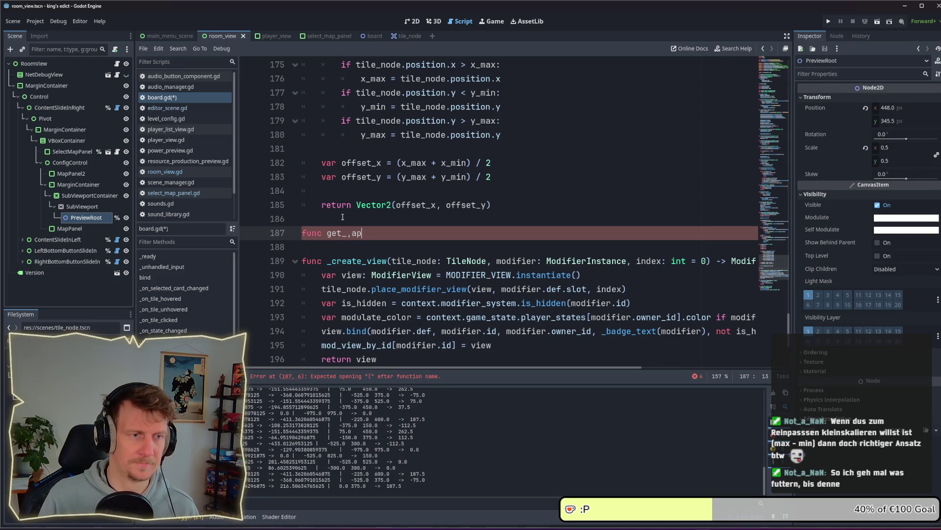
type("map_")
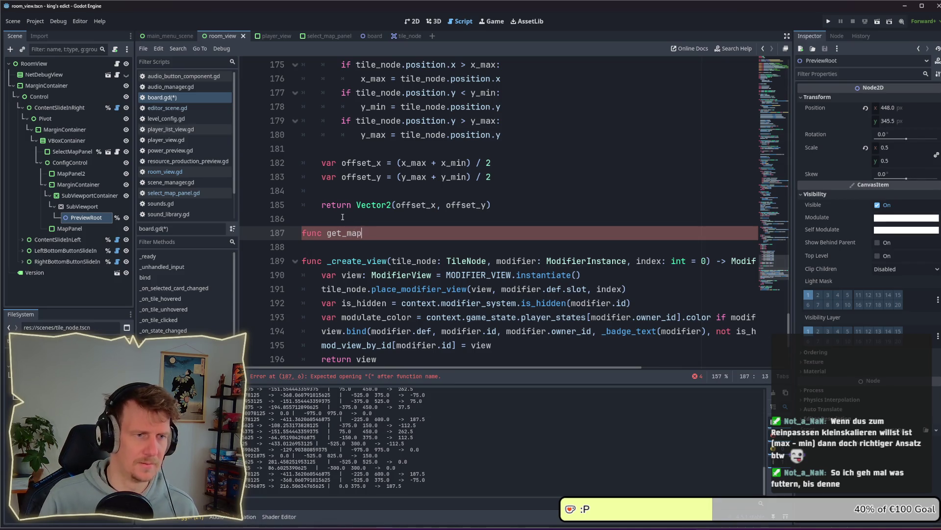
type("size()")
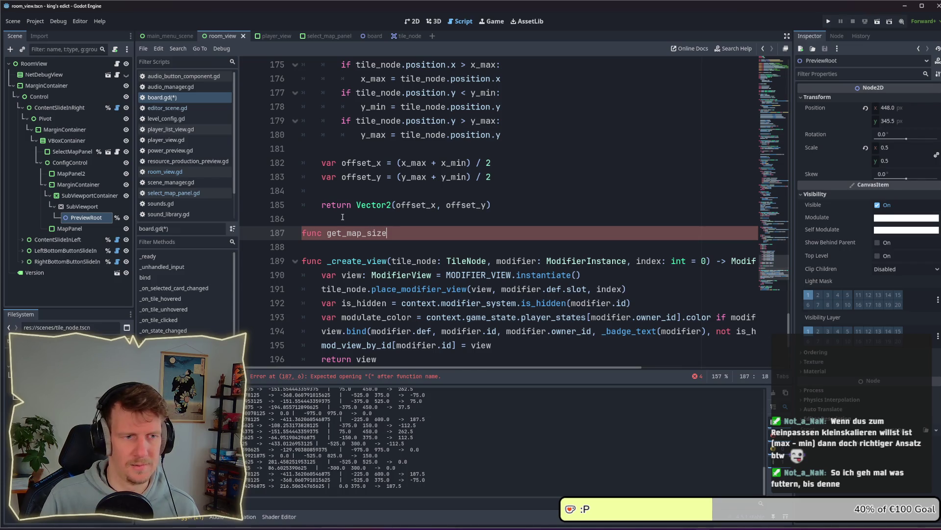
type(" -> voi")
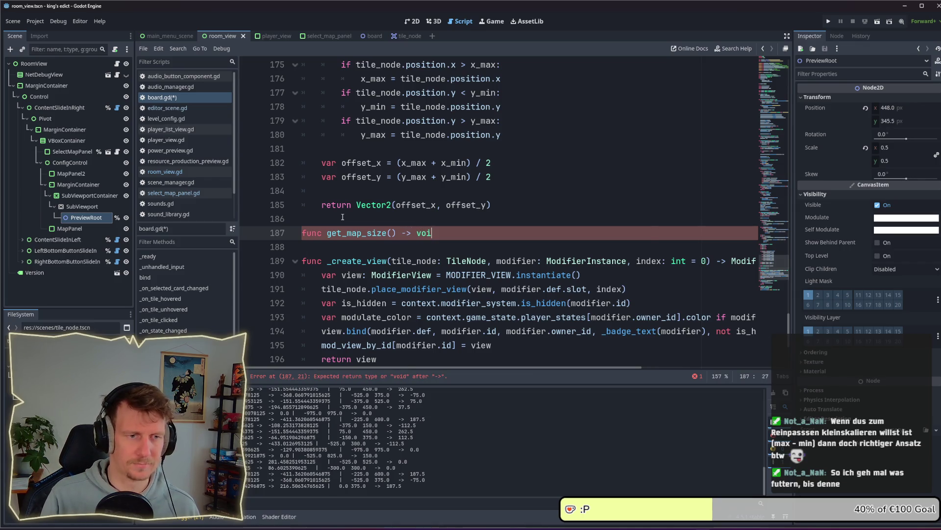
key("BackSpace")
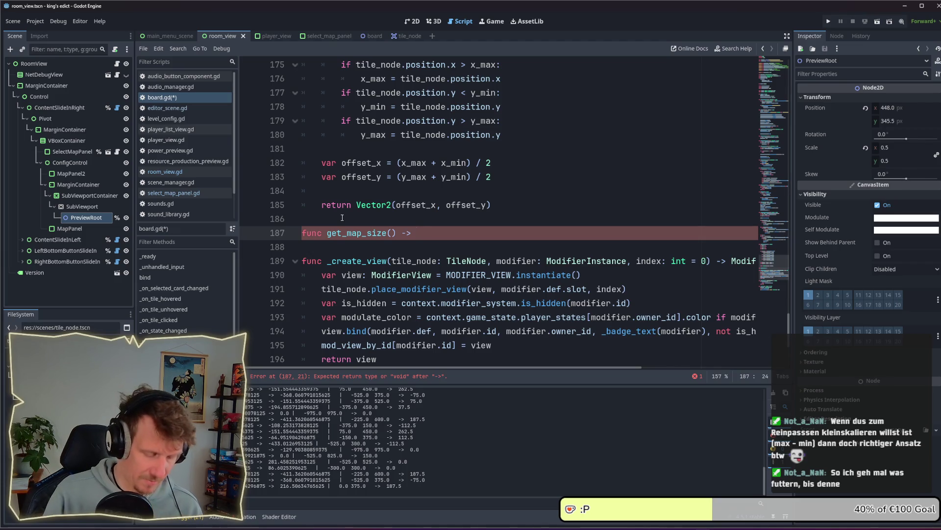
type("Vector")
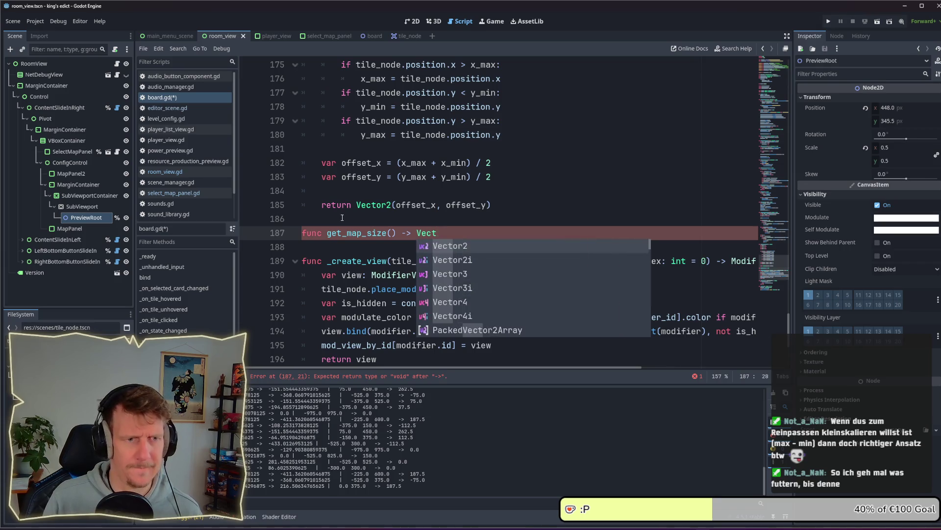
type("2:")
key("Return")
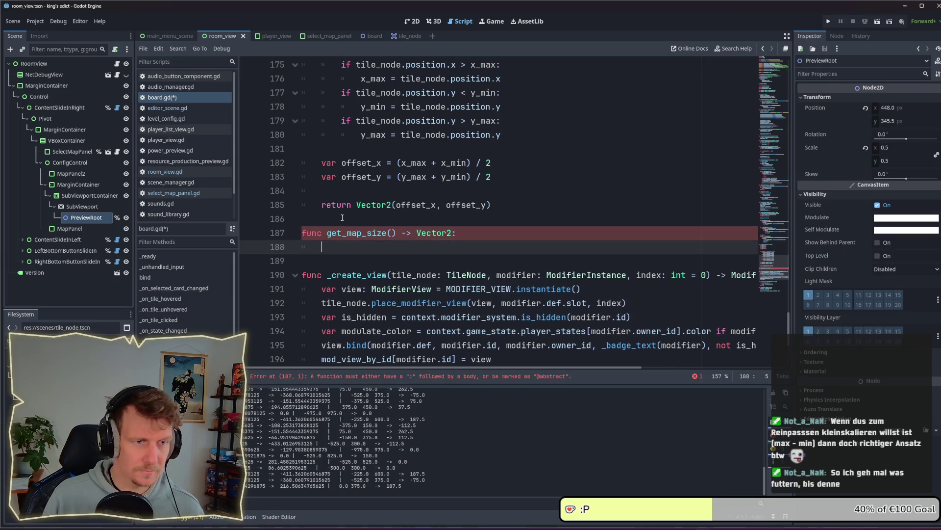
Copy the min/max calculation code from the body of get_center_offset.
scroll(342, 217, "up", 4)
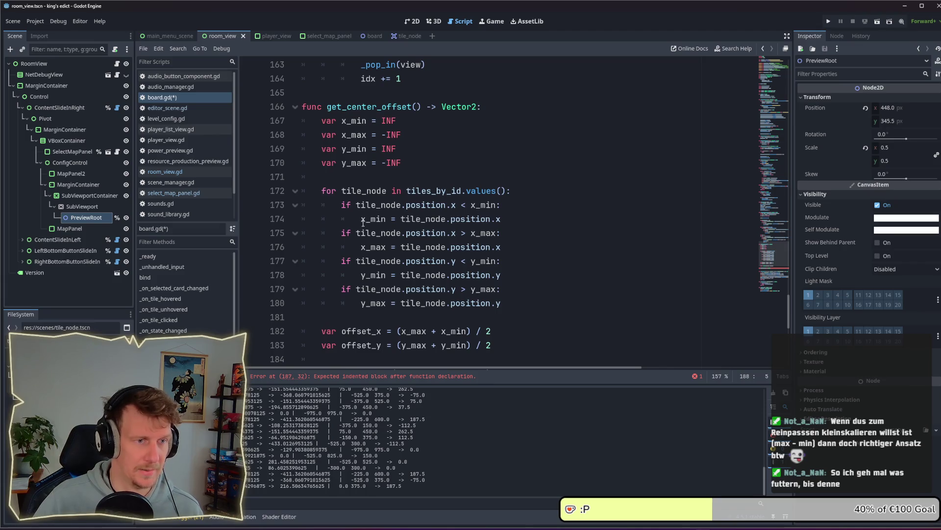
scroll(364, 222, "up", 2)
scroll(373, 220, "down", 4)
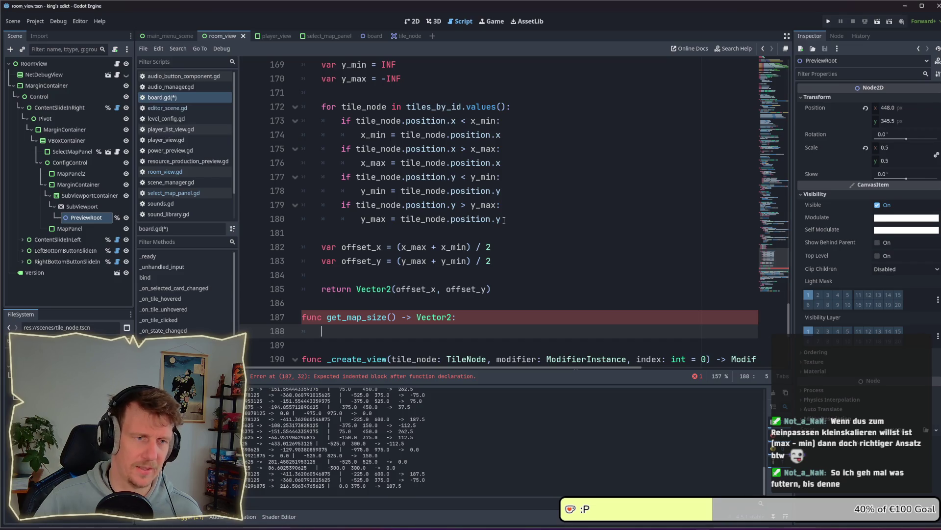
scroll(504, 220, "up", 1)
mouse_move(503, 300)
left_mouse_down()
mouse_move(324, 179)
mouse_move(284, 81)
left_mouse_up()
key("ctrl+c")
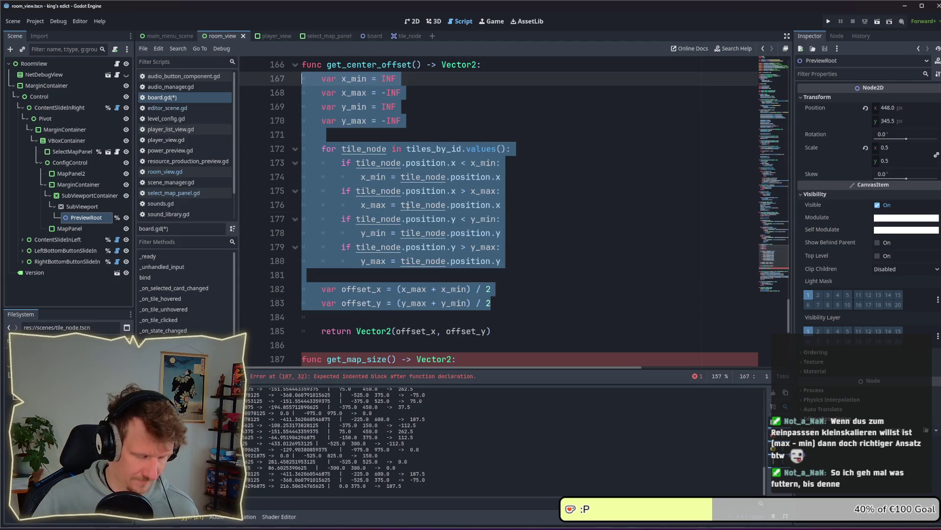
Paste the min/max loop into get_map_size and fix the indentation on line 188.
scroll(407, 206, "down", 4)
left_click(351, 206)
key("ctrl+v")
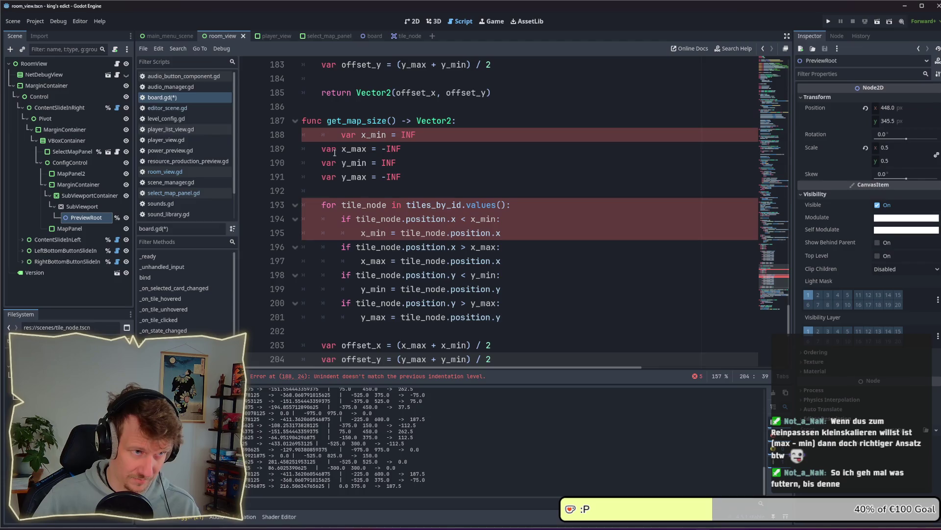
left_click(342, 135)
key("BackSpace")
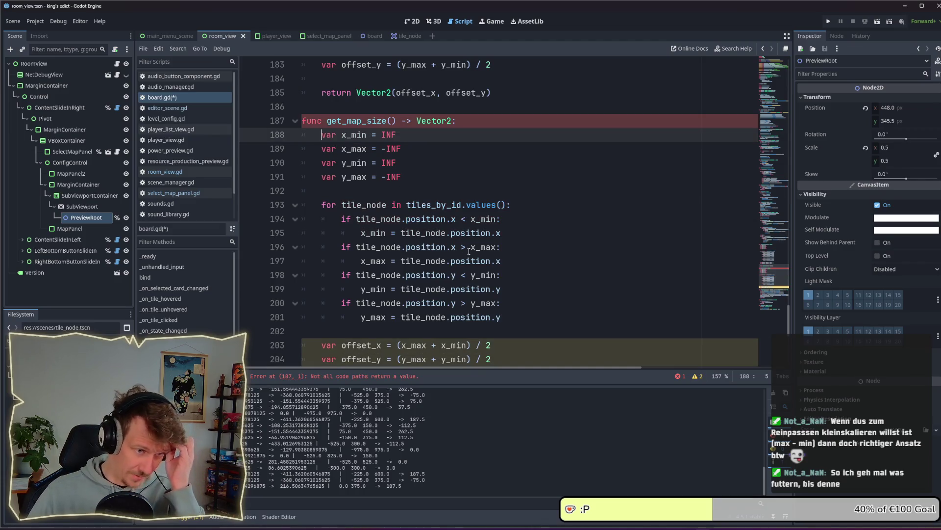
scroll(469, 251, "down", 3)
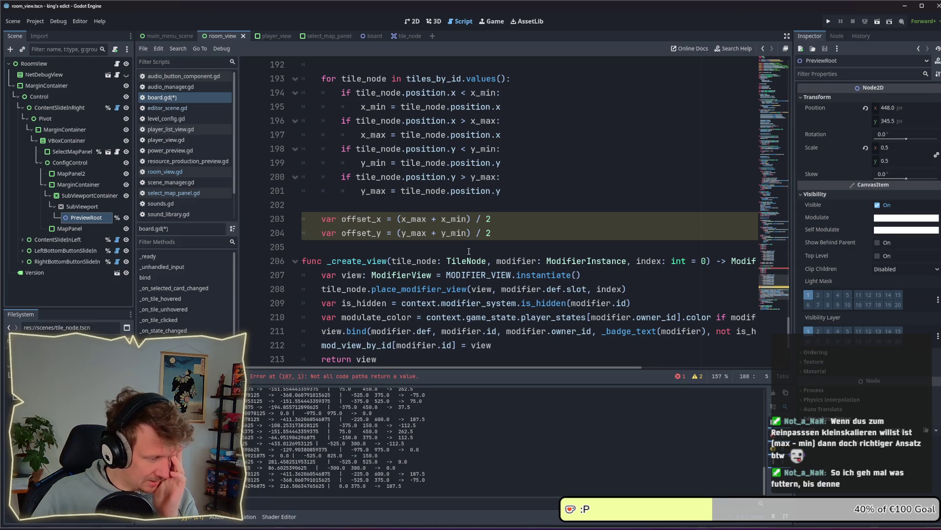
Change the offset lines to offset_x = x_max - x_min and offset_y = y_max - y_min.
left_click_drag(491, 219, 468, 219)
key("BackSpace")
left_click(403, 219)
key("BackSpace")
mouse_move(426, 219)
left_mouse_down()
mouse_move(438, 233)
mouse_move(487, 234)
left_mouse_up()
type("-")
type("-")
left_click(401, 233)
key("BackSpace")
key("BackSpace")
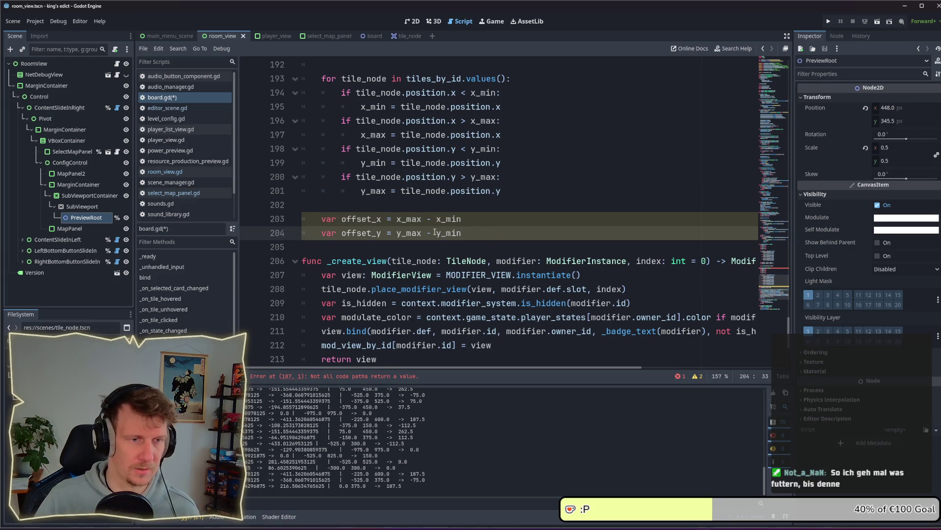
double_click(362, 218)
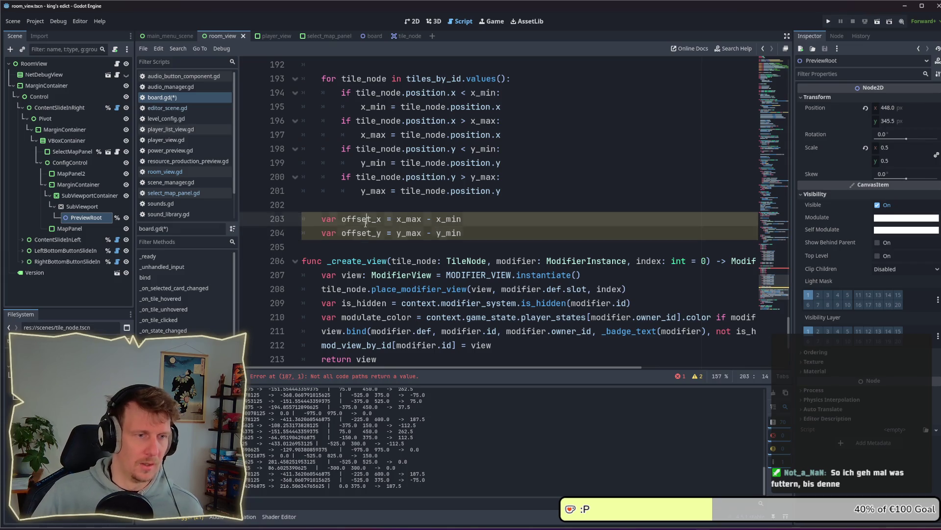
Replace 'var offset_x =' on line 203 with 'return Vector2'.
left_click_drag(397, 219, 322, 219)
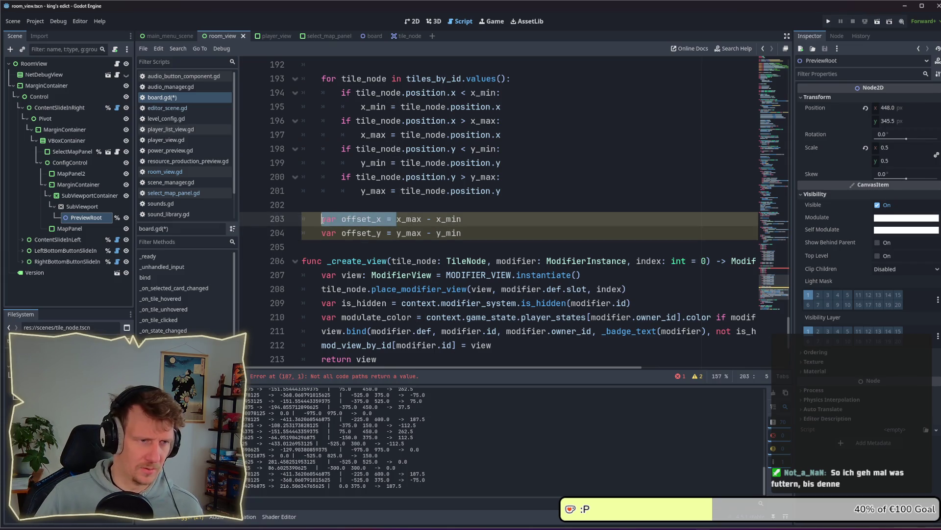
type("return")
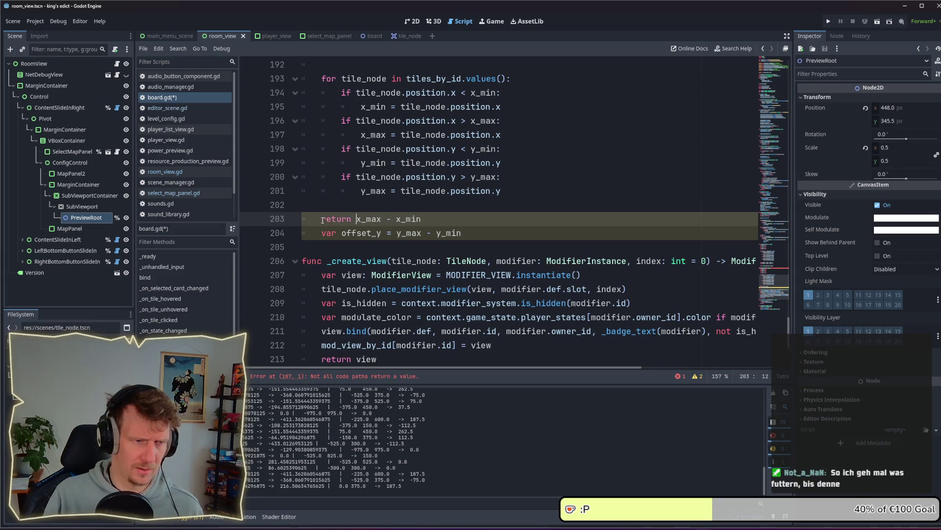
key("ctrl+Right")
key("ctrl+Right")
type("Vector3")
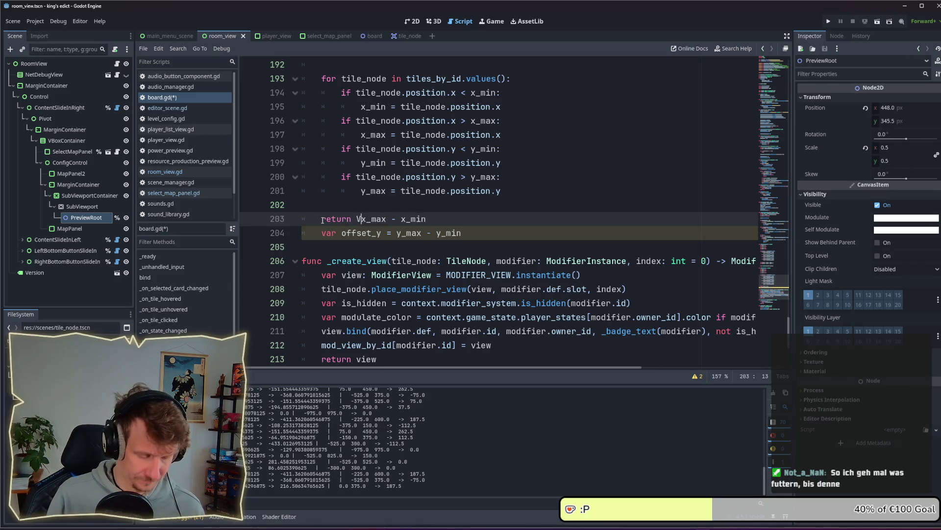
key("BackSpace")
type("2")
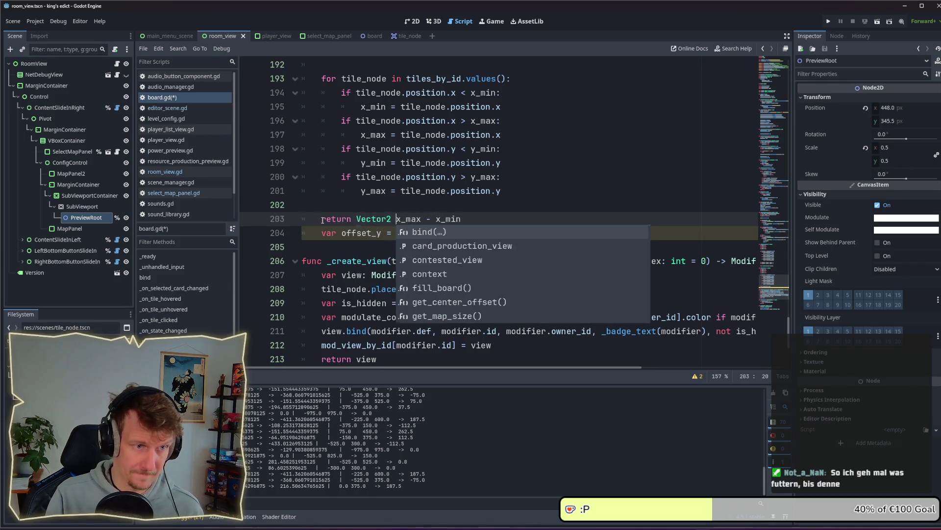
key("Escape")
Complete the line as return Vector2(x_max - x_min, y_max - y_min) and save board.gd.
type("(")
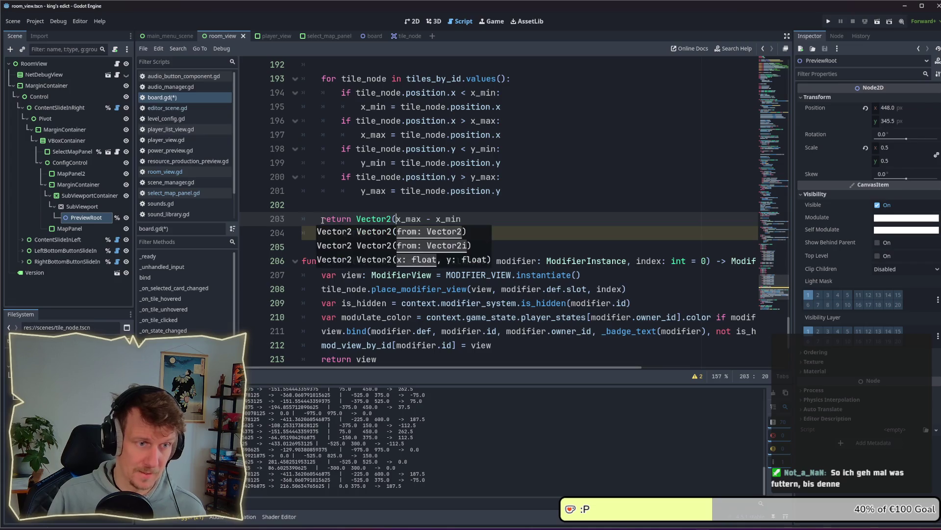
type(",")
key("Delete")
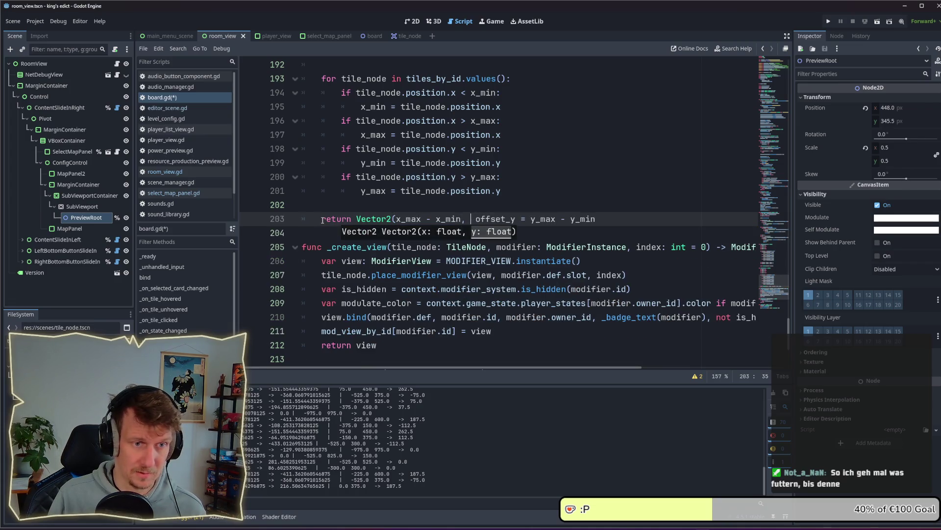
key("Delete")
key("Delete")
key("Delete")
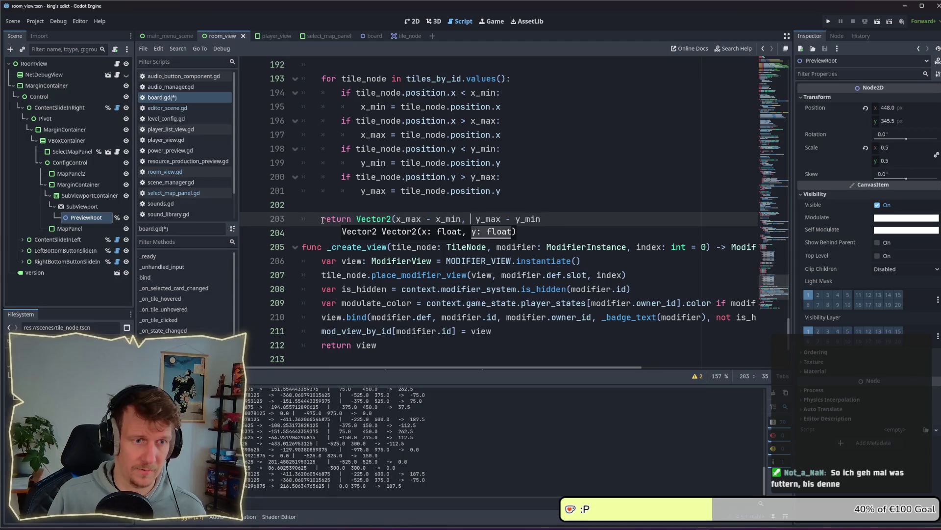
key("Return")
type(")")
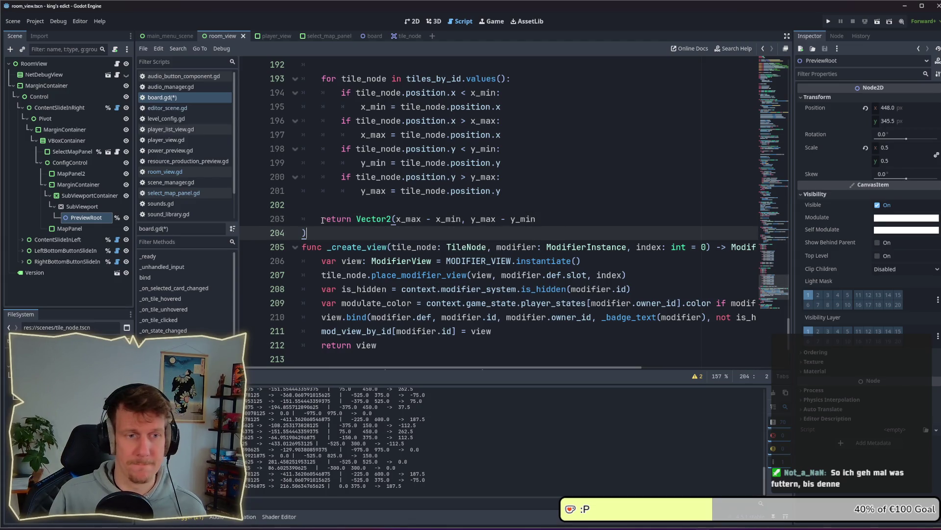
key("BackSpace")
key("BackSpace")
type(")")
key("Return")
key("ctrl+s")
scroll(343, 226, "up", 4)
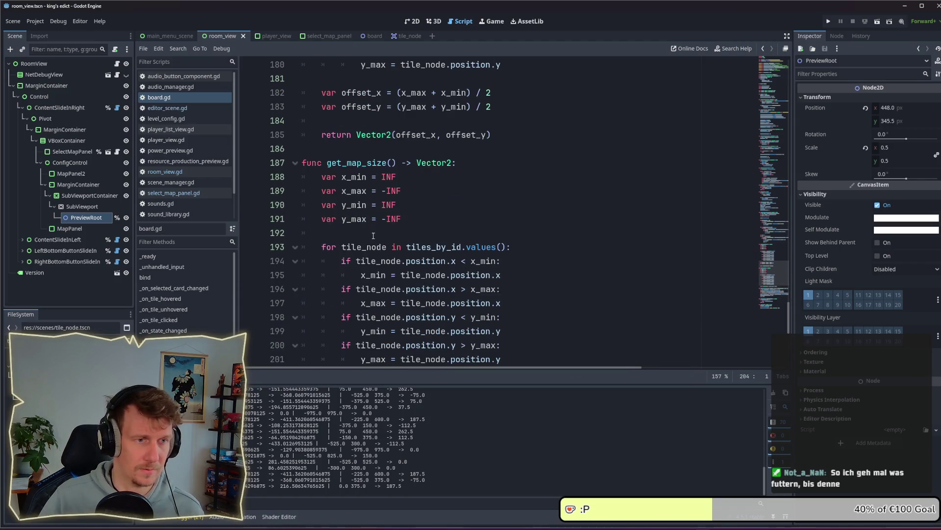
scroll(373, 235, "down", 3)
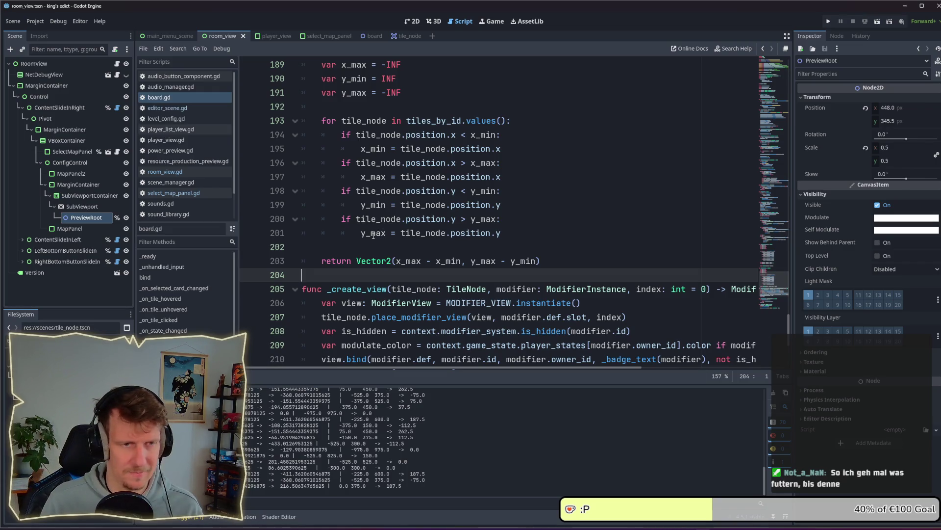
Glance at audio_button_component.gd in the main menu scene, then return to room_view.gd.
left_click(166, 36)
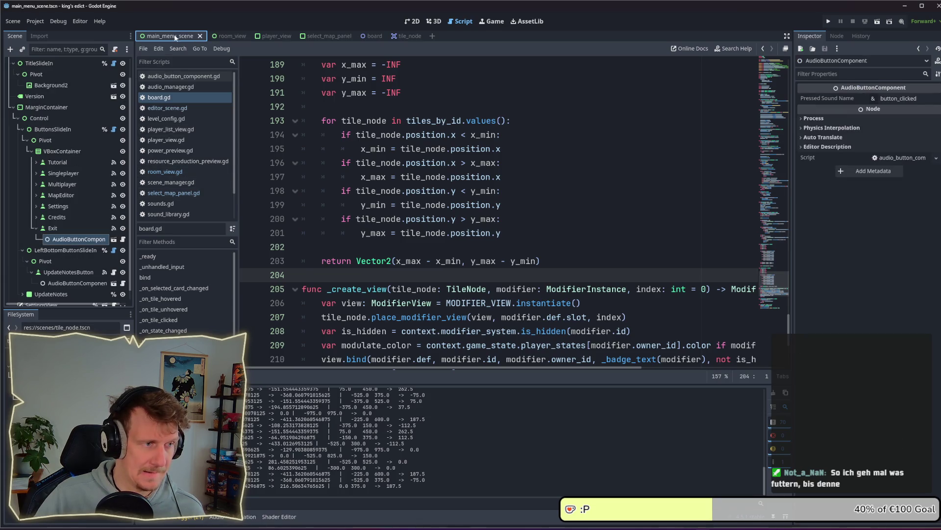
left_click(123, 239)
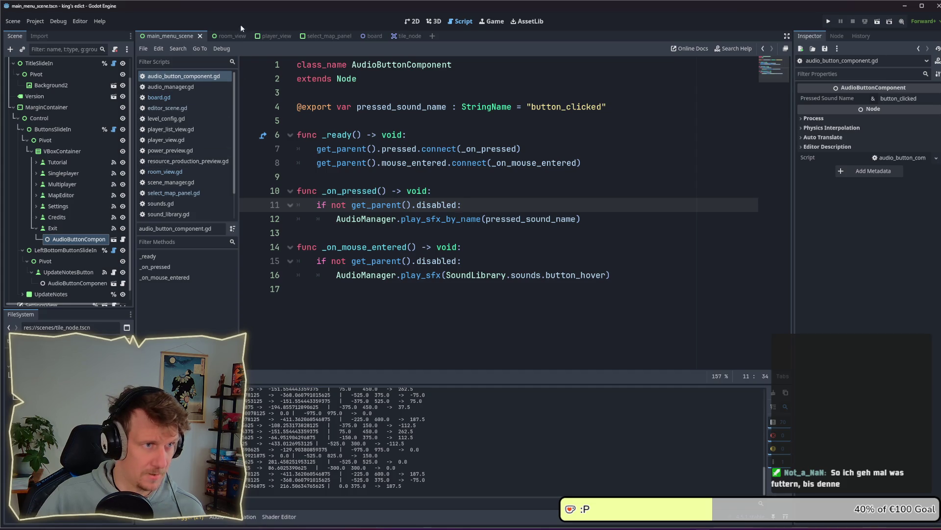
left_click(230, 37)
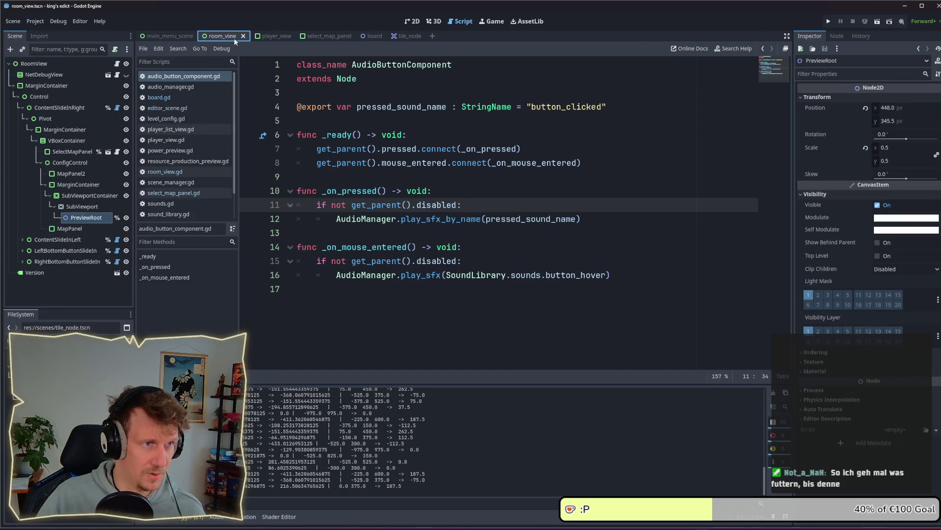
left_click(117, 63)
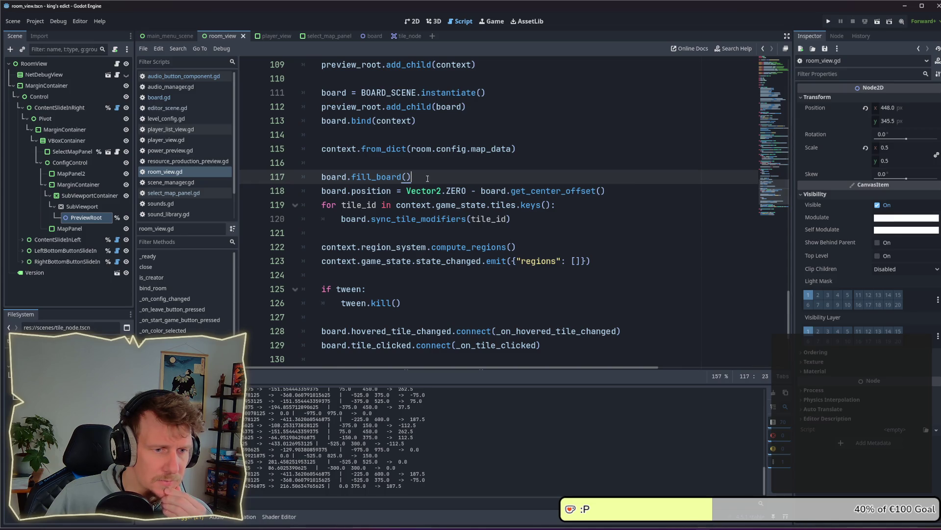
scroll(427, 179, "down", 1)
scroll(427, 178, "down", 2)
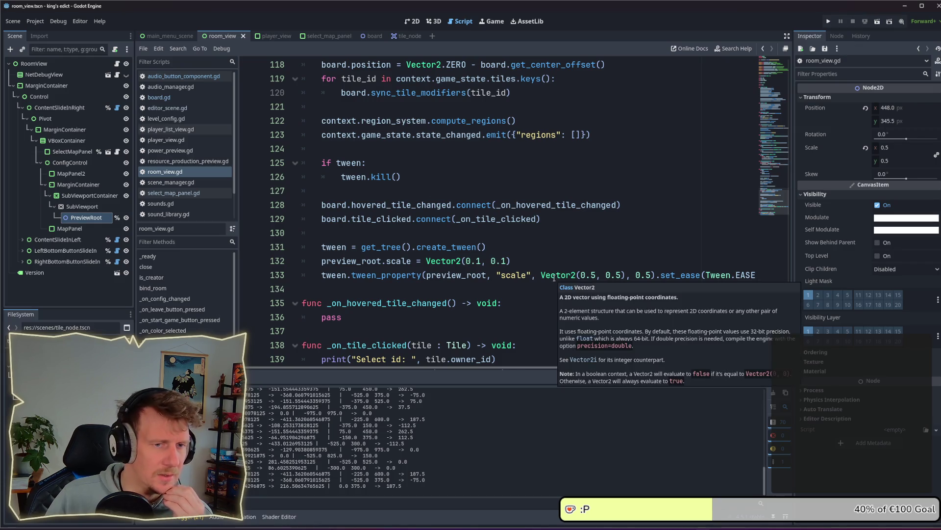
mouse_move(516, 270)
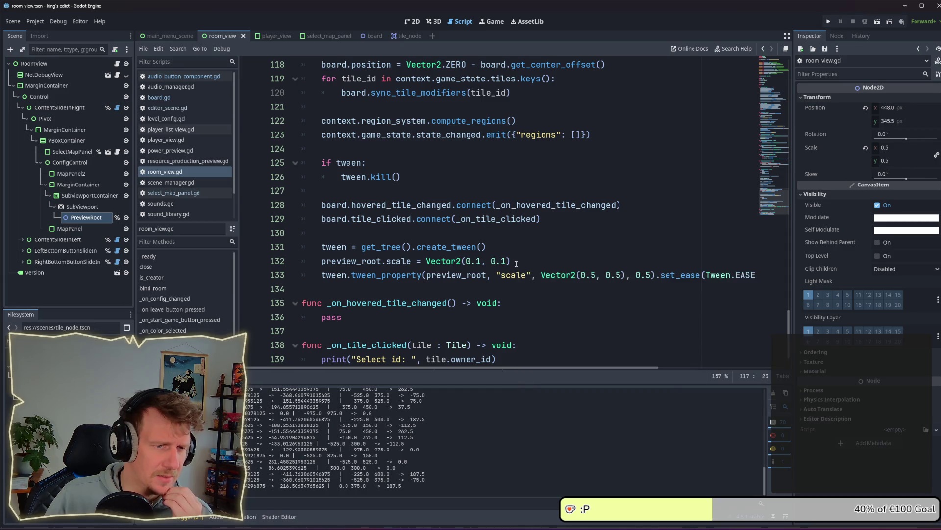
left_click_drag(516, 263, 323, 262)
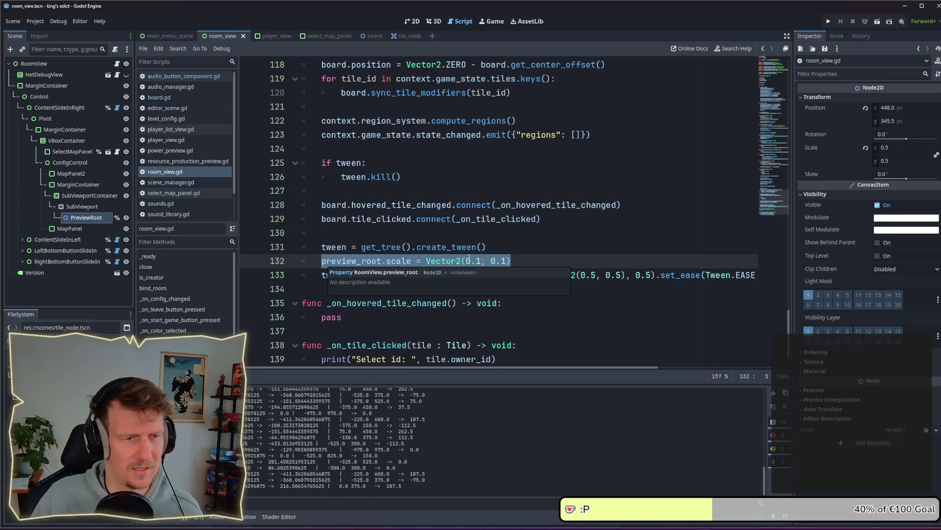
left_click(541, 261)
left_click(579, 277)
left_click_drag(580, 277, 596, 278)
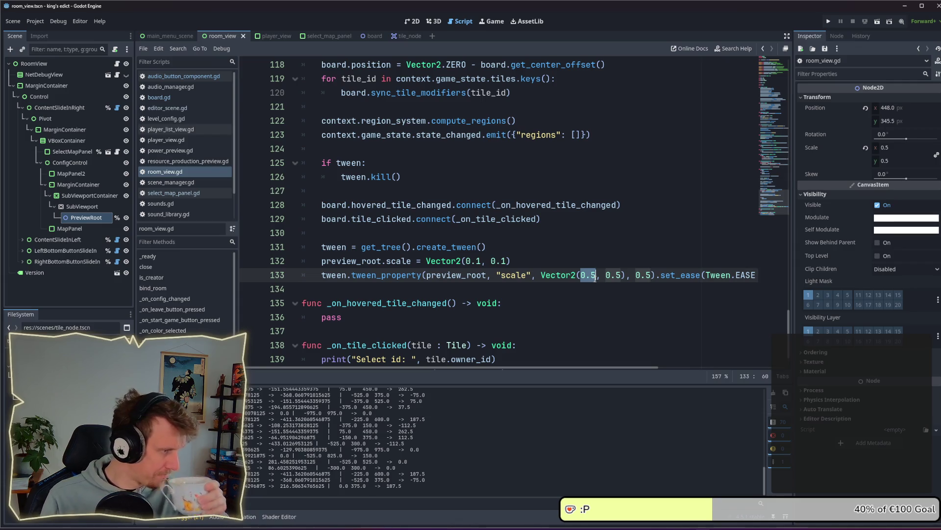
key("Up")
key("Up")
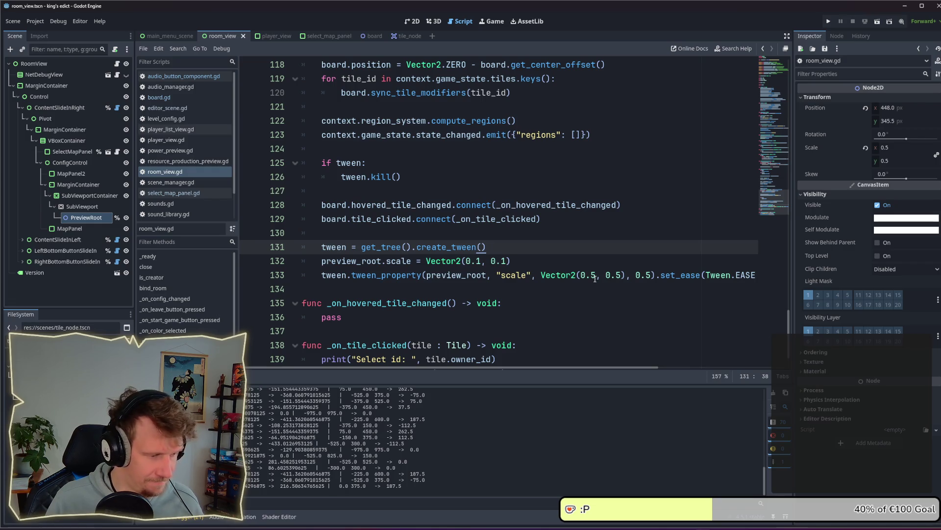
Start a scale_x line and add var map_size = board.get_map_size() above it, then save.
key("ctrl+shift+Return")
key("ctrl+shift+Return")
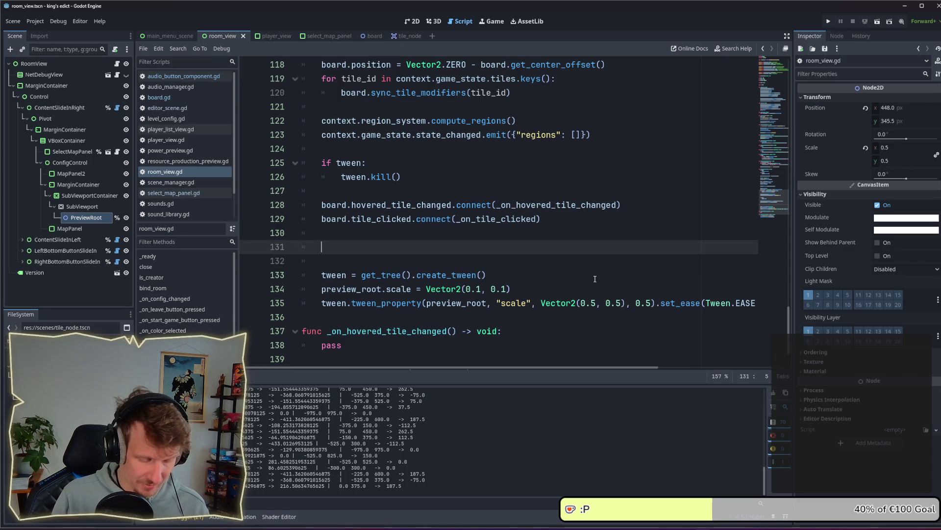
type("var ")
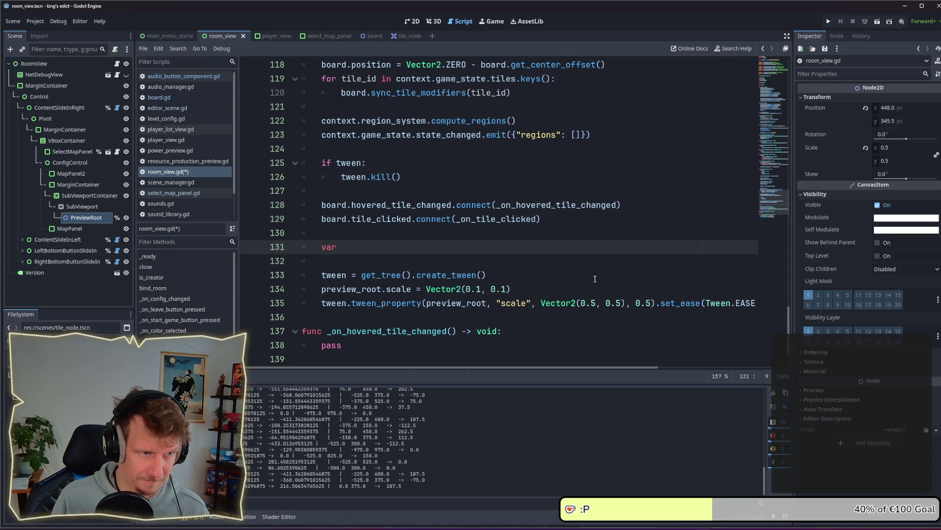
type("scale_x =")
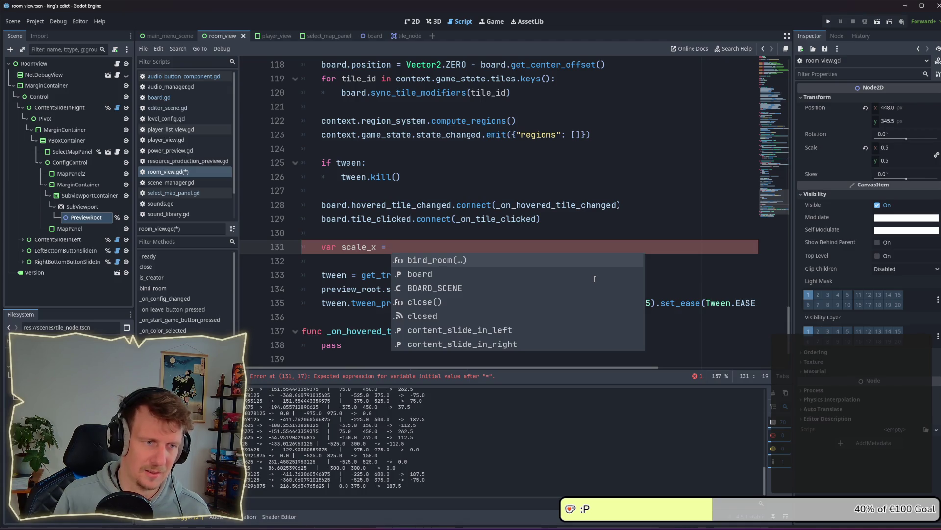
key("Up")
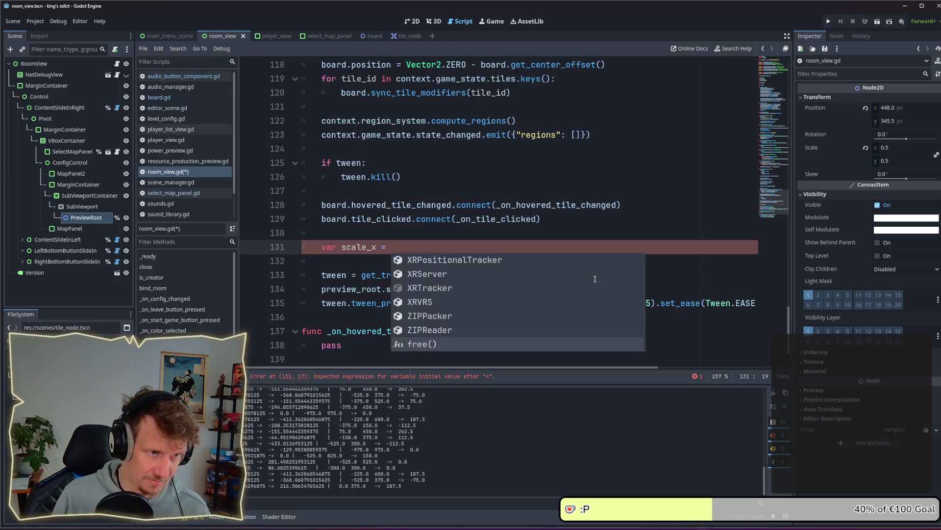
key("Escape")
key("Up")
key("Return")
type("vare")
key("BackSpace")
type("map_size = board.")
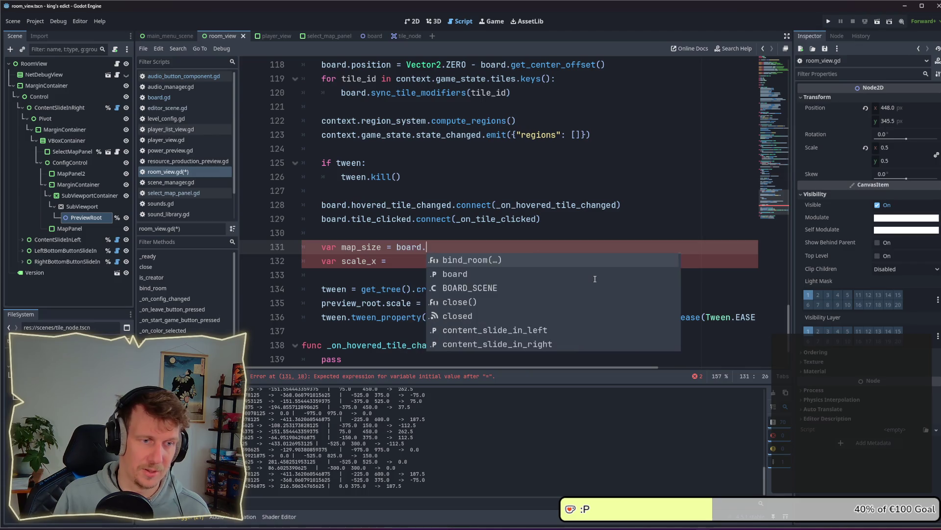
type("get")
key("Down")
key("Return")
key("ctrl+s")
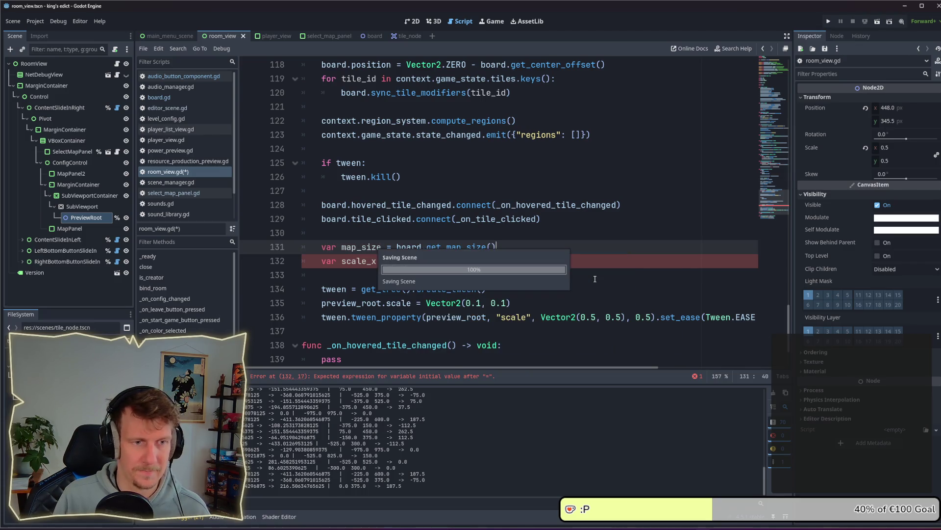
Write scale_x as a screen size placeholder divided by map_size.x.
key("Down")
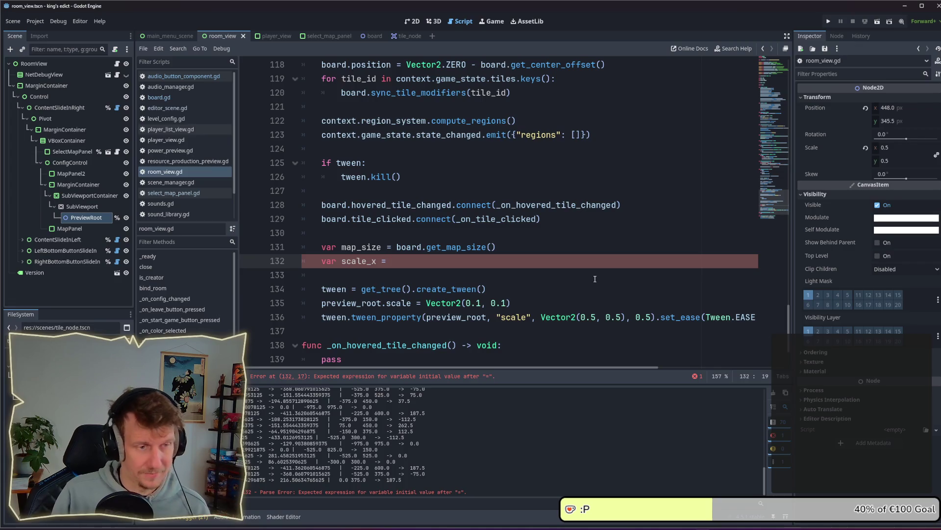
type("m")
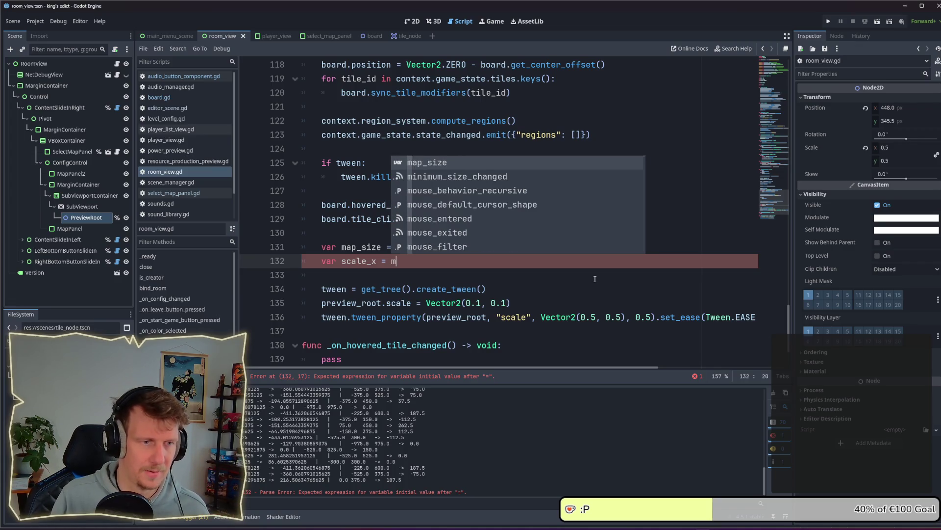
key("Return")
type(".x")
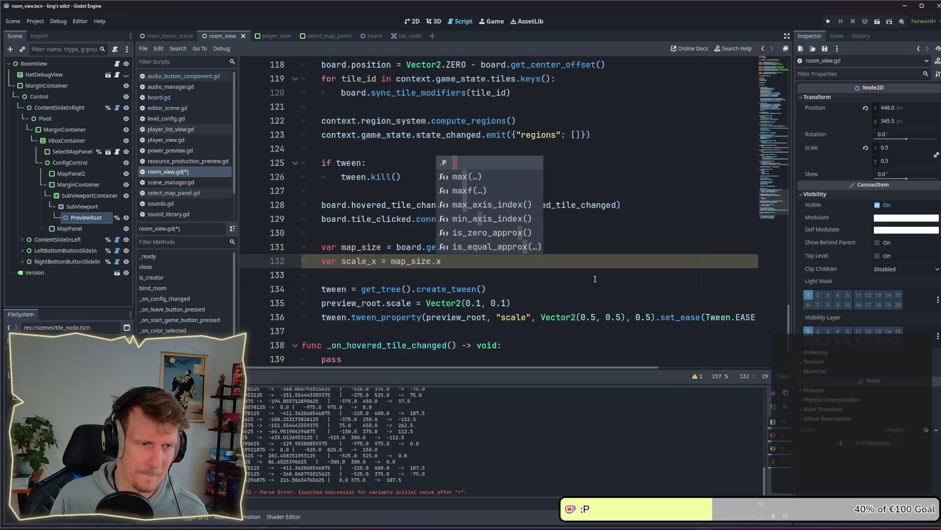
key("Escape")
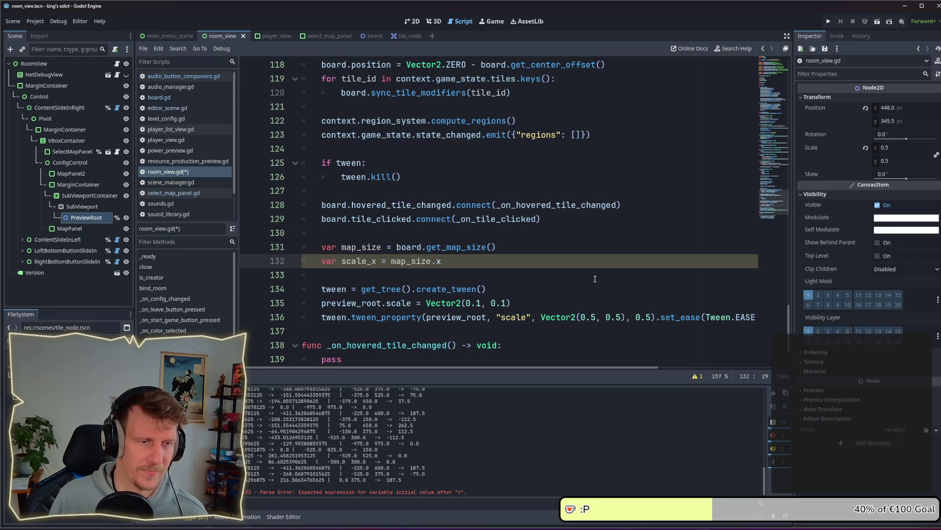
key("ctrl+Left")
key("ctrl+Left")
key("ctrl+Left")
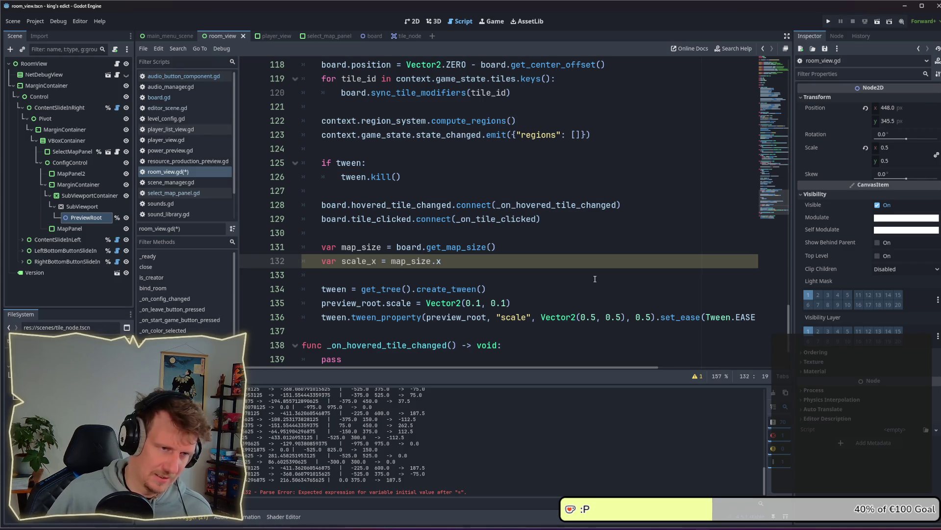
key("Left")
key("ctrl+space")
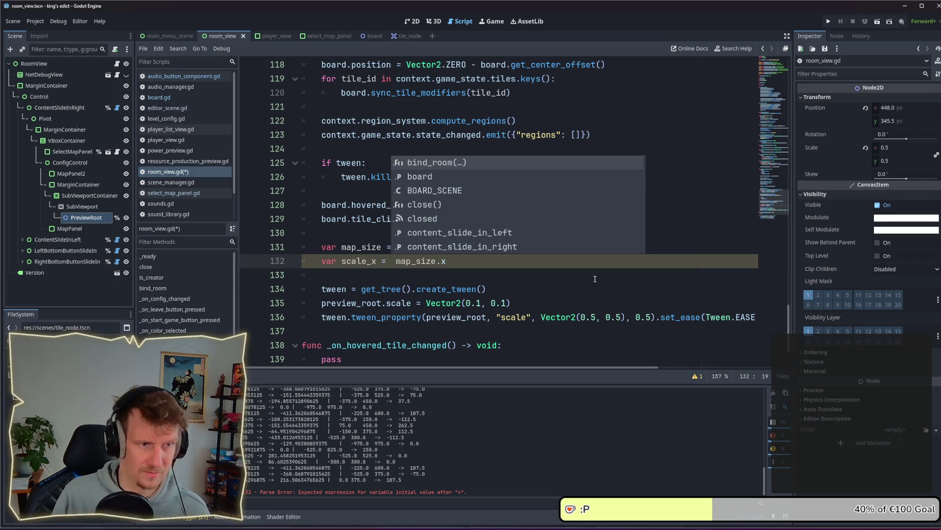
type("scree_")
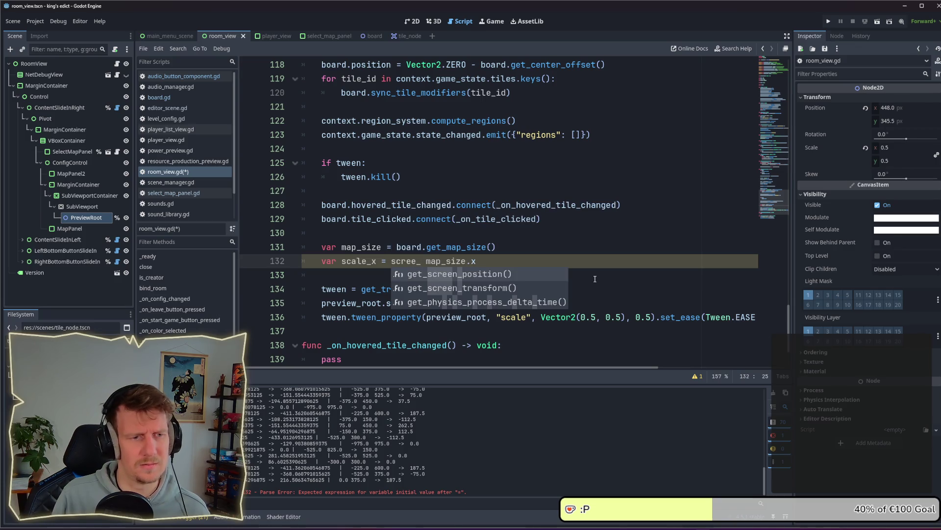
type("n")
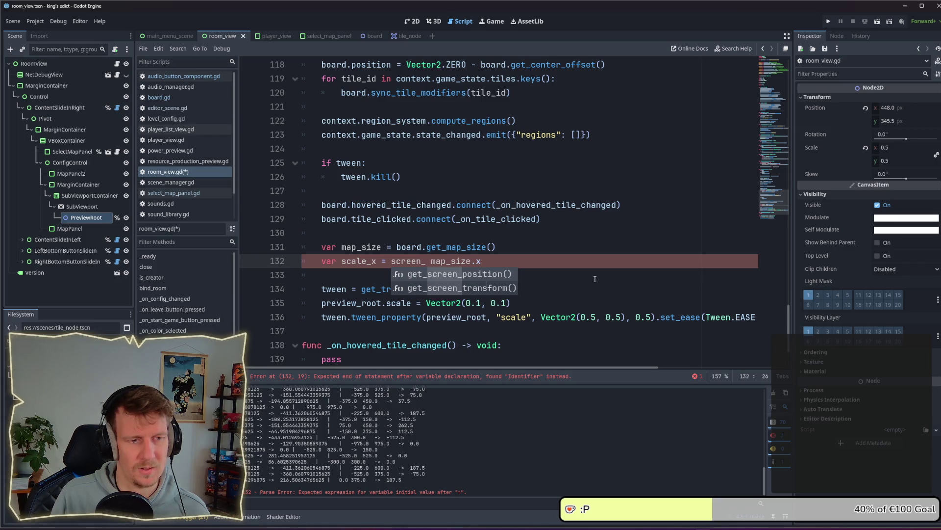
type("size")
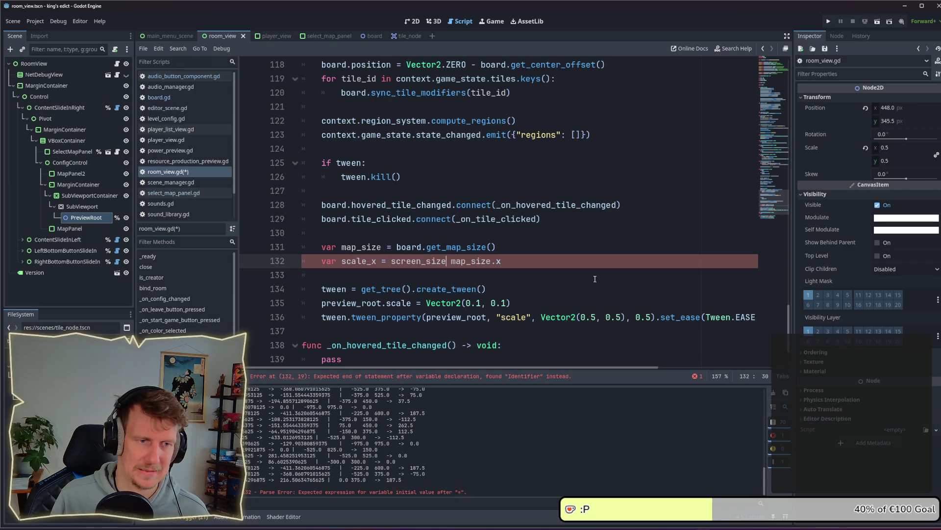
Rename map_size to board_size and make scale_x = canvas_size / board_size.x.
double_click(363, 247)
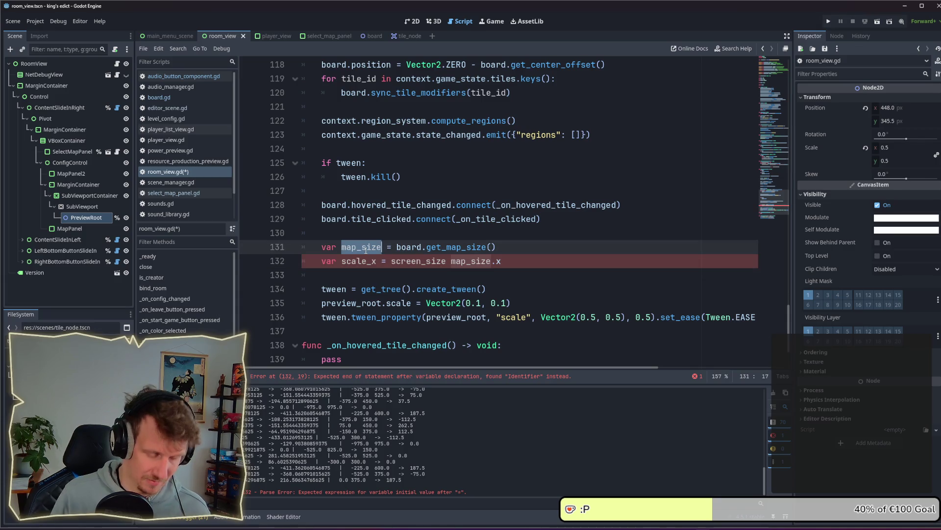
type("board")
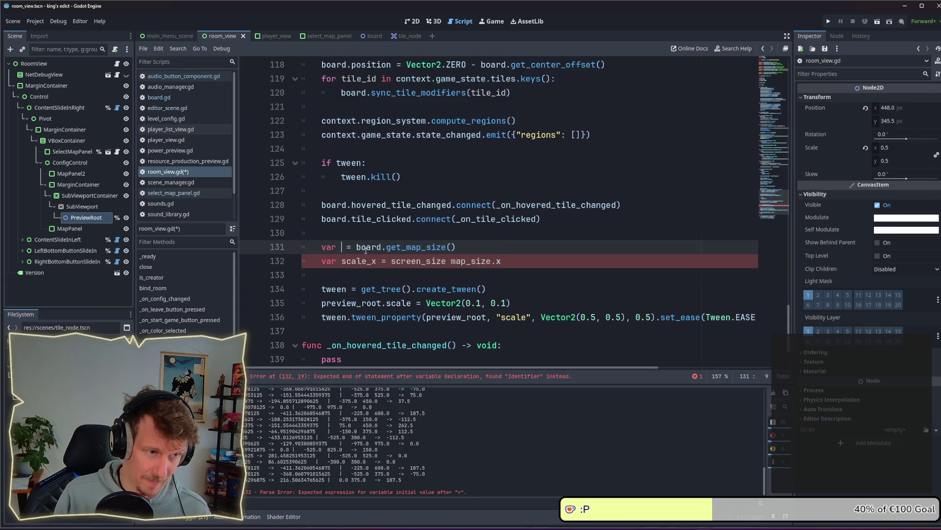
type("_size")
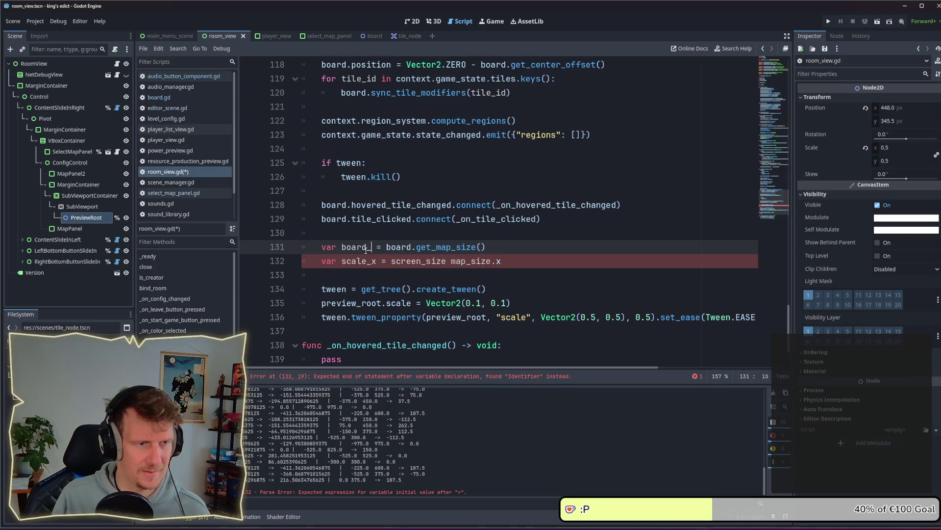
double_click(366, 248)
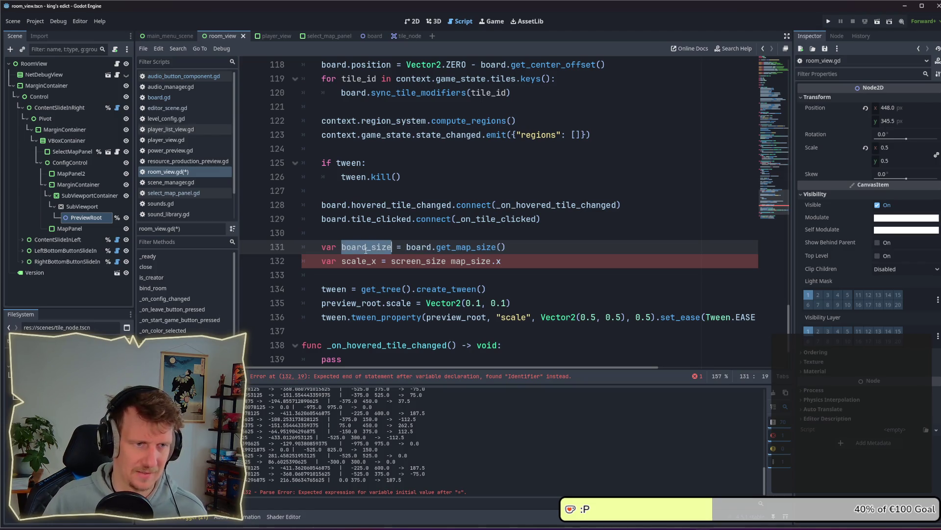
key("ctrl+c")
double_click(458, 261)
key("ctrl+v")
double_click(428, 261)
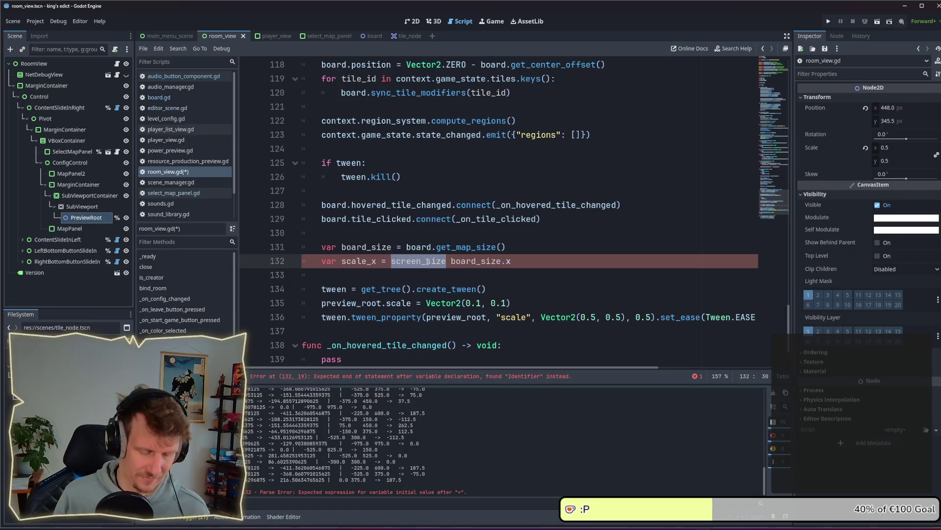
type("ma")
key("BackSpace")
key("BackSpace")
type("c")
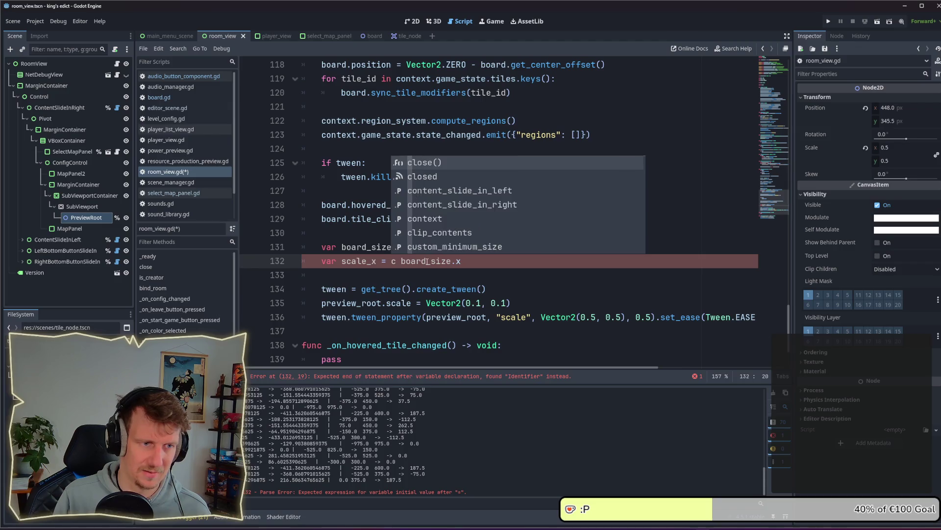
type("anvas")
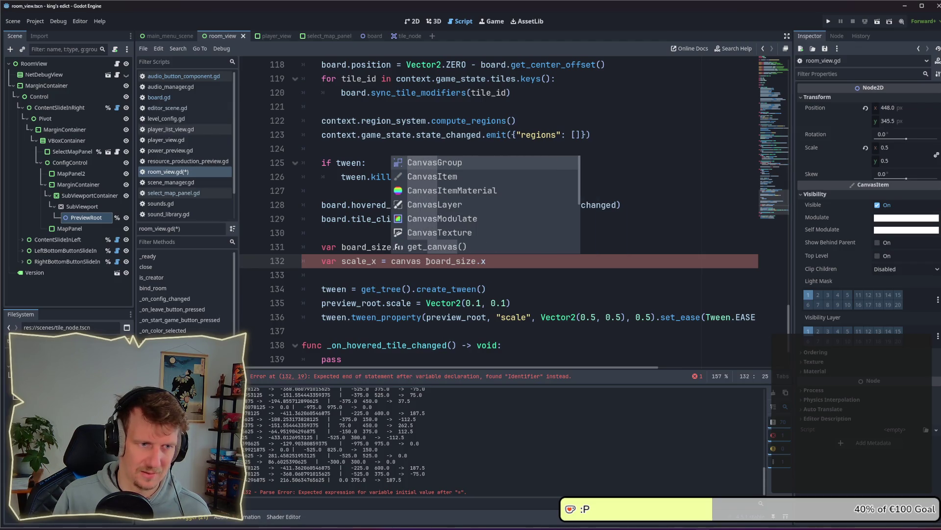
type("_size ")
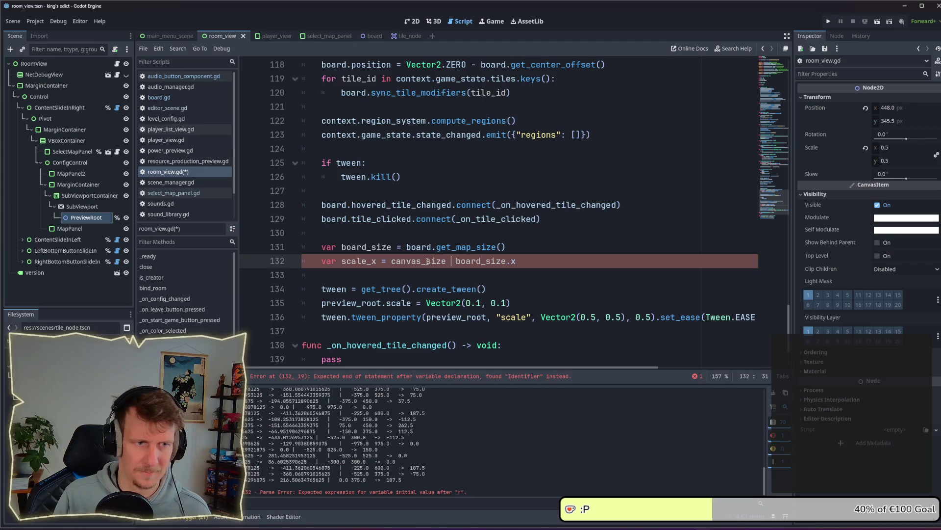
type("/")
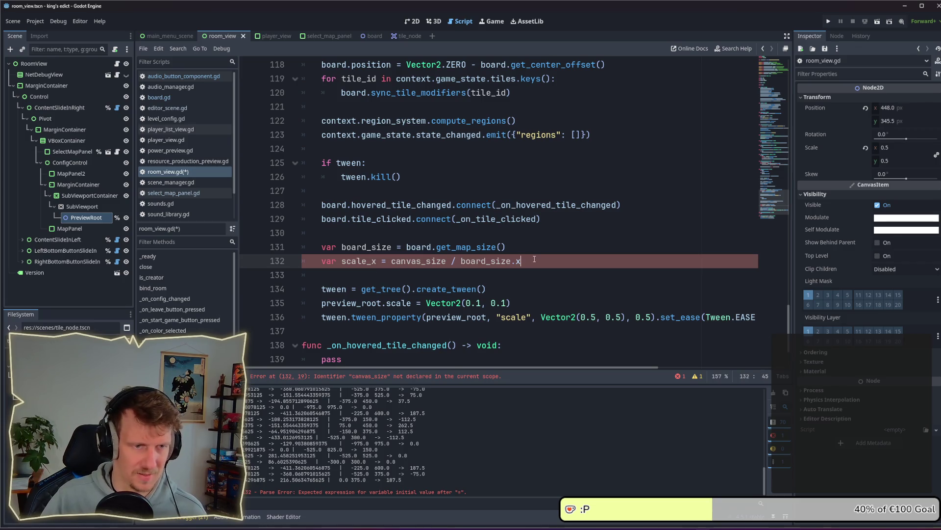
Duplicate the scale_x line, using canvas_size.x on the original and the y components on the copy.
key("ctrl+shift+d")
left_click(446, 262)
type(".x")
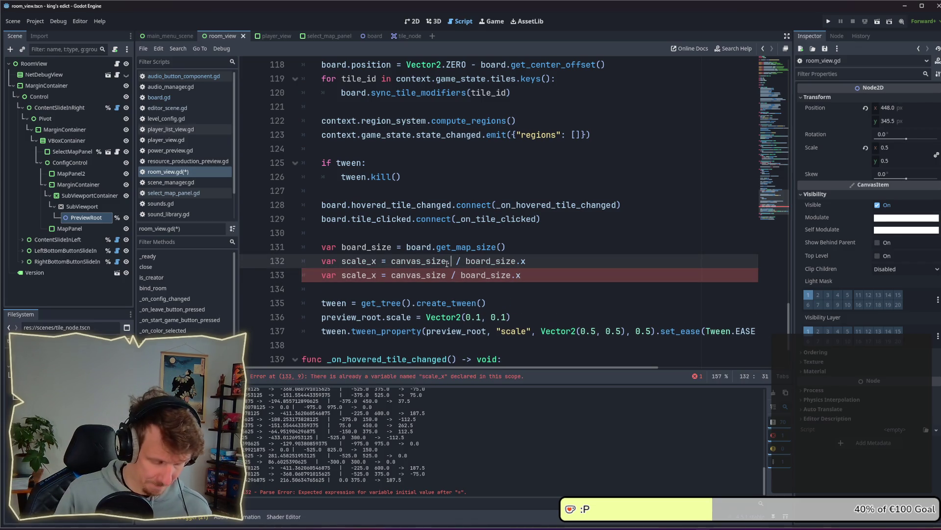
key("Down")
type("-.")
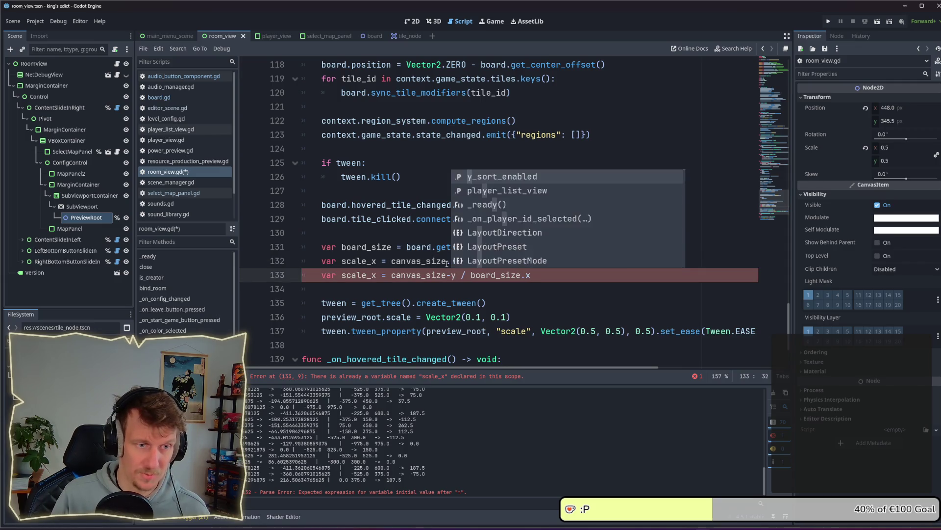
key("BackSpace")
key("BackSpace")
type(".y")
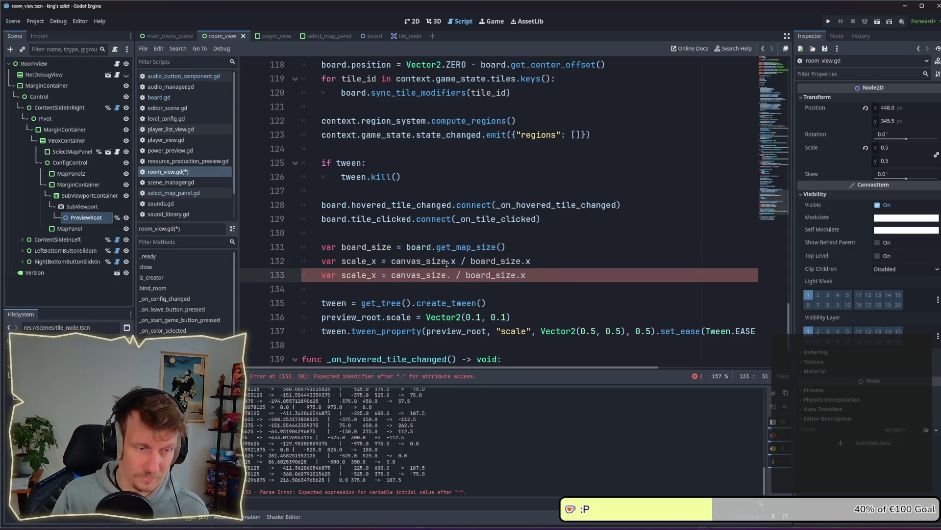
key("End")
key("Left")
key("Left")
key("BackSpace")
type("y")
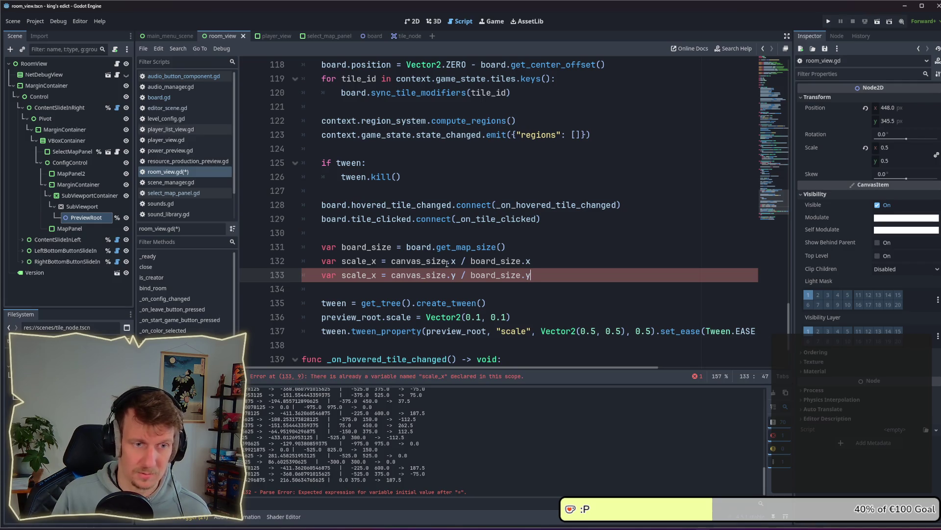
Add var target_scale = min(scale_x, scale_y) on a new line.
key("Return")
type("var target-s")
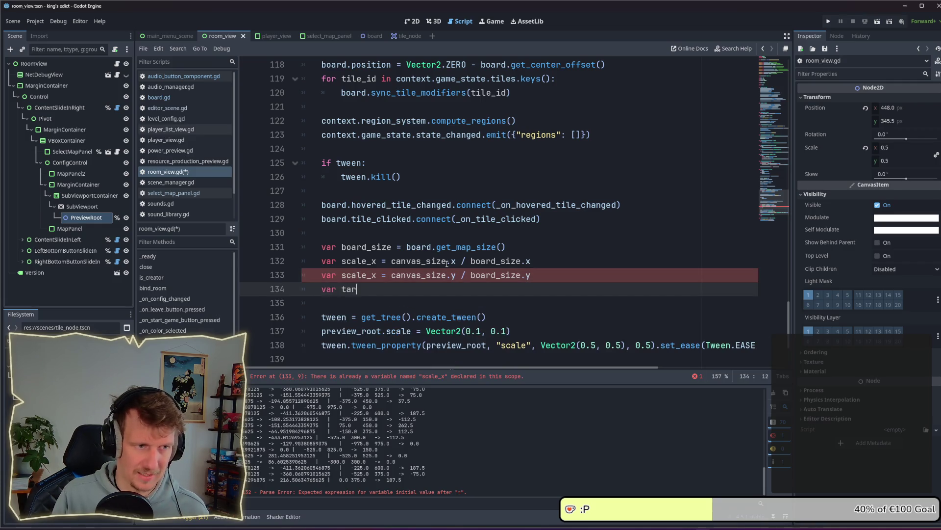
key("BackSpace")
key("BackSpace")
type("_scale")
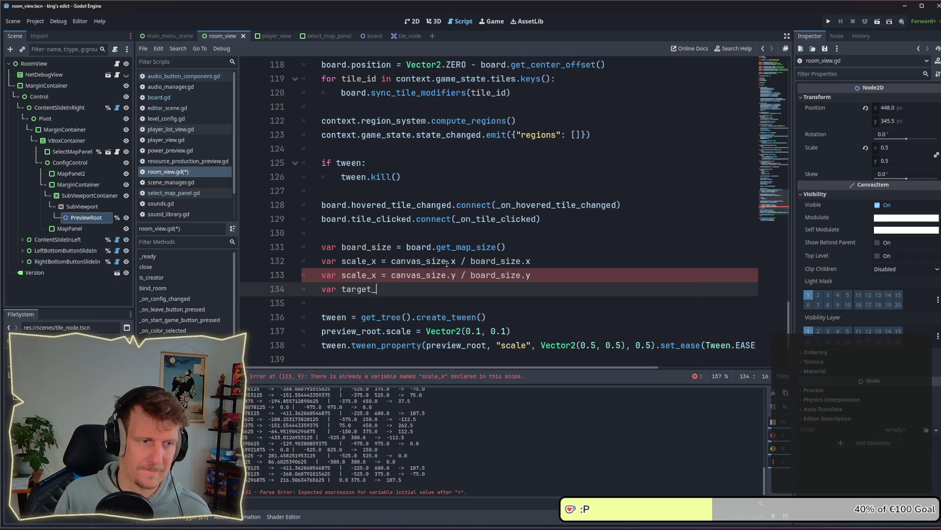
key("BackSpace")
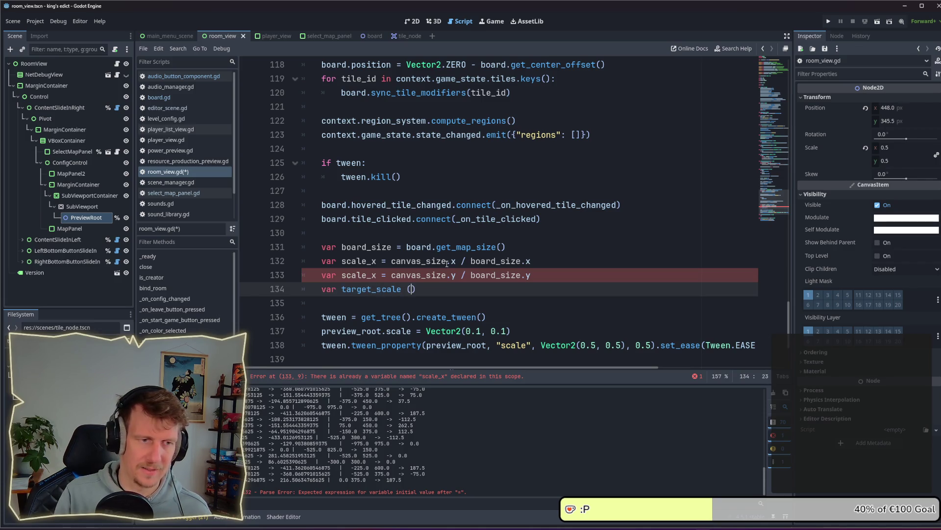
type("= min")
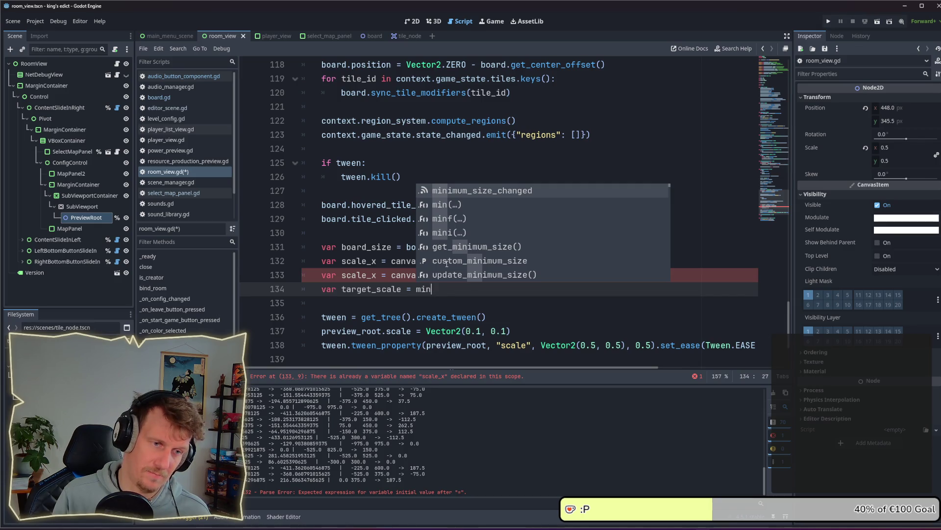
type("(scla")
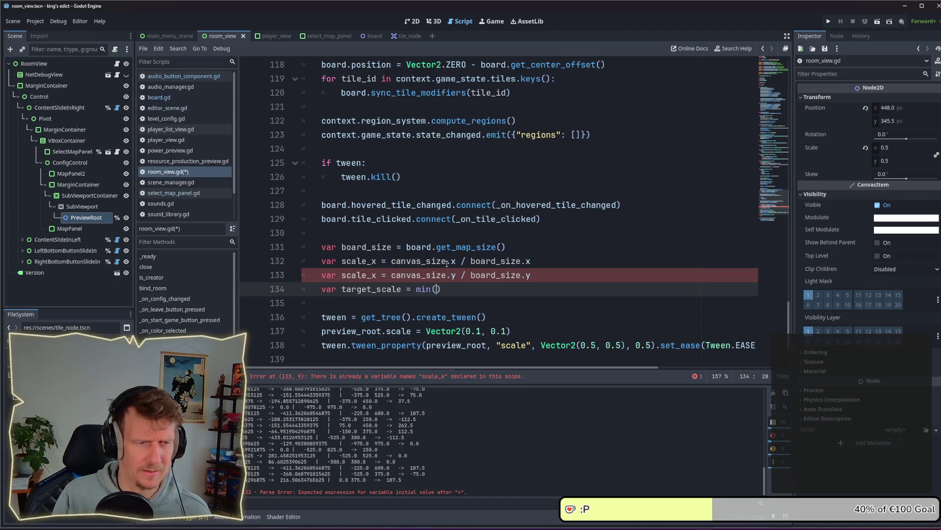
key("BackSpace")
key("BackSpace")
type("ale_")
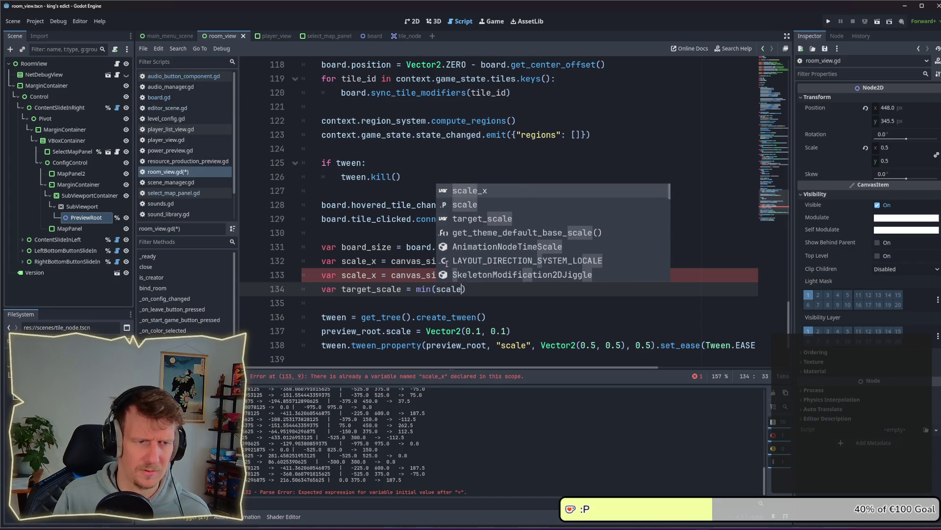
key("Return")
type(", scla")
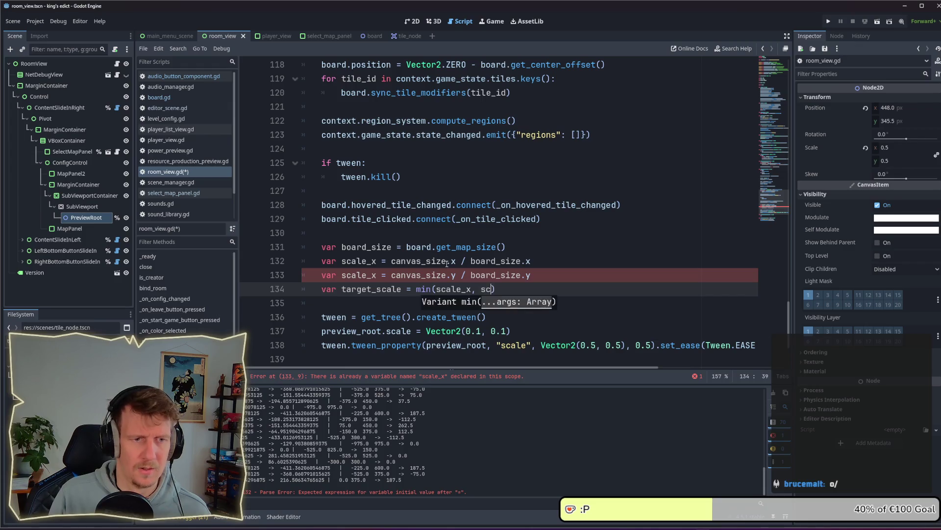
key("BackSpace")
key("BackSpace")
type("ale")
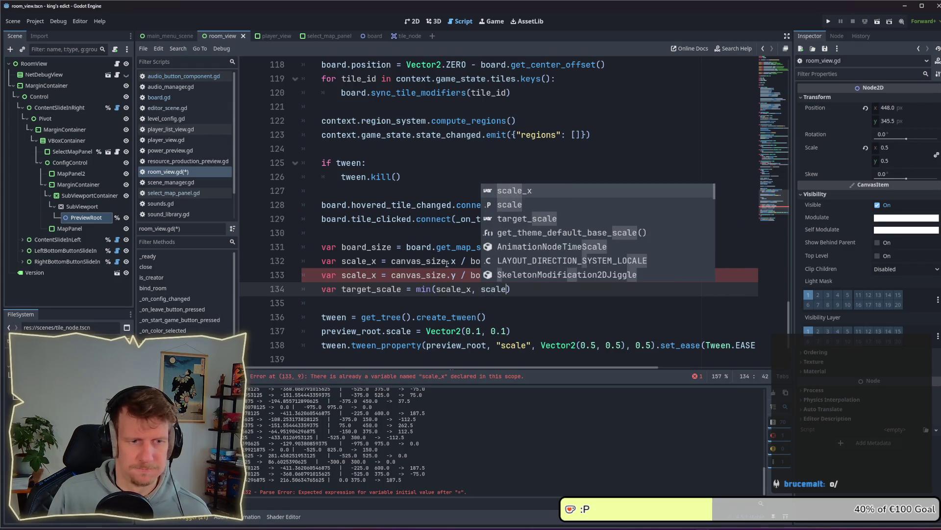
type("_y")
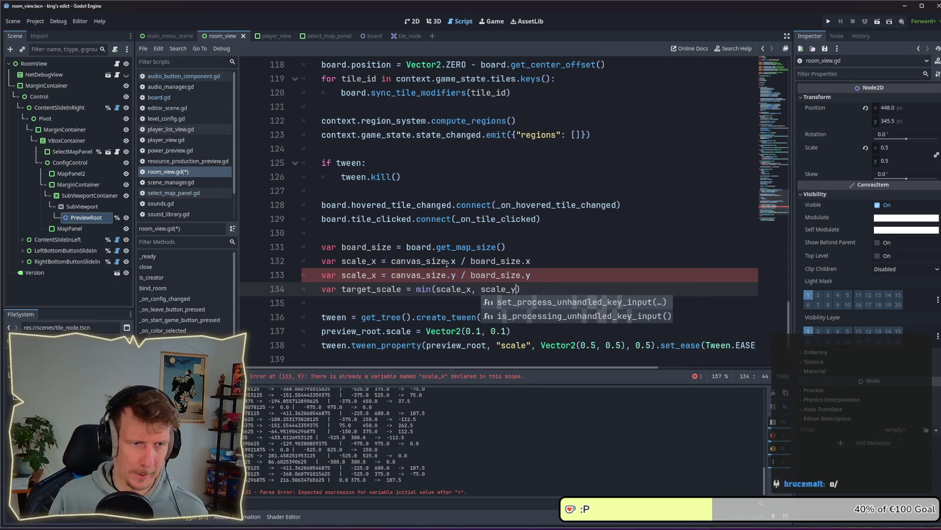
Rename the duplicated scale_x variable on line 133 to scale_y.
left_click(374, 272)
key("BackSpace")
type("y")
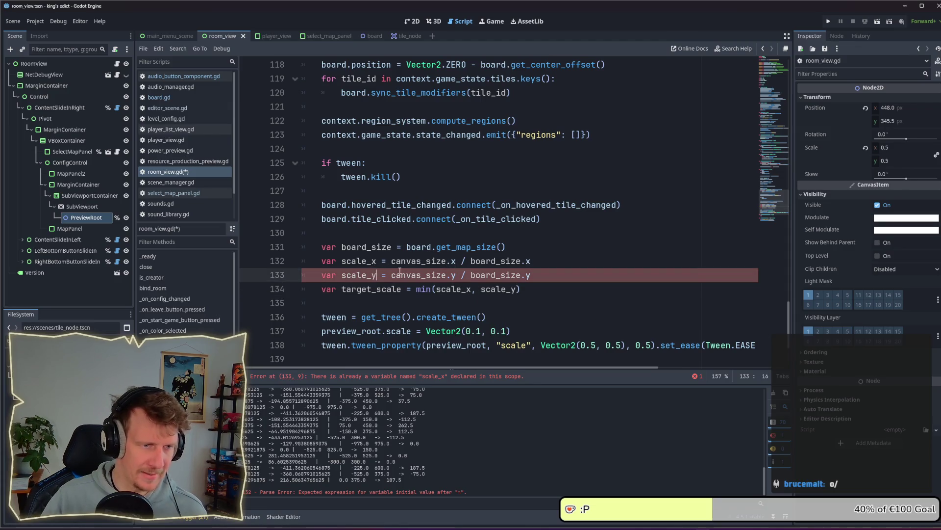
left_click(548, 286)
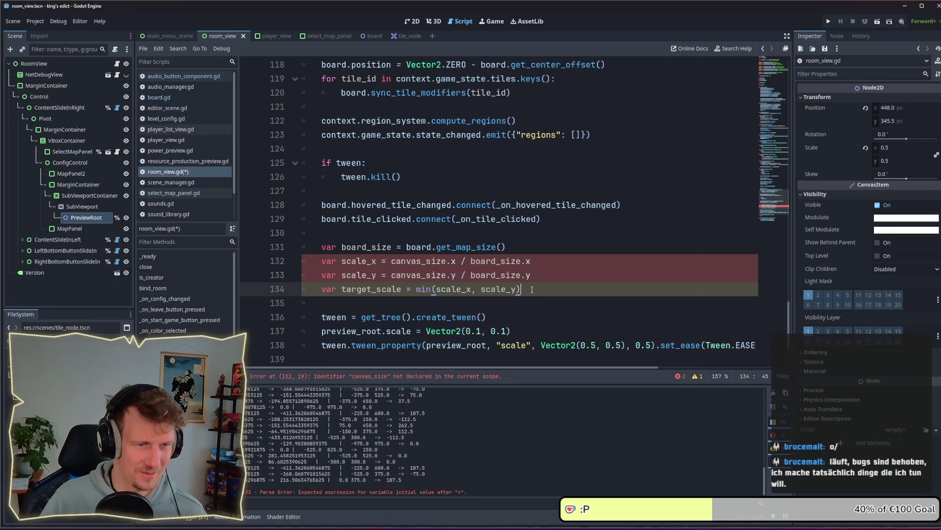
key("Return")
type("var")
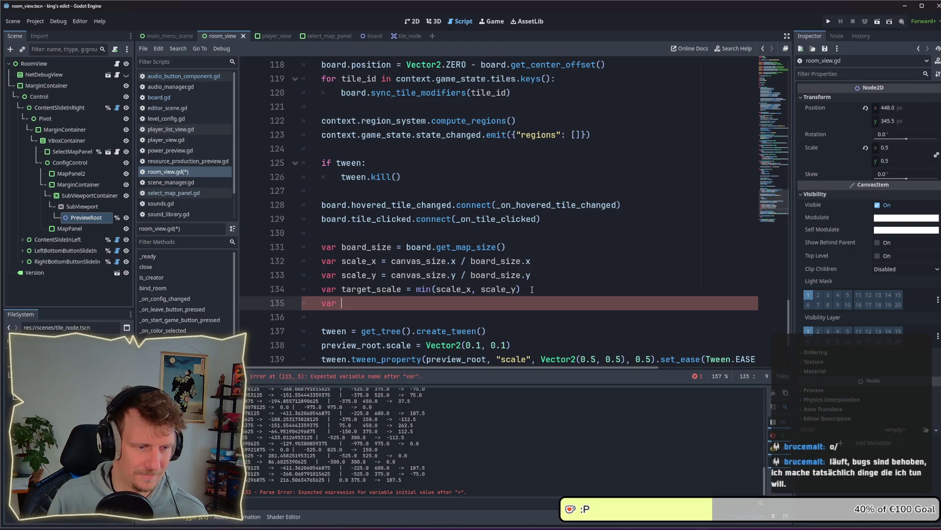
key("BackSpace")
key("BackSpace")
key("BackSpace")
key("Left")
key("Left")
key("Left")
key("Left")
key("Left")
key("Left")
key("Delete")
key("Delete")
key("Delete")
type("clamp")
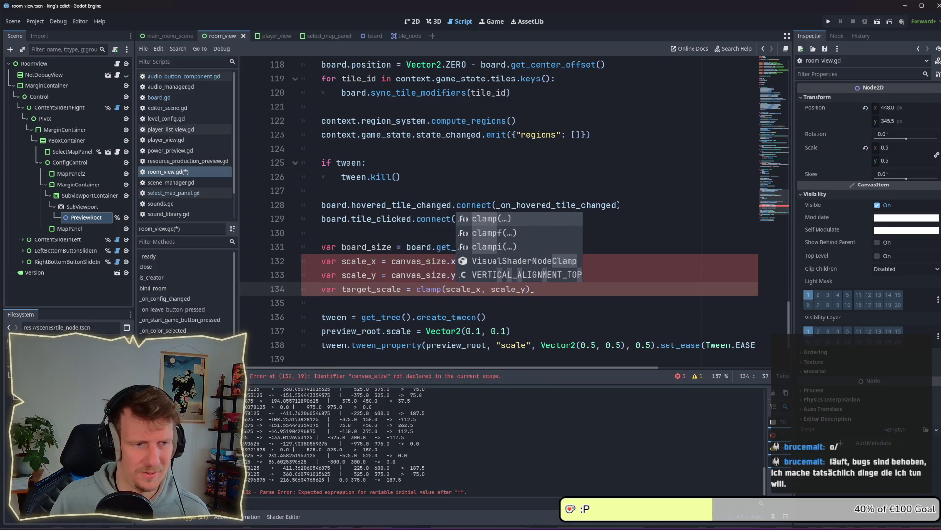
left_click(435, 289)
mouse_move(435, 289)
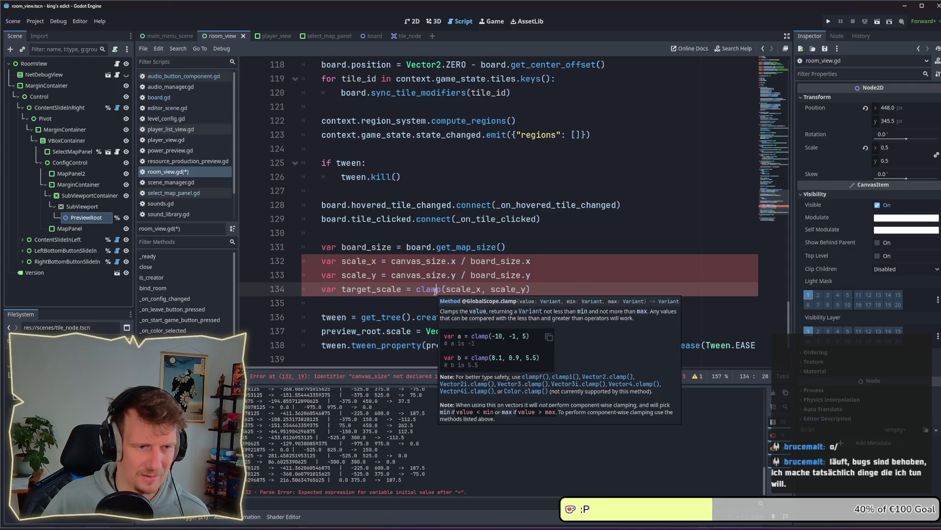
left_click(484, 289)
mouse_move(450, 289)
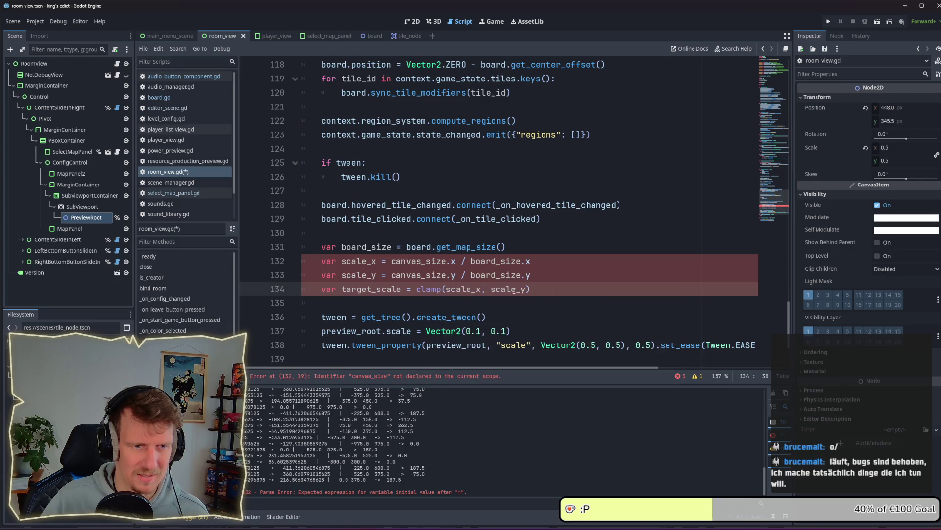
mouse_move(514, 291)
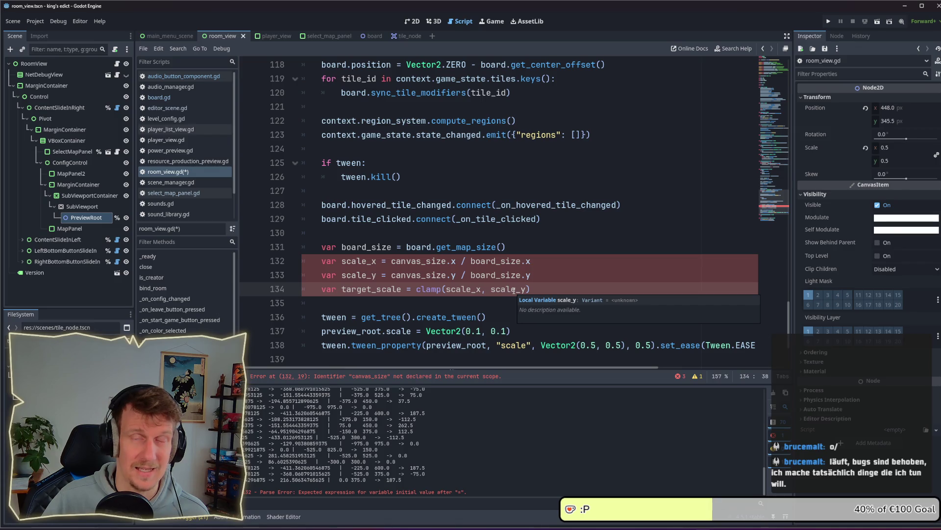
double_click(431, 289)
type("min")
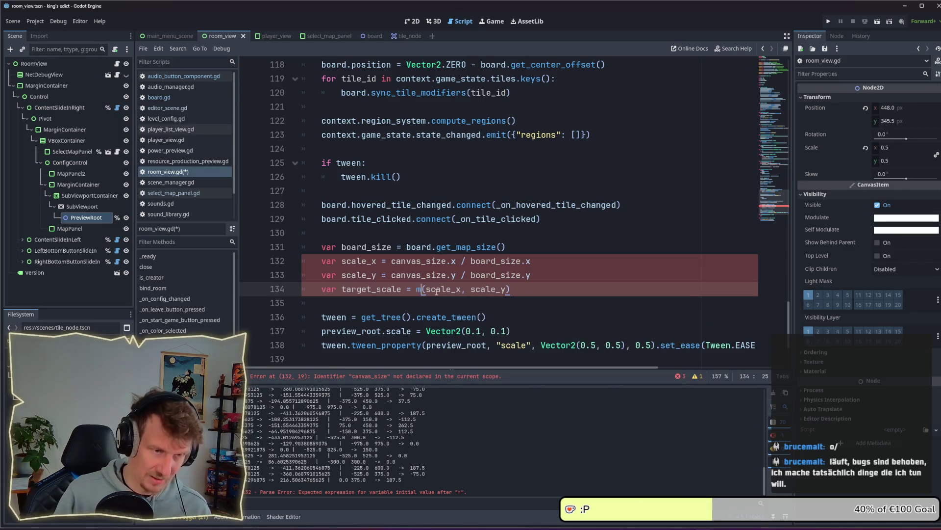
Add target_scale = min(target_scale, 1) below the target_scale line and save room_view.gd.
left_click(531, 288)
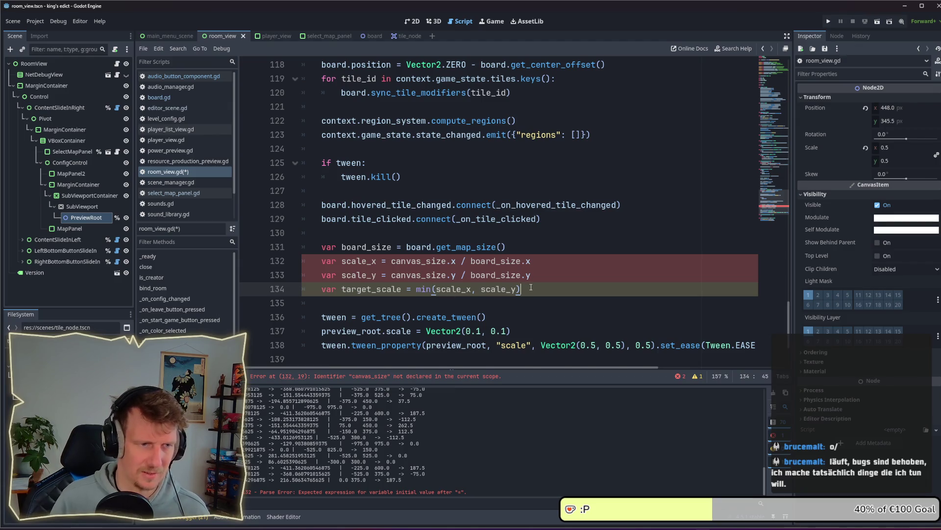
key("Return")
type("targ")
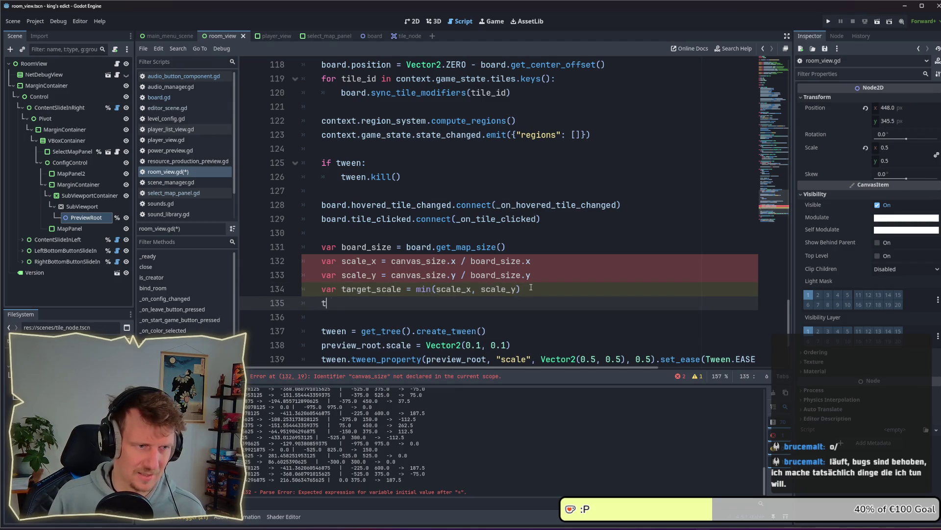
type("et_")
key("Return")
type("= m")
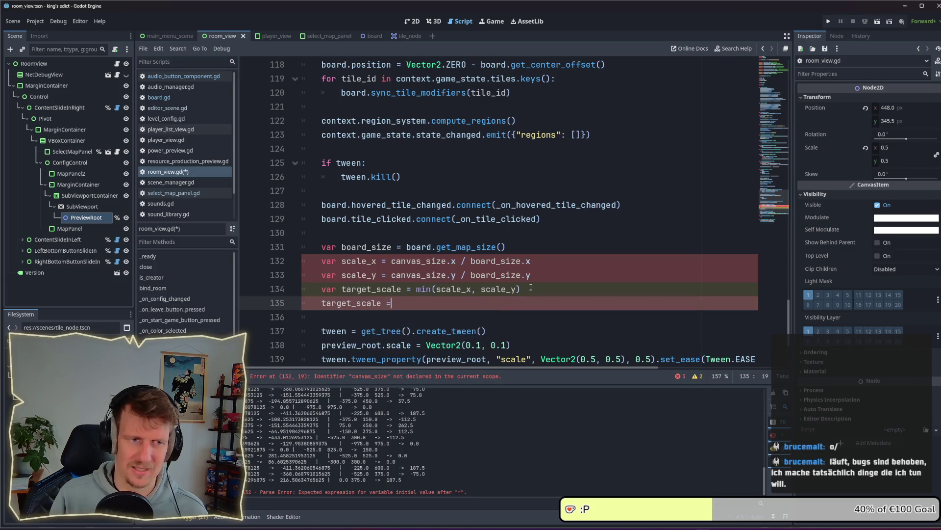
type("in")
key("Return")
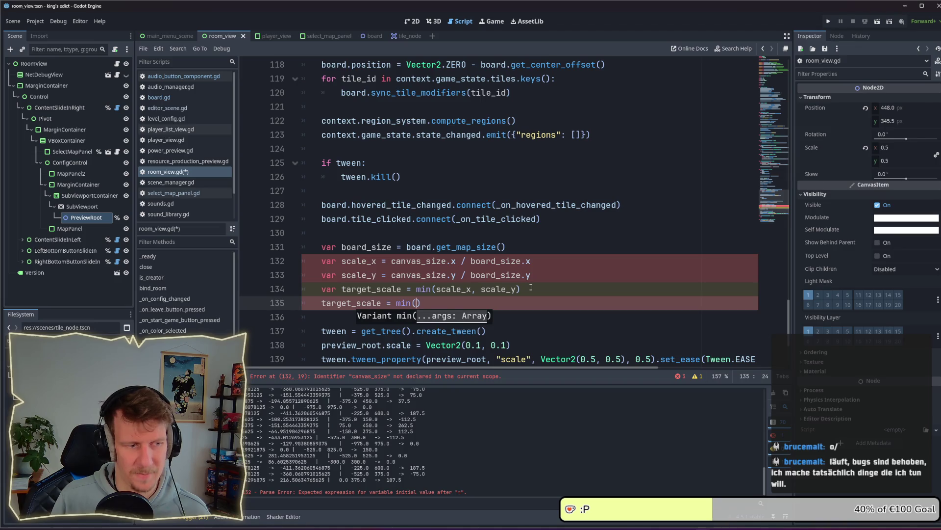
type("target_")
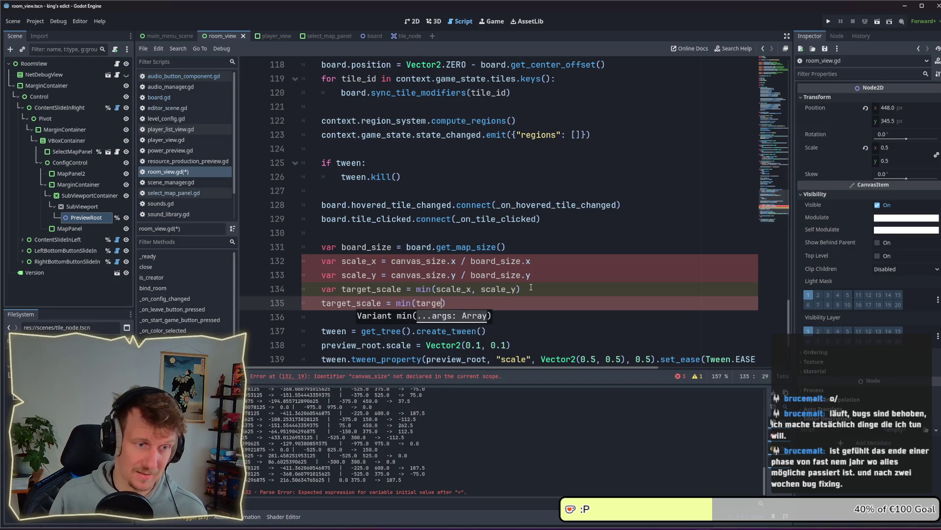
type("sc")
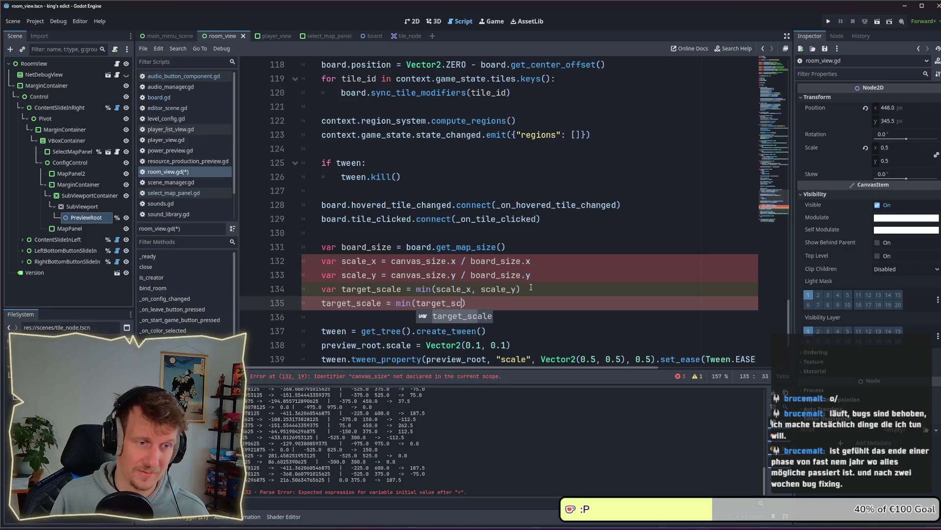
key("Return")
type(", 1")
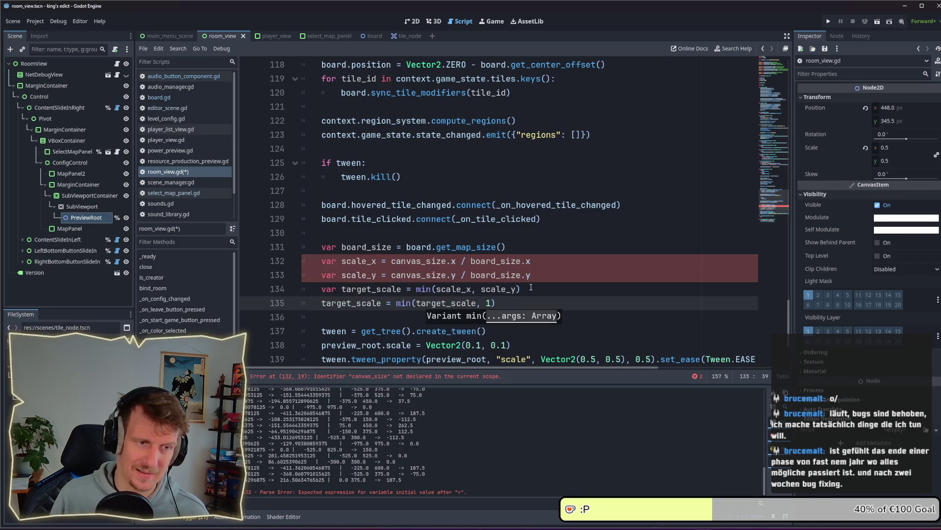
key("ctrl+s")
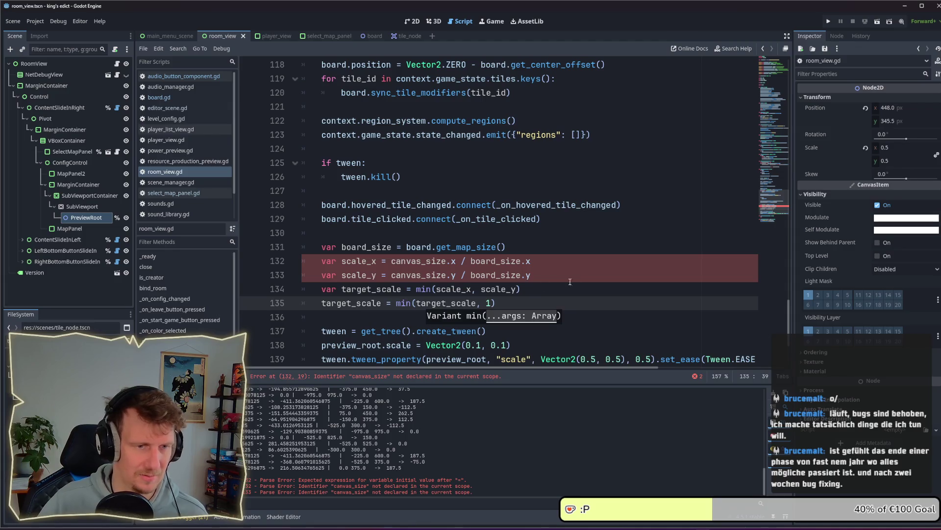
left_click(574, 287)
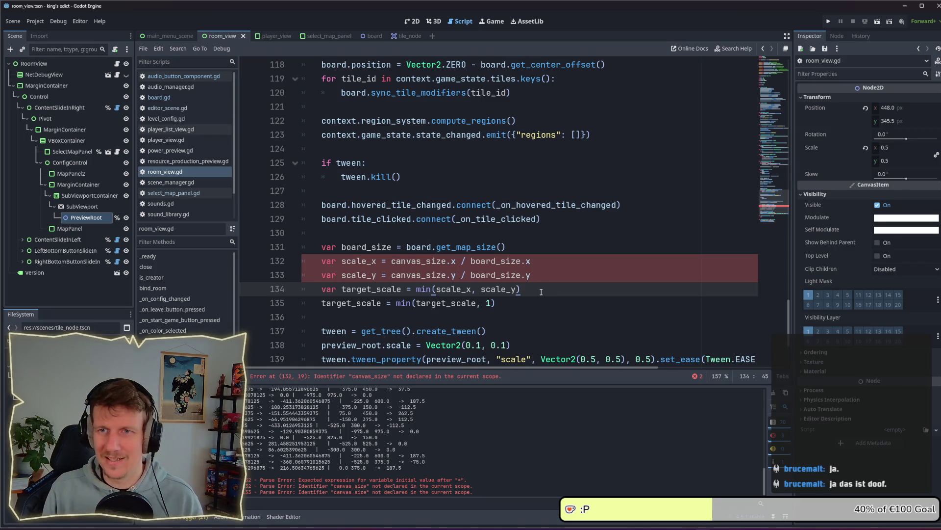
Insert a new line after board_size and begin declaring var canvas_size.
key("Up")
key("Down")
key("Up")
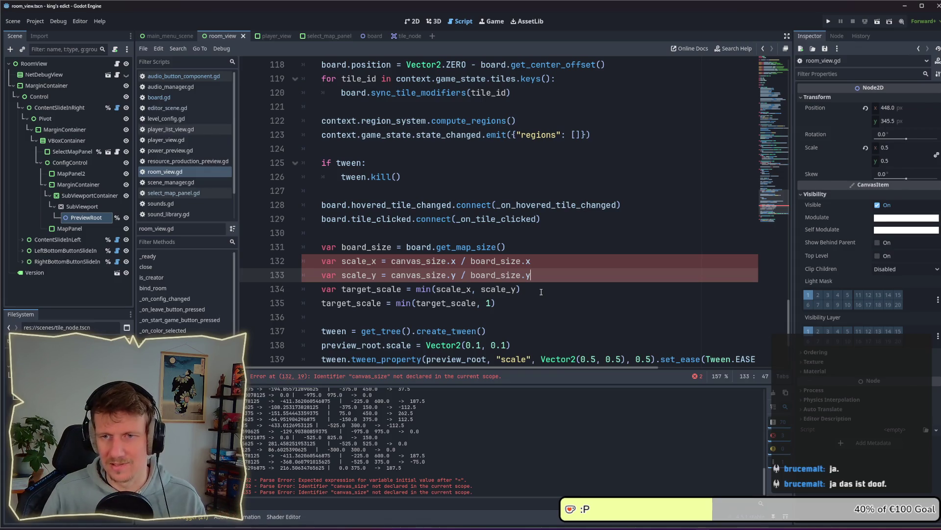
key("Up")
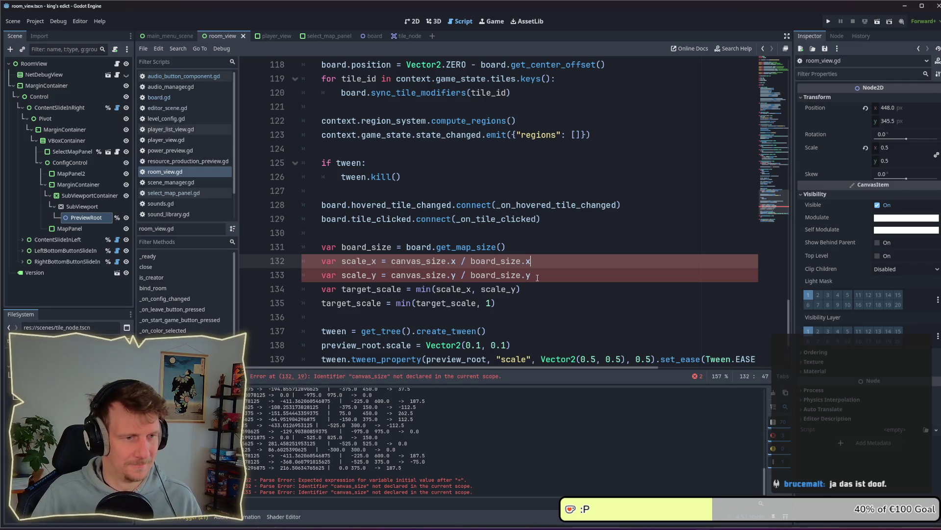
key("Down")
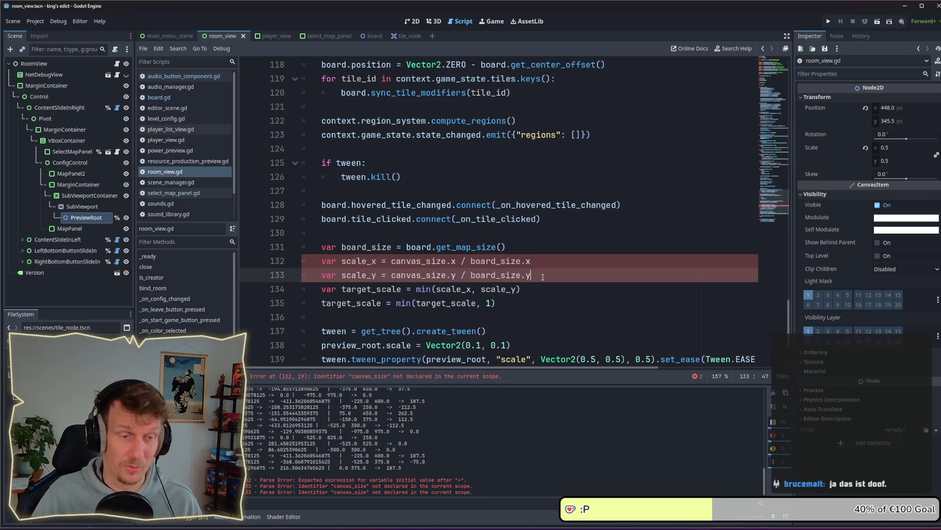
key("Up")
key("Up")
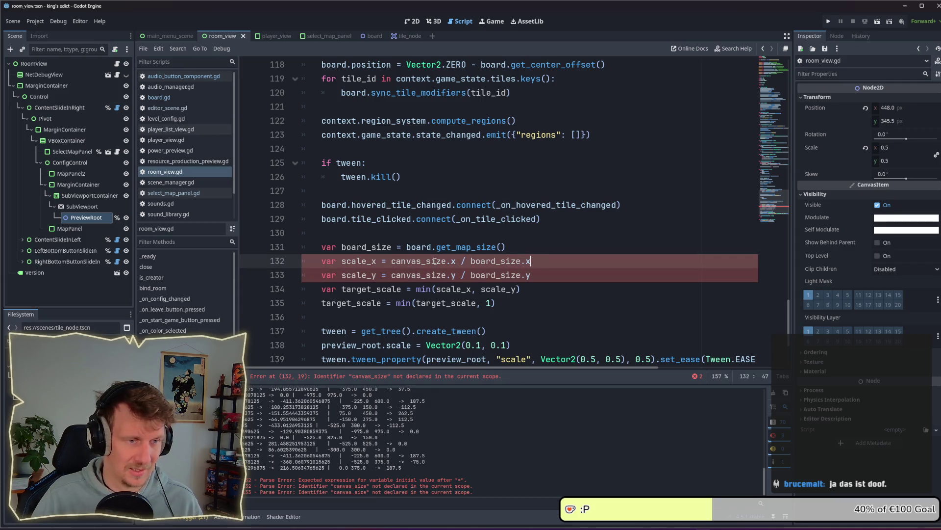
key("Return")
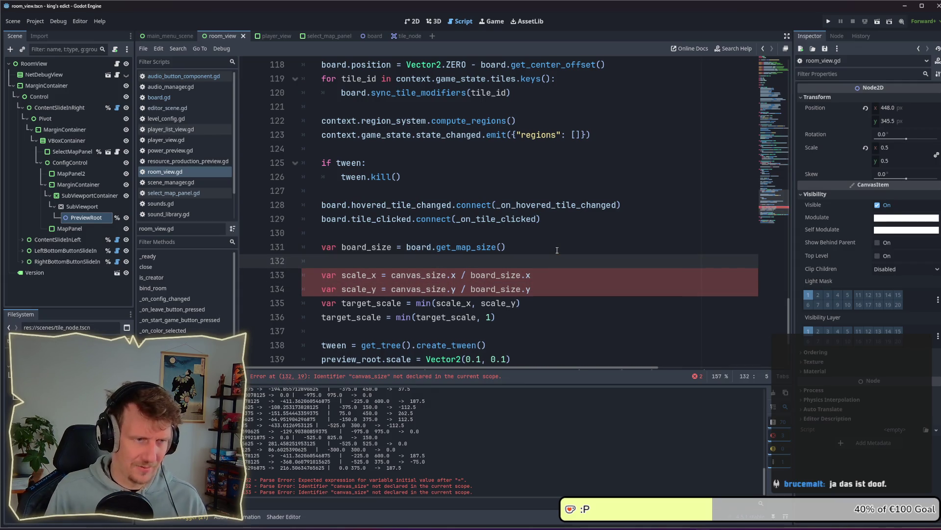
type("var canvas")
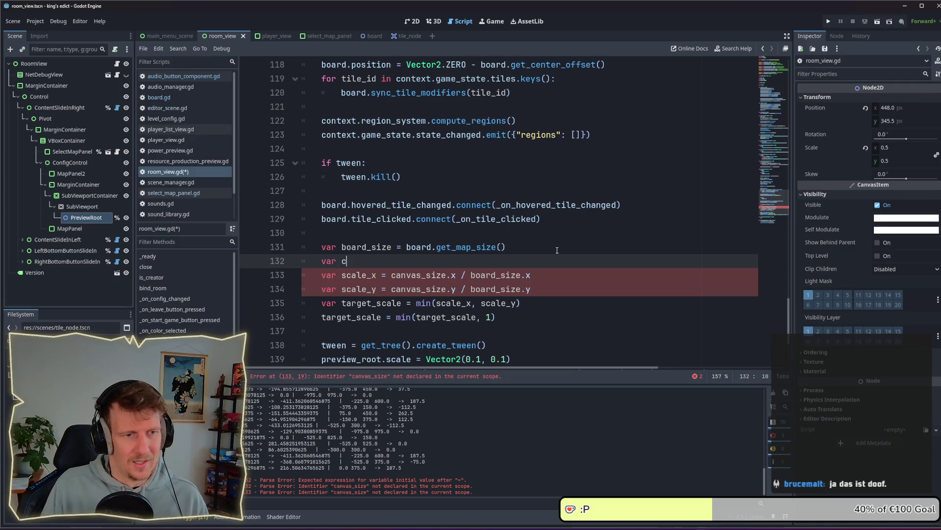
type("_size.")
Set canvas_size = Vector2(896, 691) from the SubViewport's size and save the script.
key("BackSpace")
type("= V")
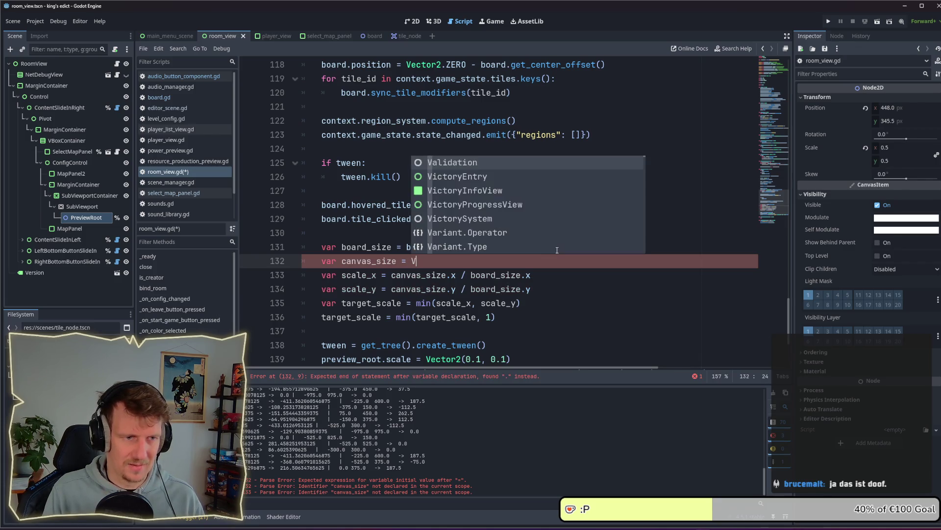
type("ector")
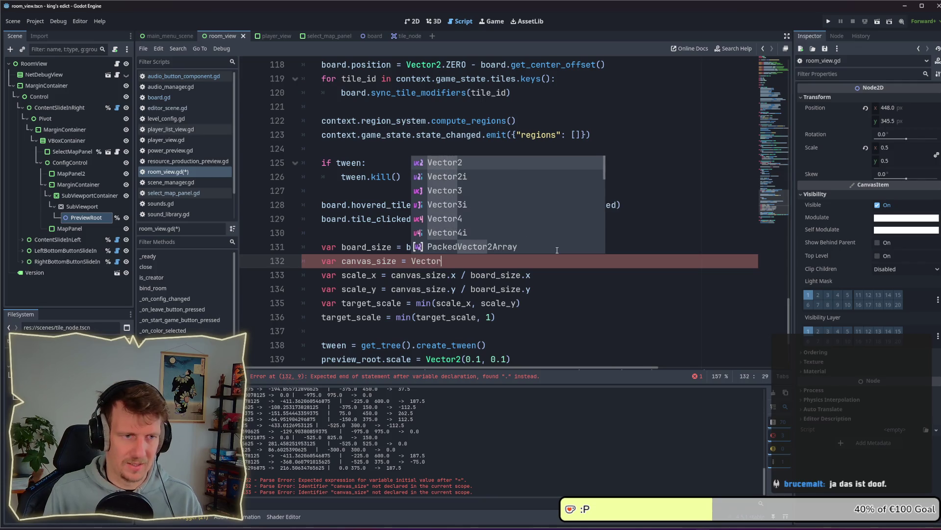
key("Return")
type("()")
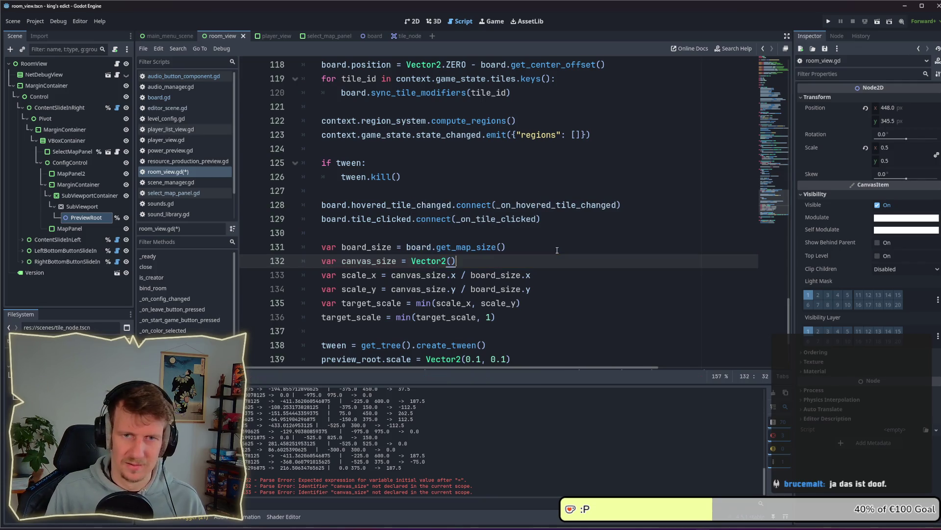
left_click(78, 206)
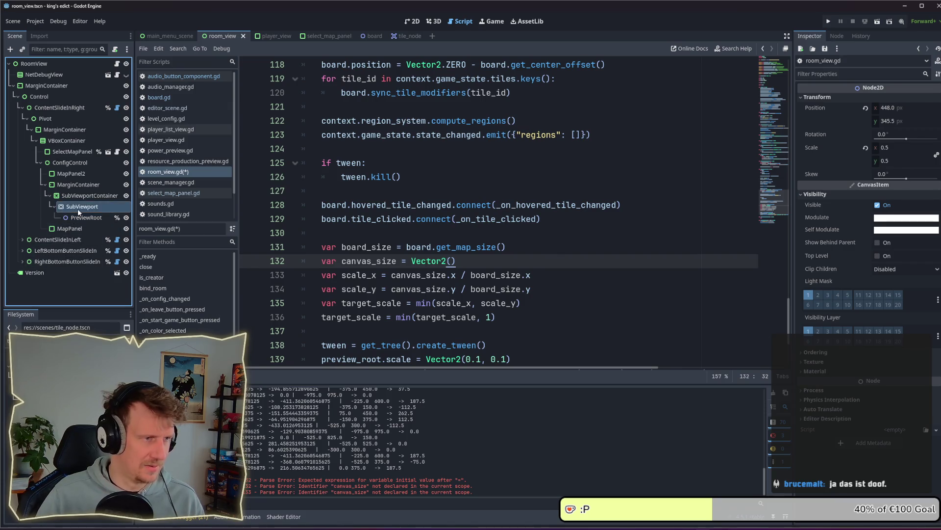
left_click(452, 261)
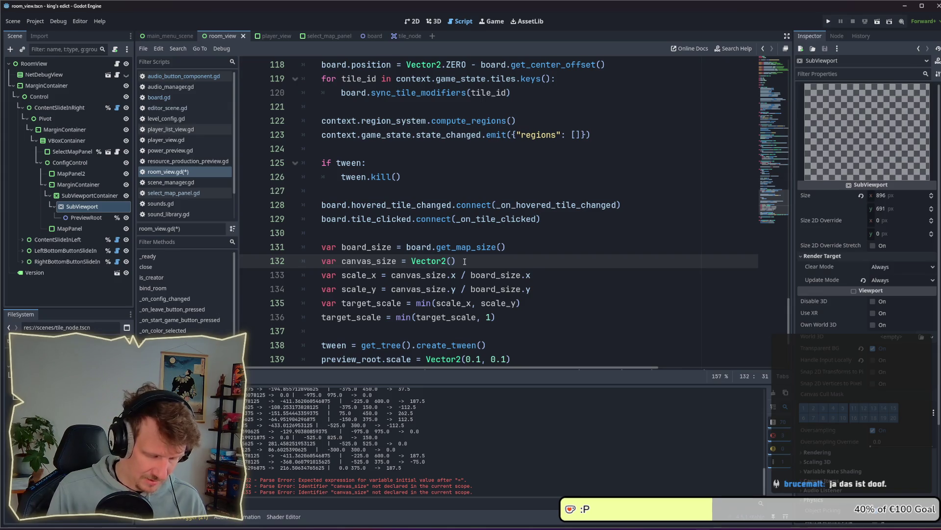
type("896")
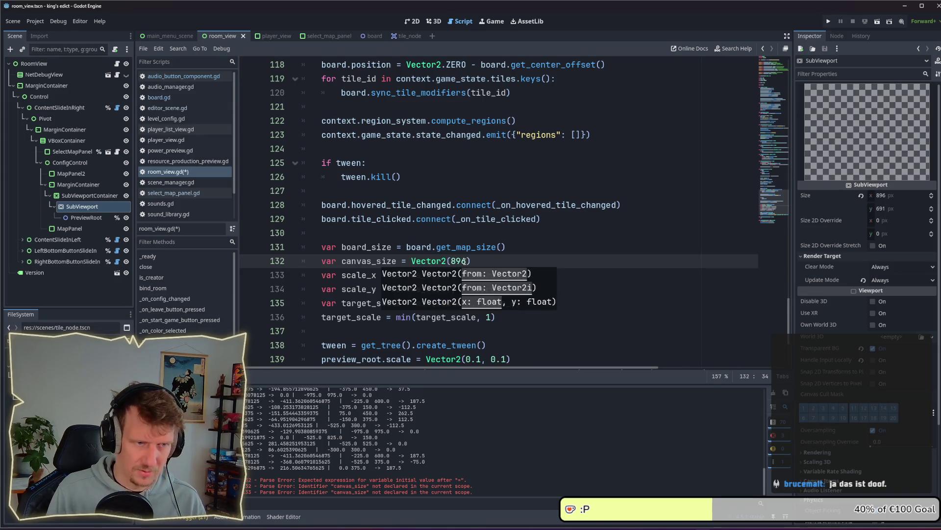
type(", 691)")
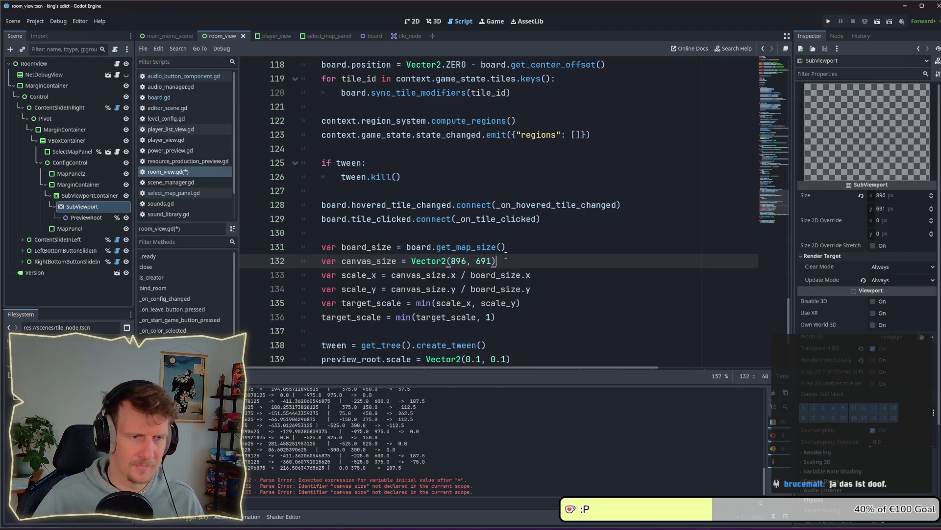
key("ctrl+s")
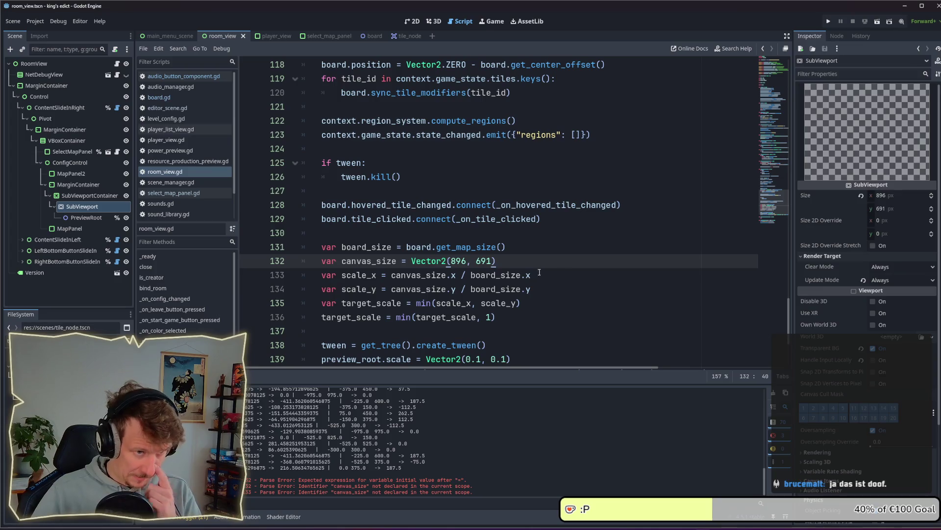
scroll(529, 271, "down", 1)
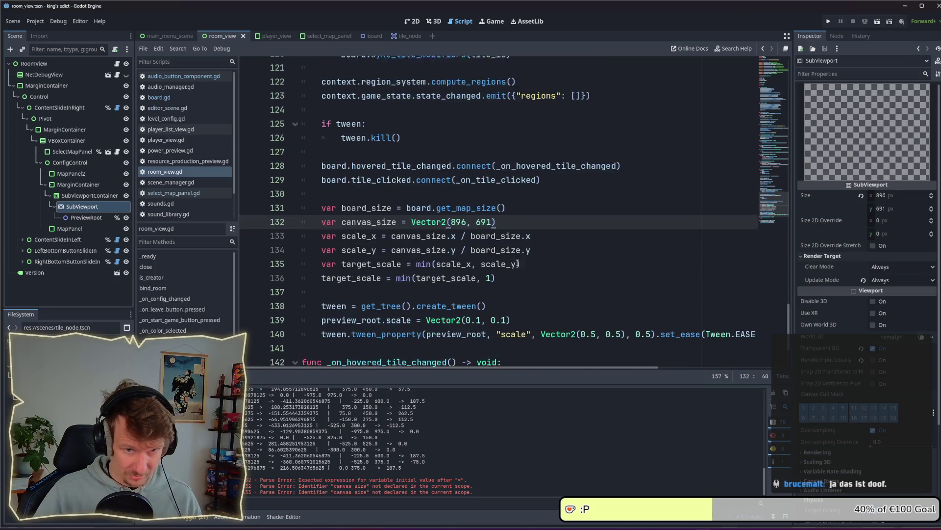
Replace both 0.5 values in the tween's Vector2 scale with target_scale and save.
left_click(560, 272)
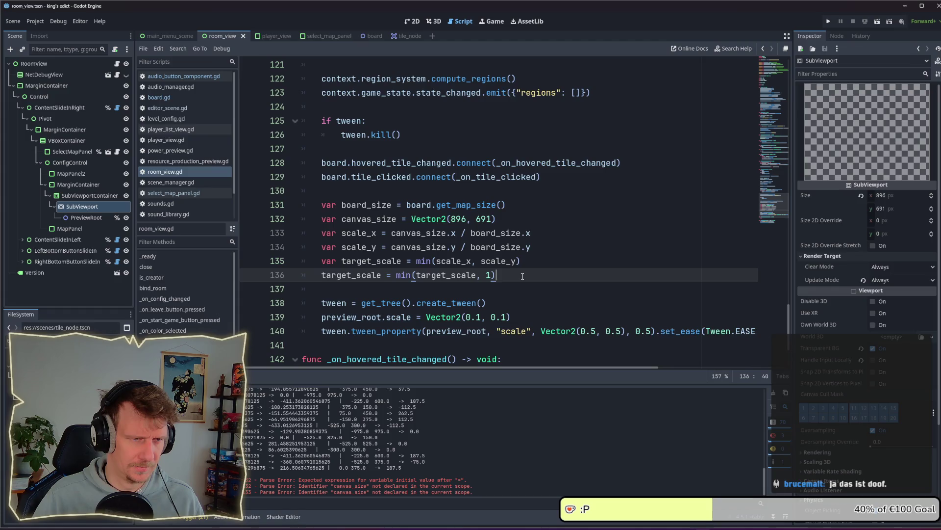
scroll(474, 250, "down", 1)
double_click(357, 232)
key("ctrl+c")
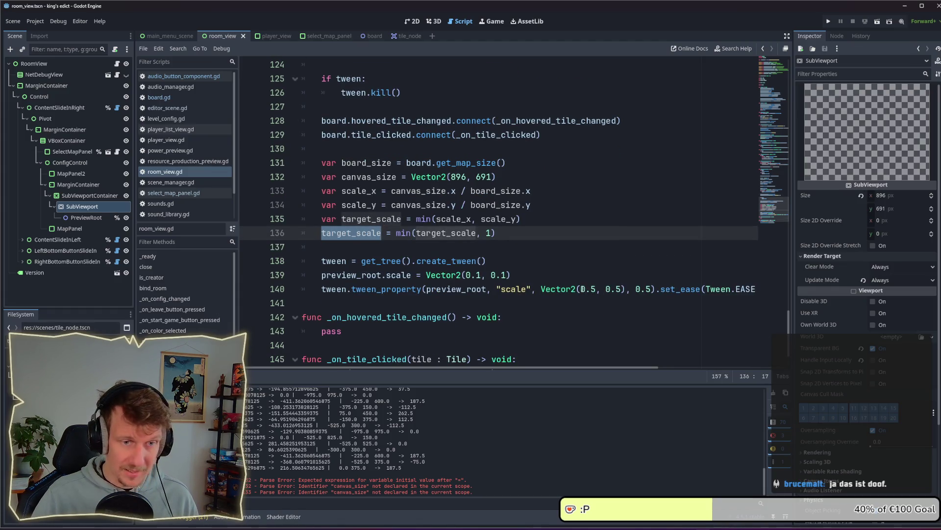
double_click(583, 289)
key("ctrl+v")
left_click_drag(650, 288, 668, 288)
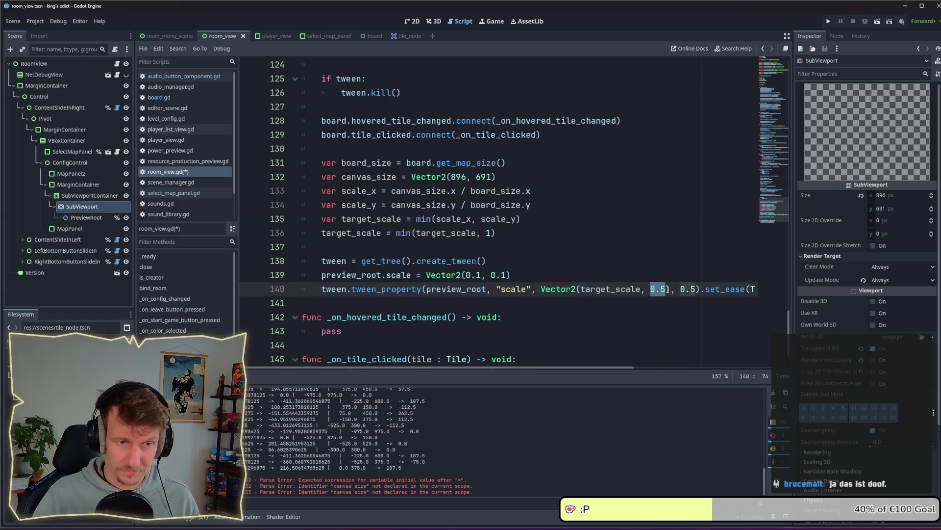
key("ctrl+v")
key("ctrl+s")
Begin appending a Vector2(50, 50) margin after the canvas_size value.
left_click(590, 266)
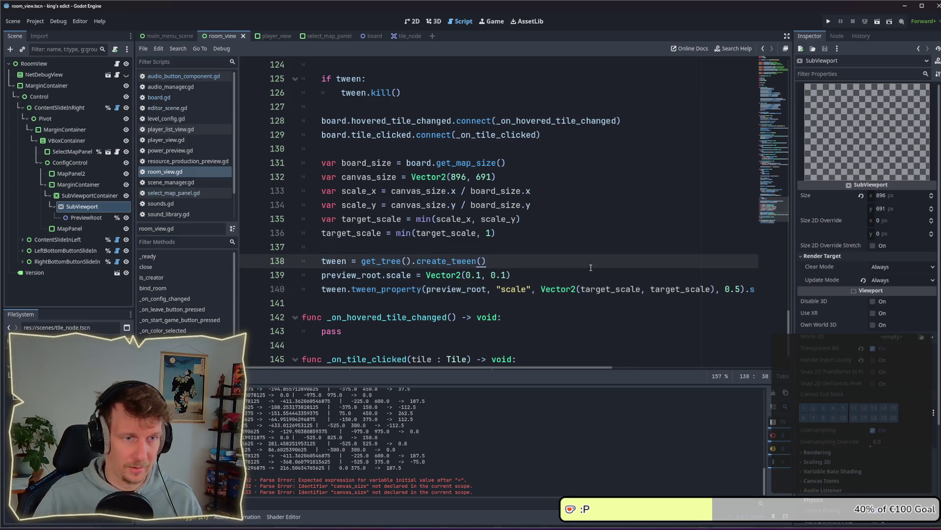
left_click(496, 178)
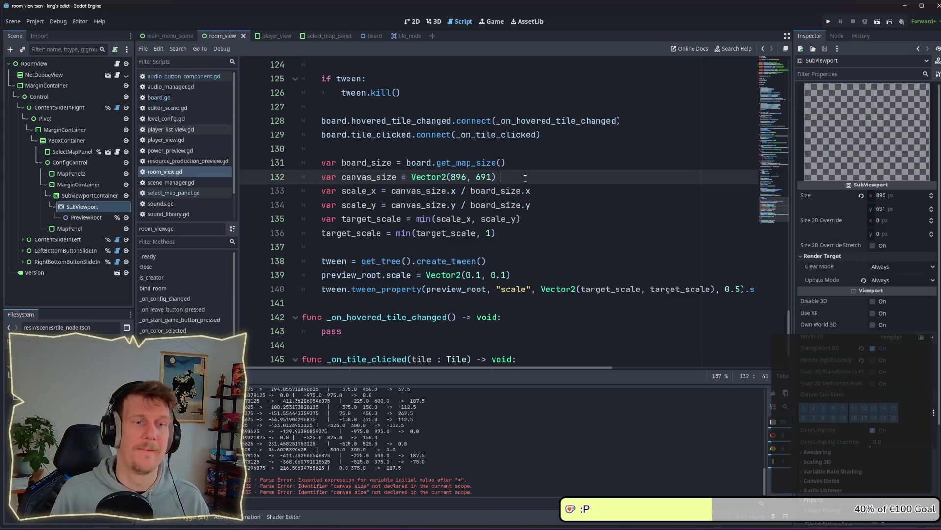
type("Vector2")
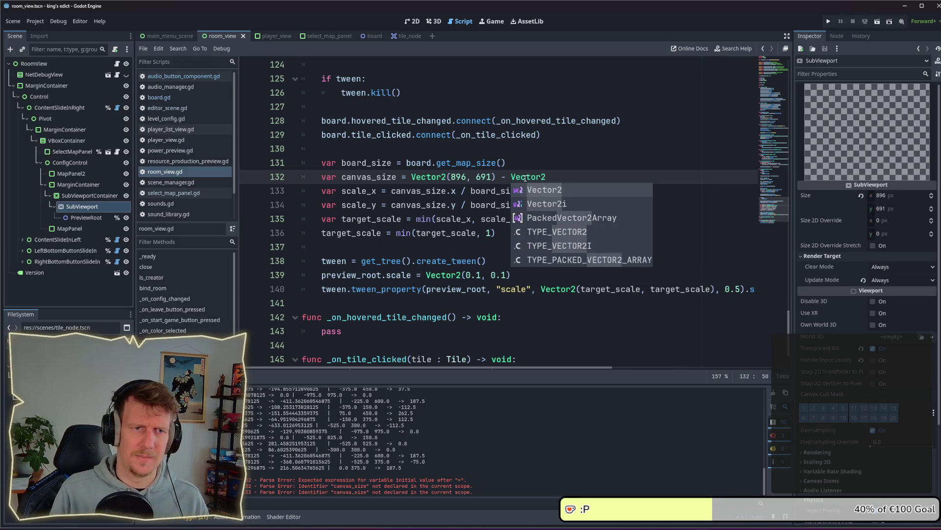
type("(")
type("50,")
type(" 50")
Save the margin subtraction, comment it out with #, and run the game.
key("ctrl+s")
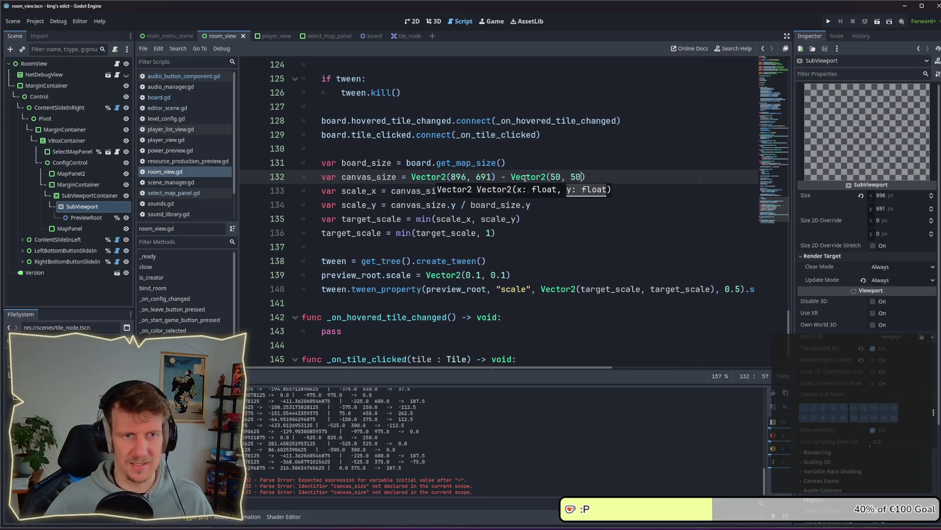
left_click(545, 164)
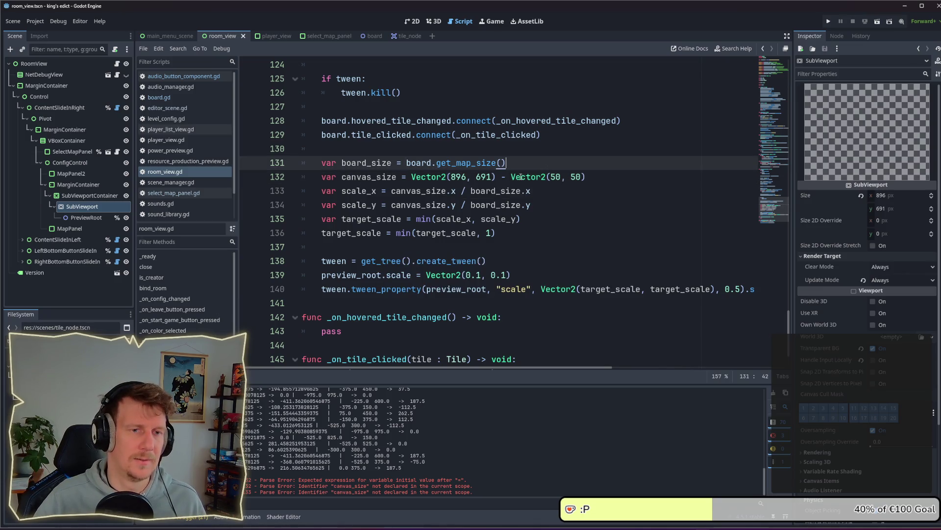
left_click(503, 176)
type("#")
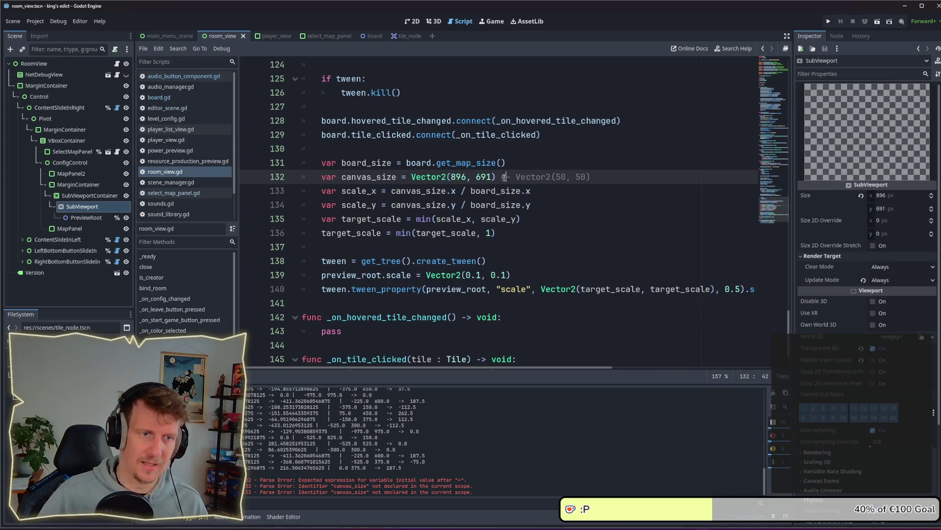
key("F5")
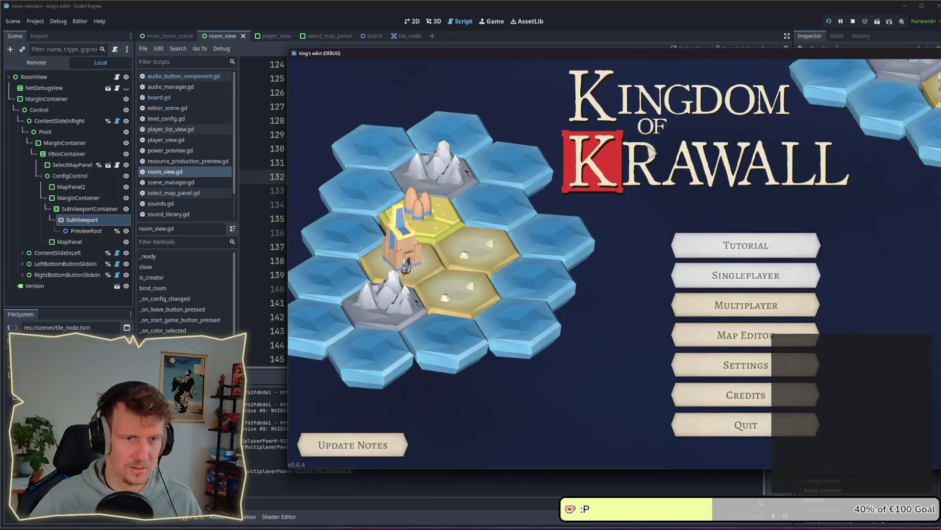
Open the multiplayer lobby and cycle map previews past Direct Conflict and Stone Mountain.
left_click(719, 297)
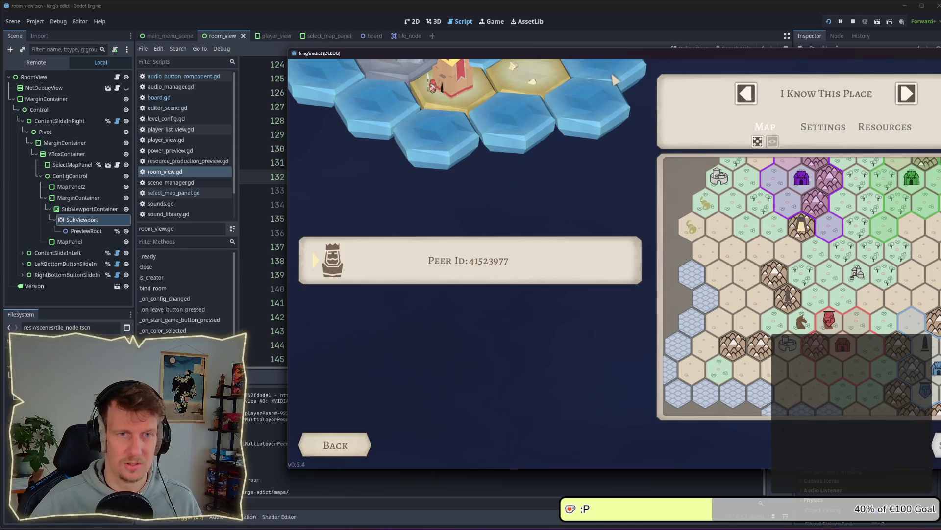
left_click_drag(599, 53, 375, 49)
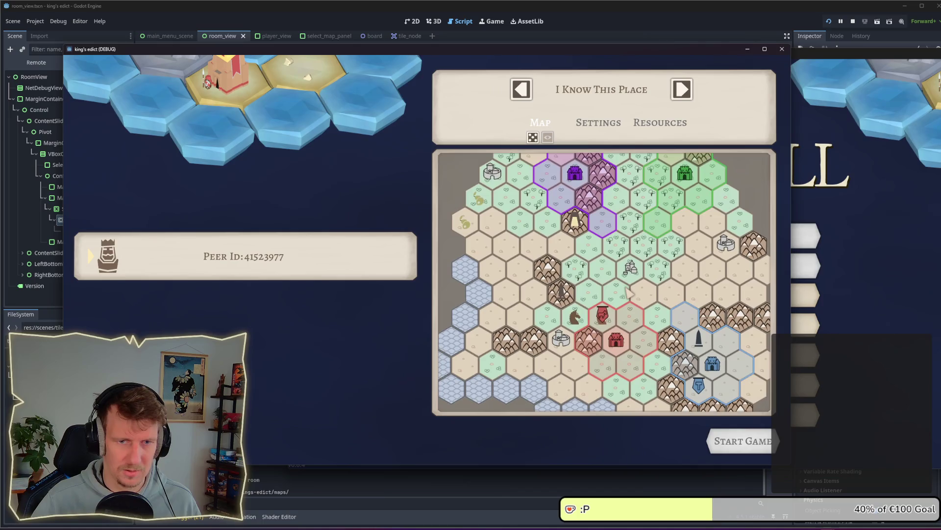
left_click(681, 91)
left_click(681, 91)
left_click(679, 98)
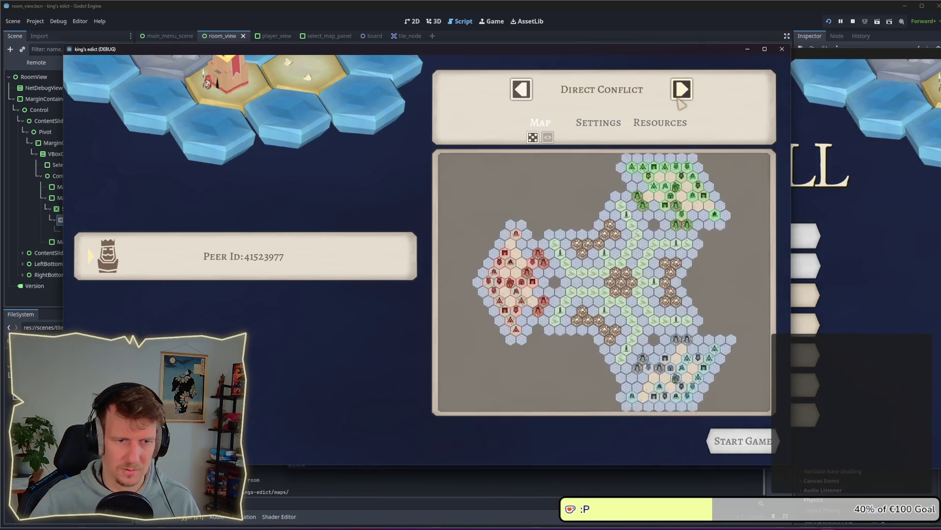
left_click(679, 98)
left_click(679, 98)
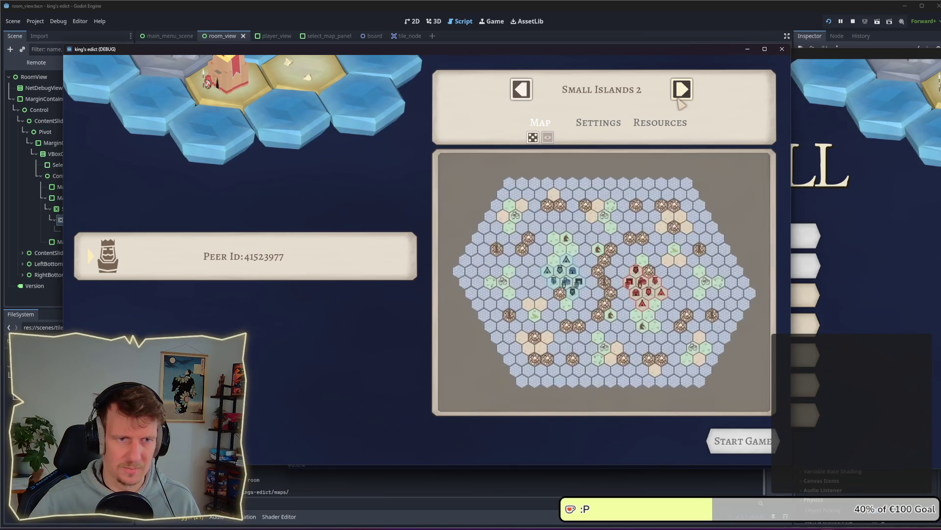
left_click(679, 98)
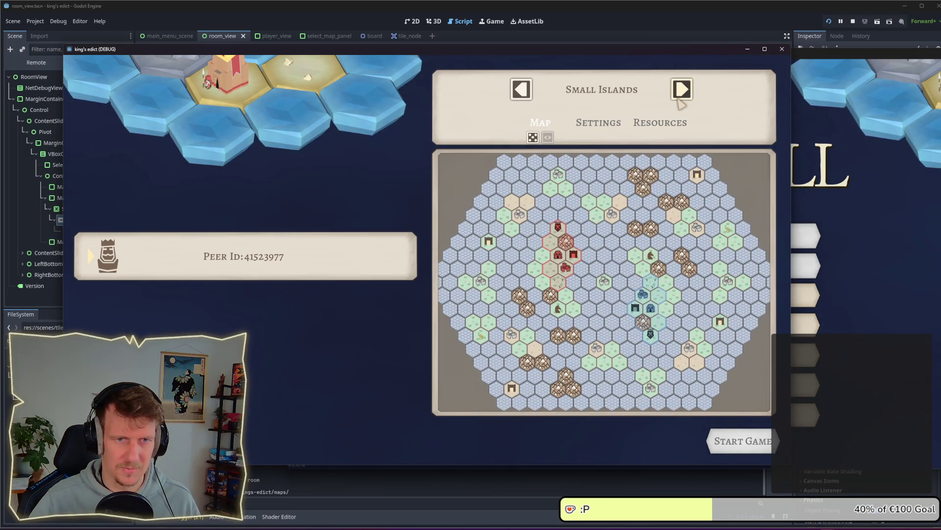
left_click(679, 101)
left_click(679, 100)
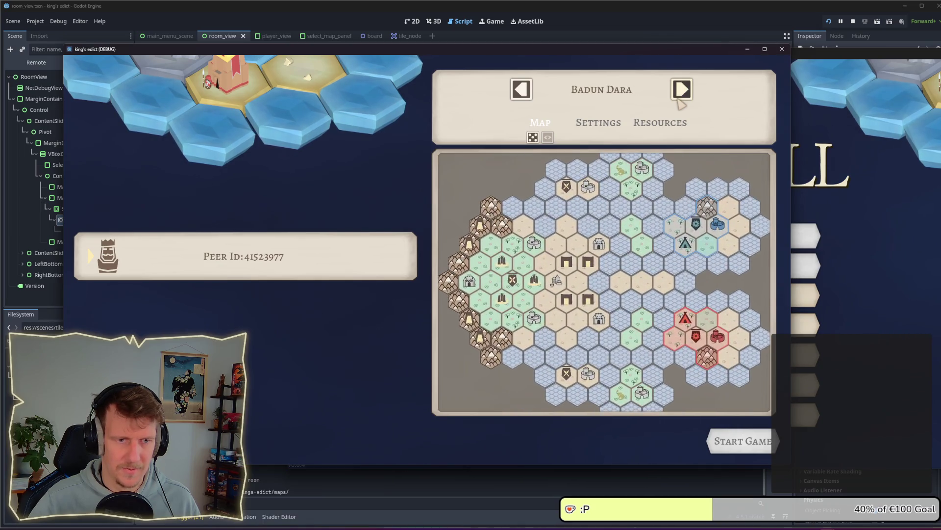
left_click(679, 100)
left_click(680, 100)
left_click(680, 99)
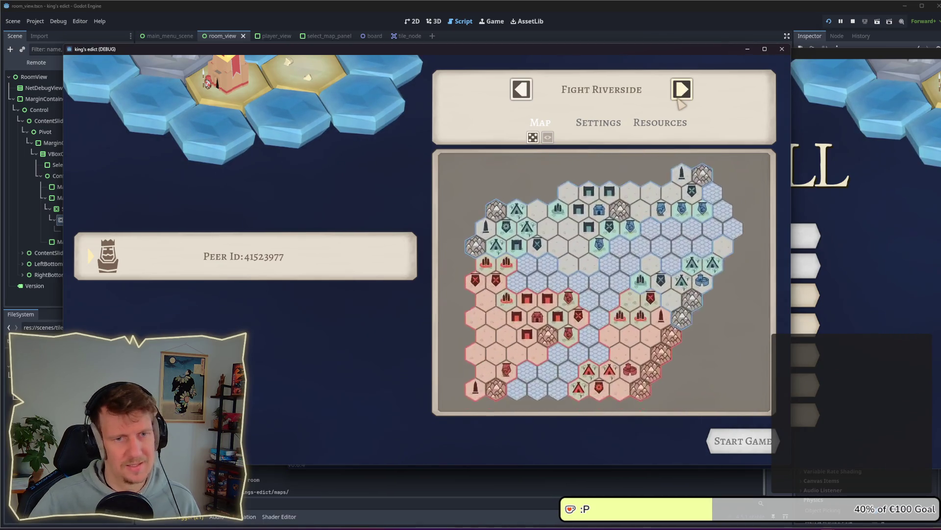
left_click(680, 99)
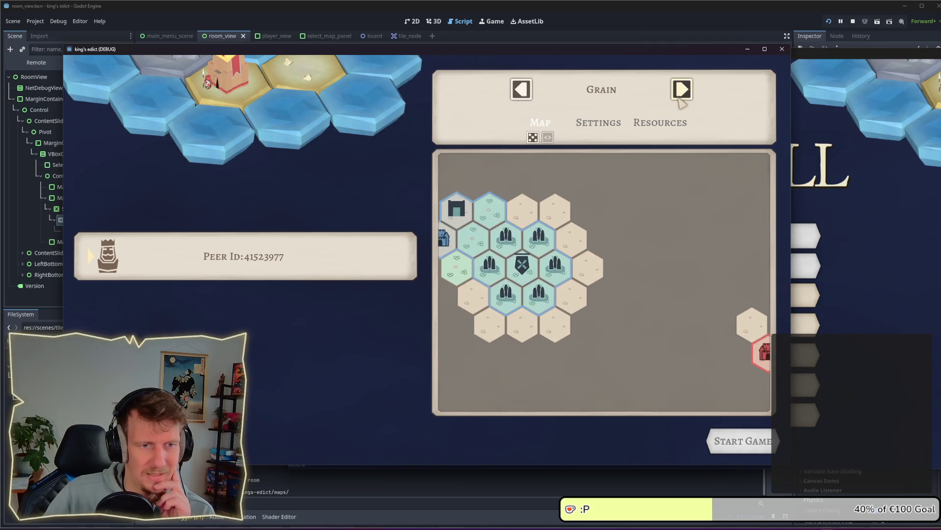
left_click(680, 100)
left_click(680, 100)
left_click(680, 99)
left_click(680, 99)
left_click(680, 99)
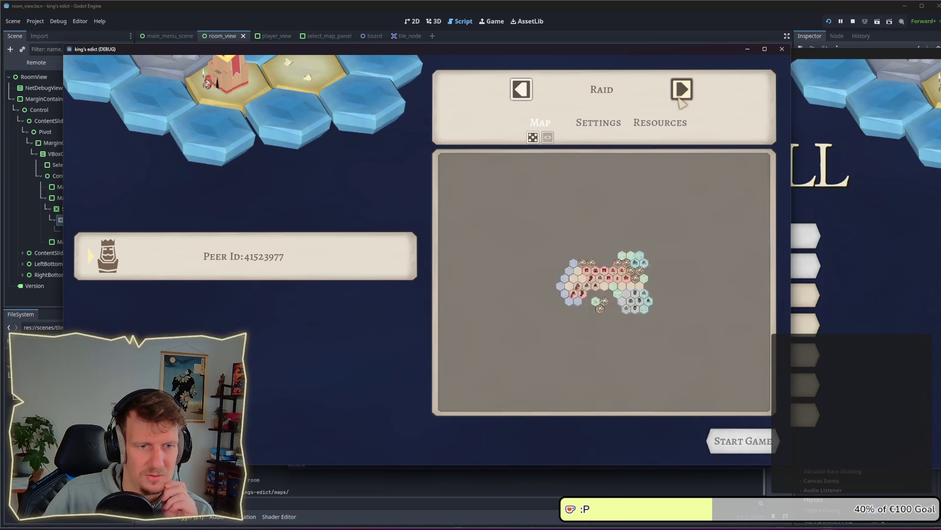
Keep cycling through Riverside, Screenshot Battle, The Line, Diamond, Green Island and I Know This Place.
left_click(681, 99)
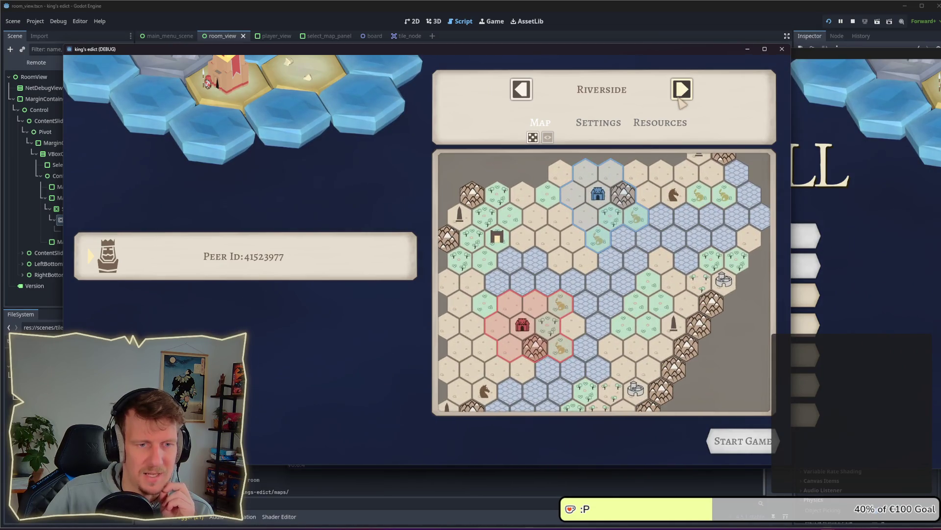
left_click(680, 100)
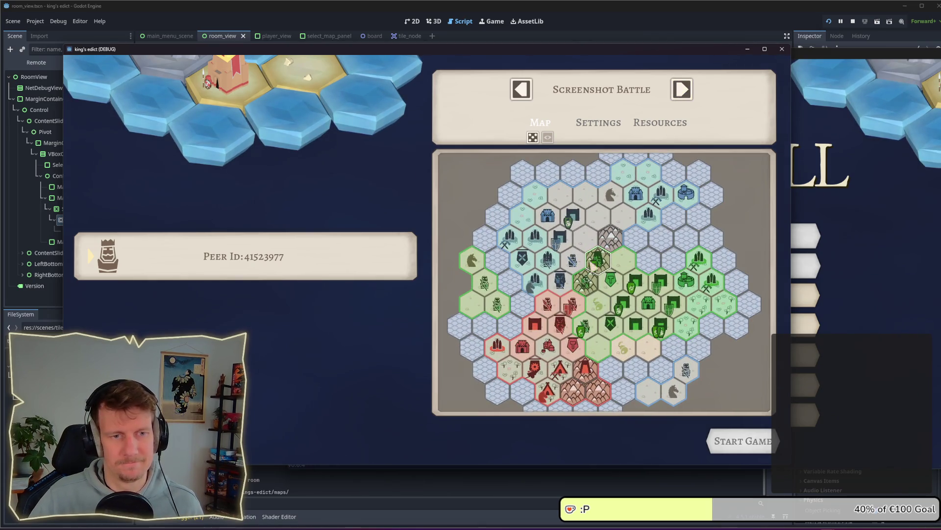
left_click(681, 101)
left_click(682, 101)
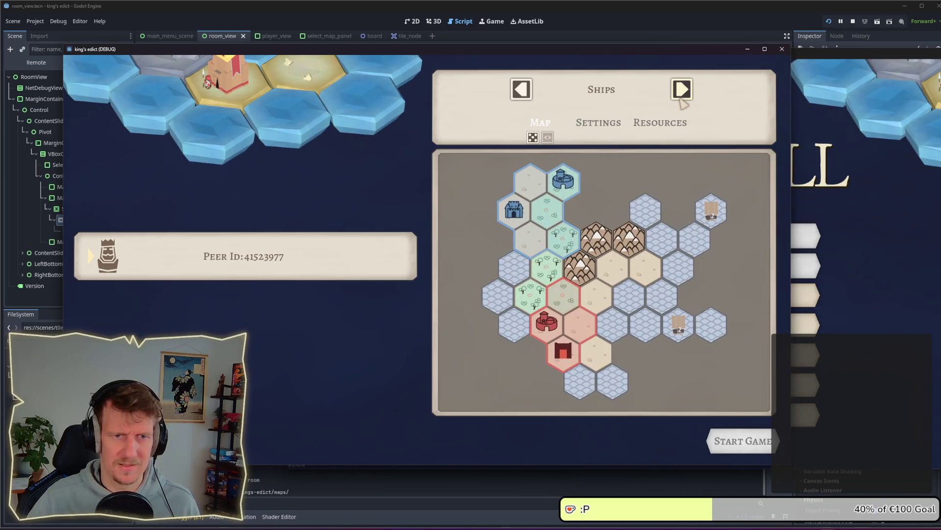
left_click(681, 100)
left_click(682, 100)
left_click(681, 100)
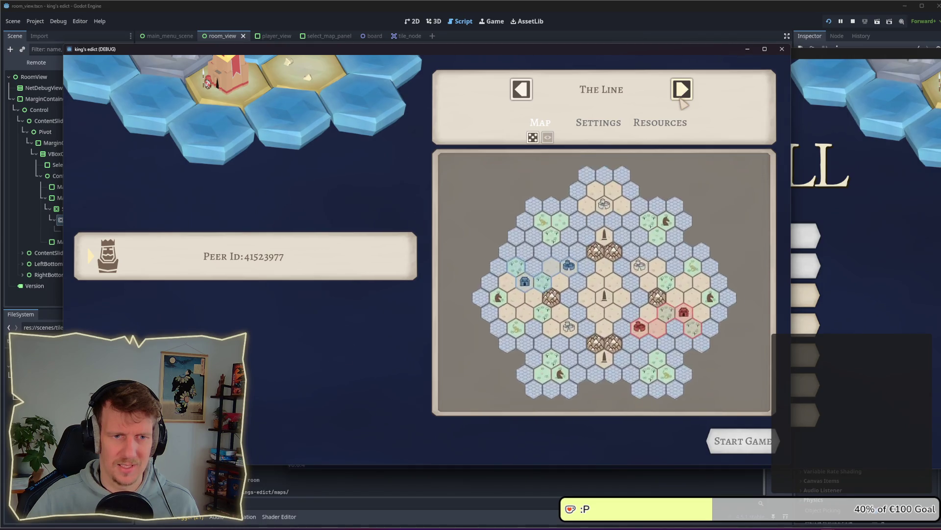
left_click(681, 100)
left_click(681, 101)
left_click(682, 100)
left_click(682, 101)
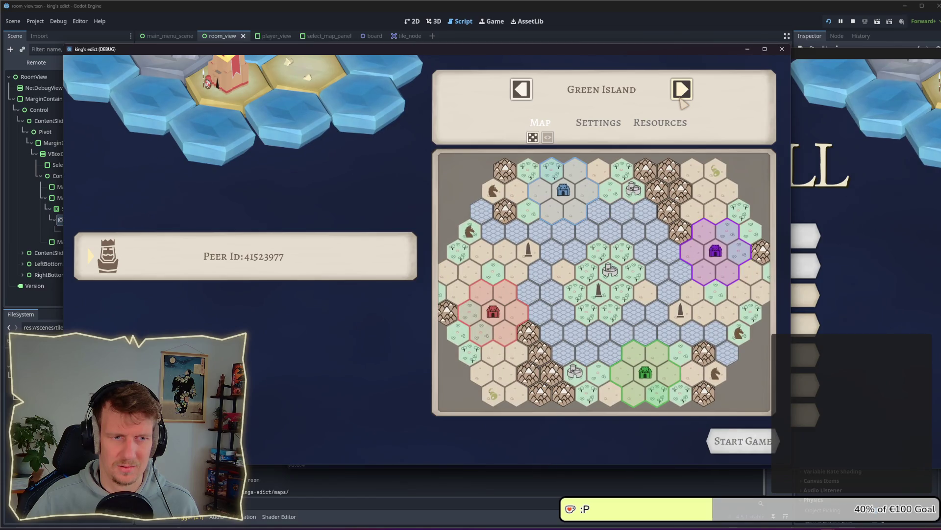
left_click(681, 101)
key("alt+Tab")
key("alt+Tab")
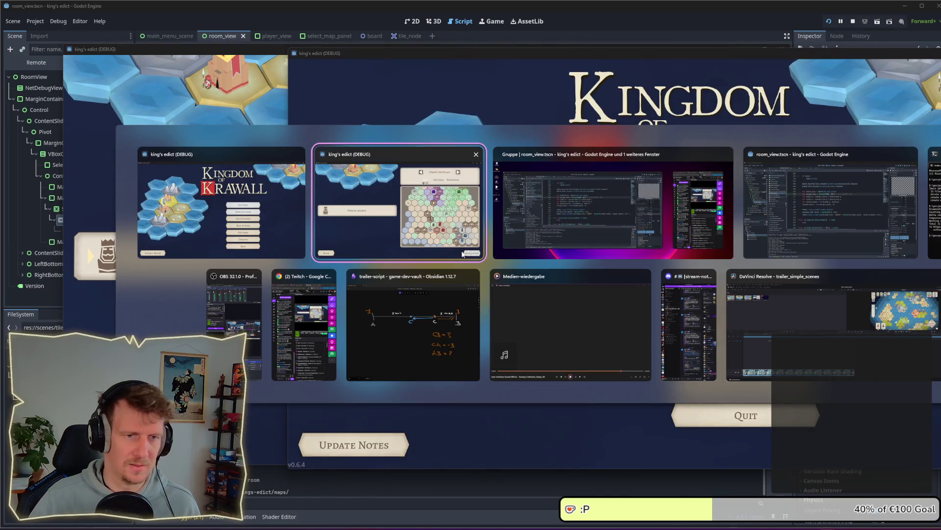
Return to the game and cycle previews through Screenshot Battle, Snakes and The Line.
left_click(510, 183)
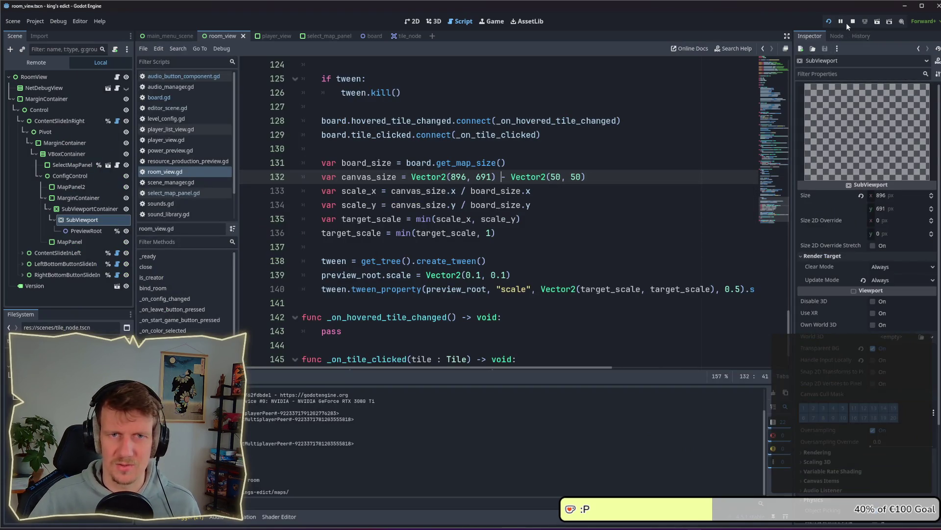
key("alt+Tab")
key("alt+Tab")
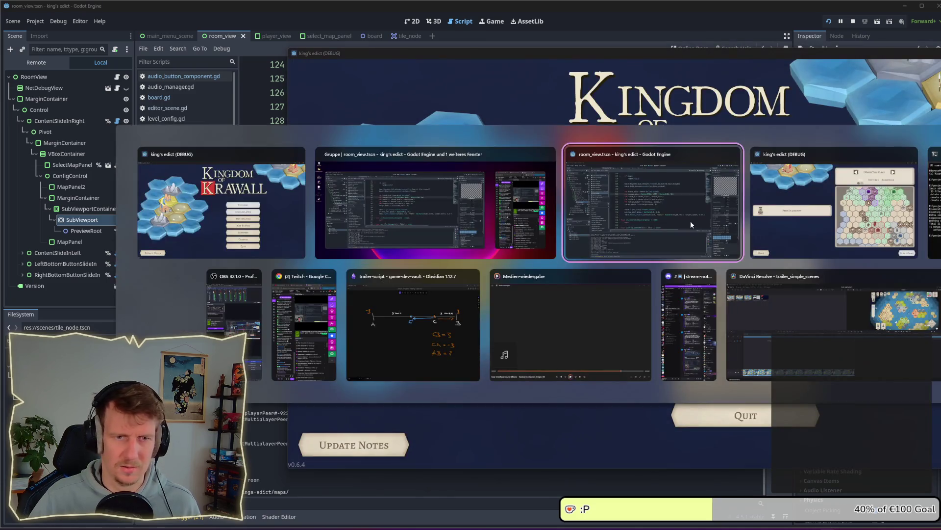
key("alt+Tab")
left_click(532, 138)
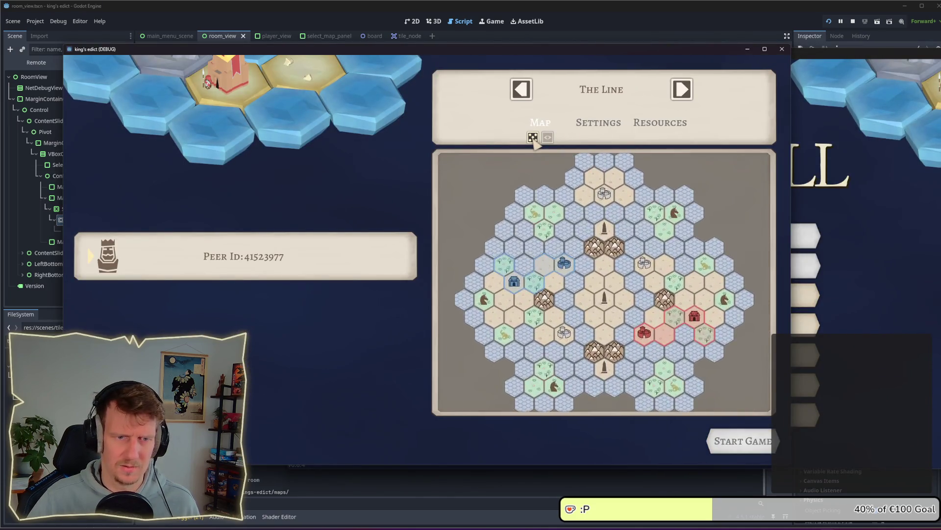
left_click(533, 137)
left_click(684, 91)
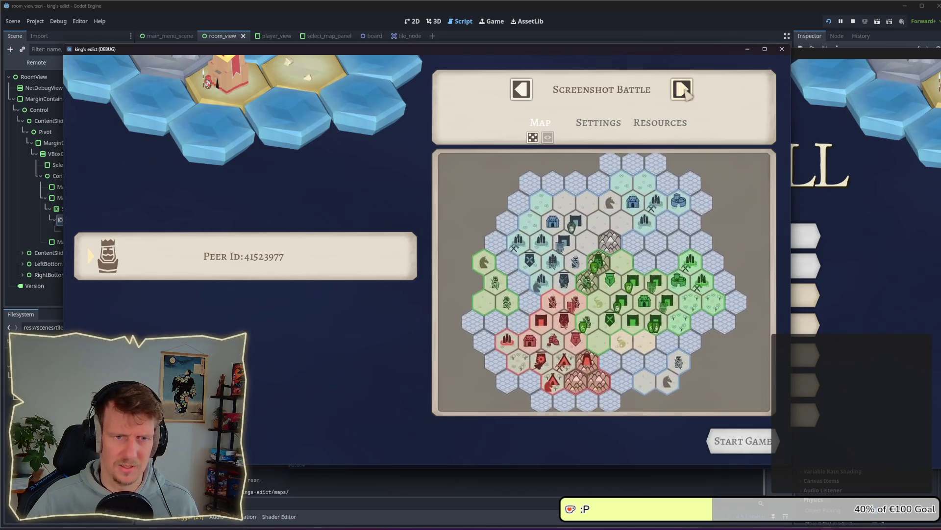
left_click(684, 91)
left_click(684, 91)
left_click(685, 92)
left_click(685, 92)
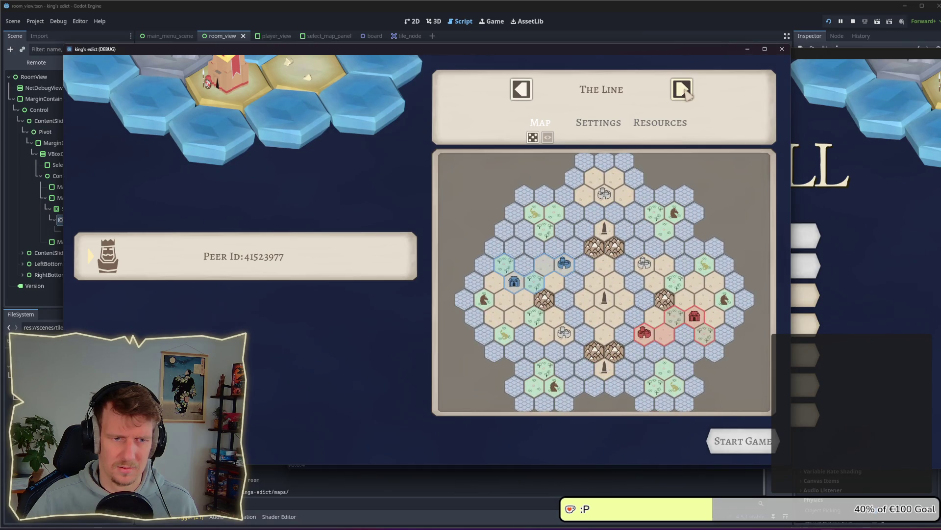
Relaunch the game, create a room, check Sacred Mountain and Stone Island, then close it.
left_click(852, 21)
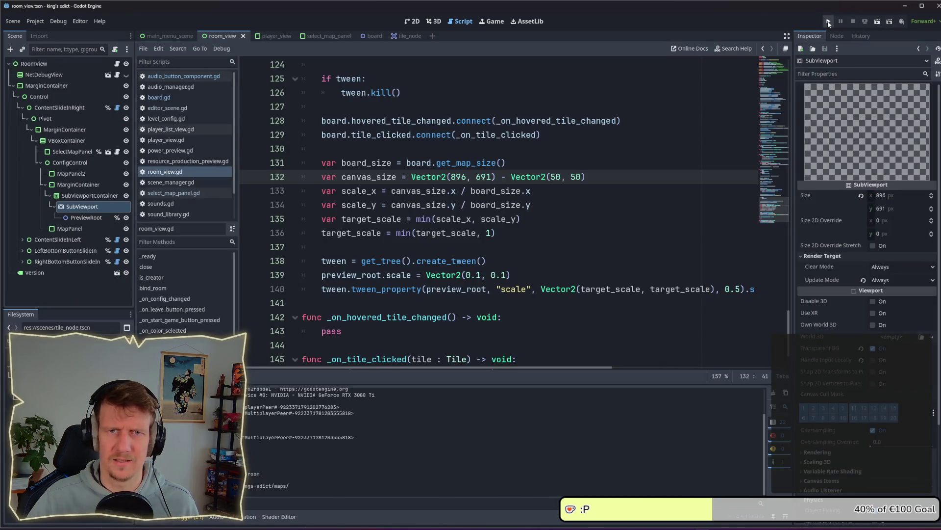
left_click(829, 22)
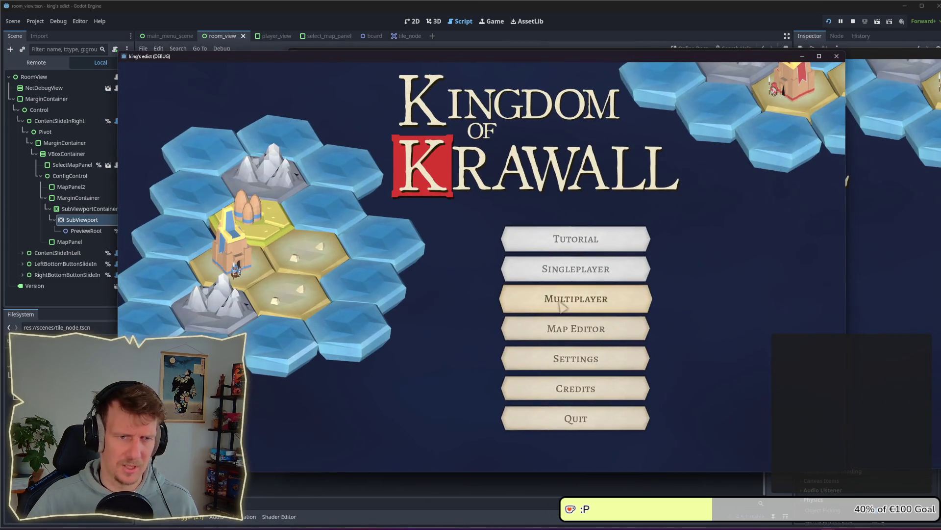
left_click(562, 305)
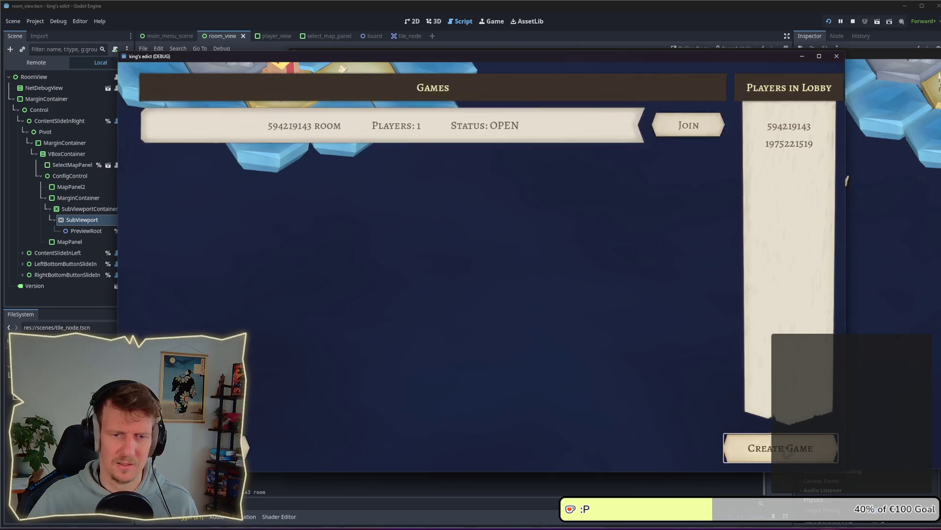
left_click(786, 450)
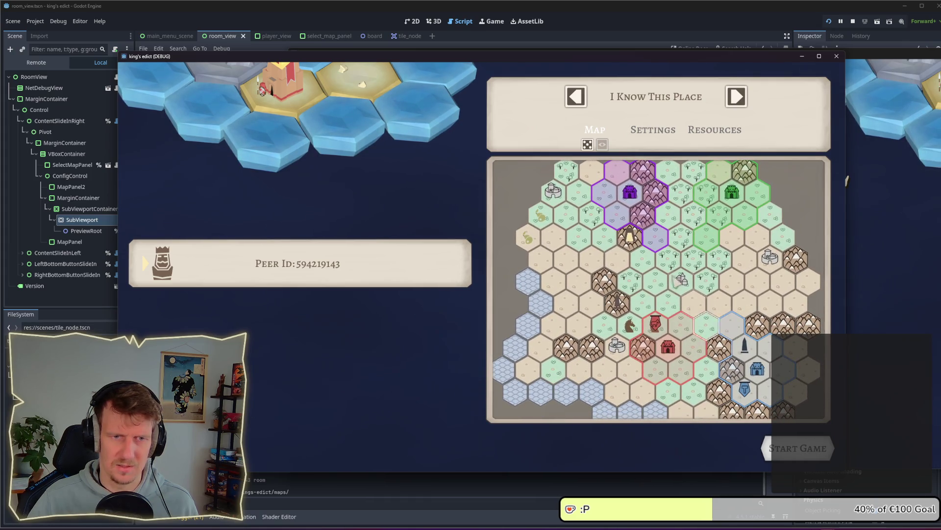
left_click(736, 98)
left_click(736, 99)
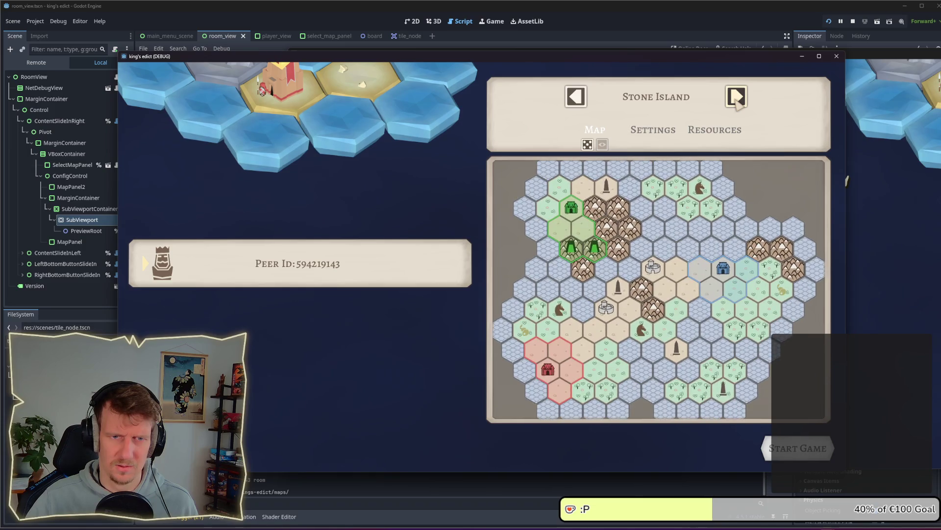
left_click(853, 21)
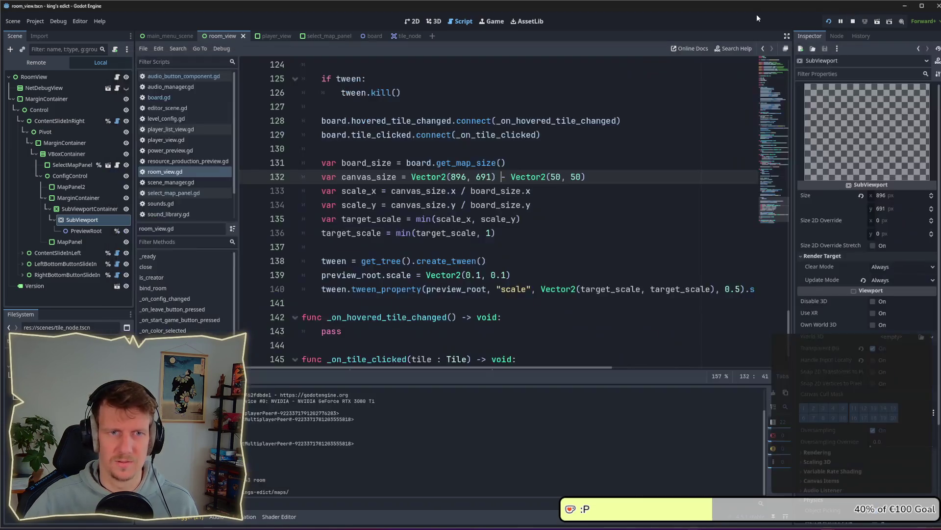
Change the canvas_size margin to Vector2(100, 100), then open Multiplayer and create a room.
left_click(549, 177)
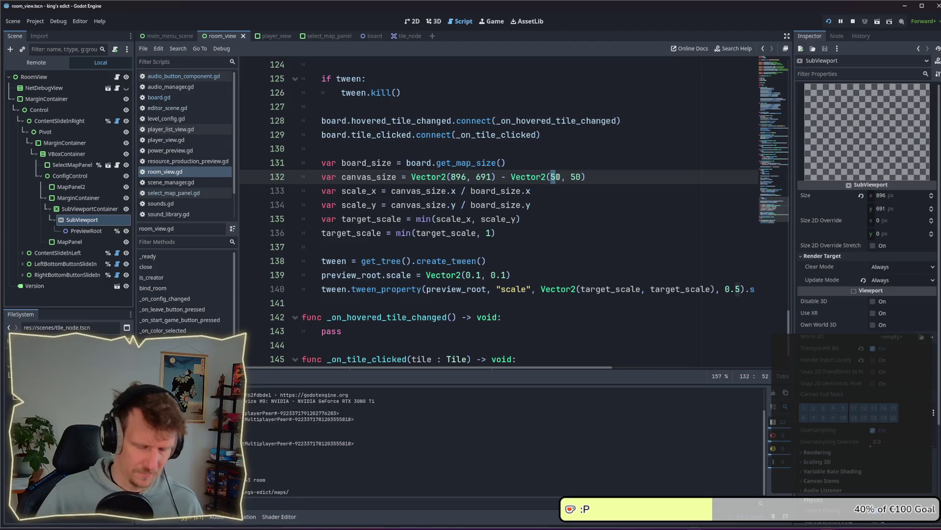
key("Delete")
type("10")
key("Right")
key("BackSpace")
type("10")
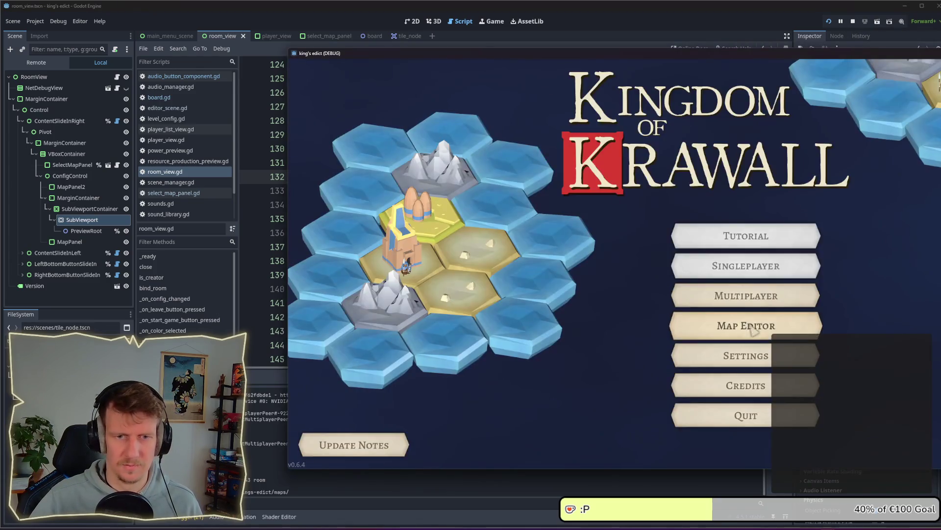
left_click(742, 296)
left_click(917, 445)
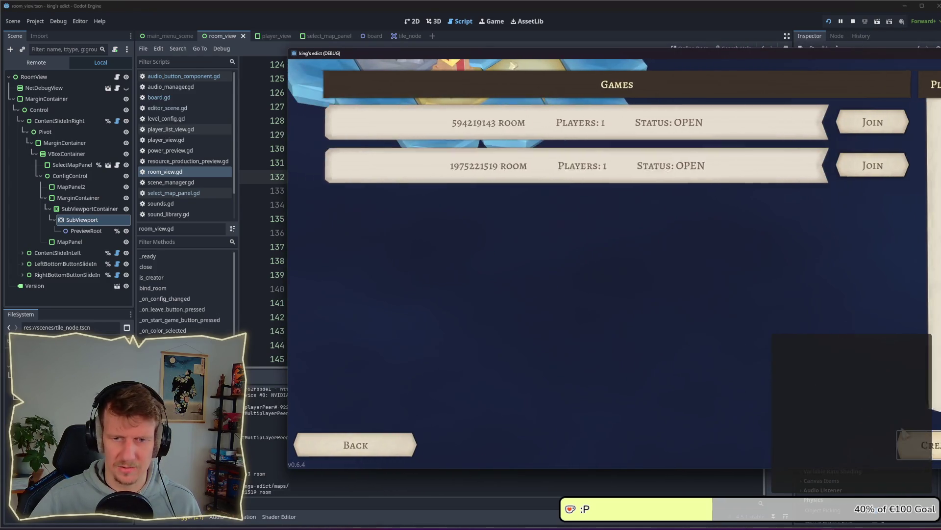
Shift the game window left, advance through Stone Island to Direct Conflict, and claim red then green.
left_click_drag(681, 56, 530, 55)
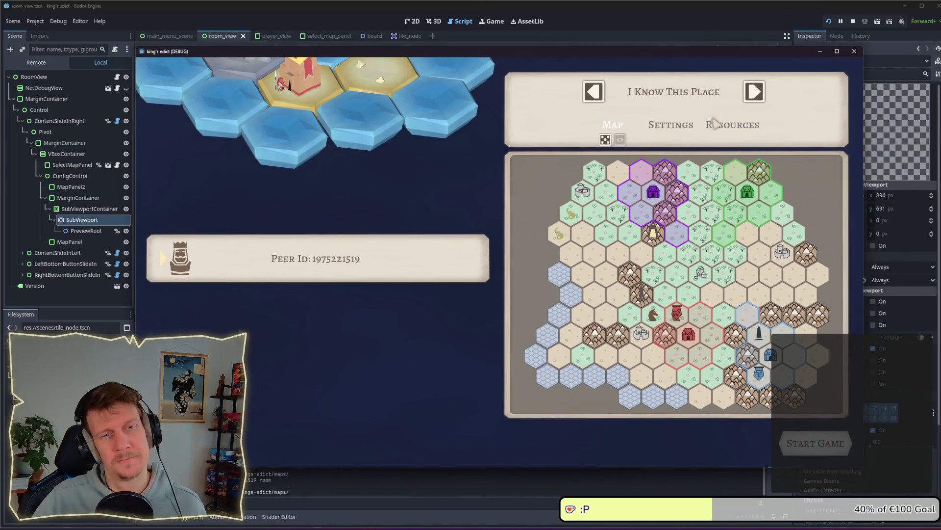
left_click(752, 98)
left_click(751, 100)
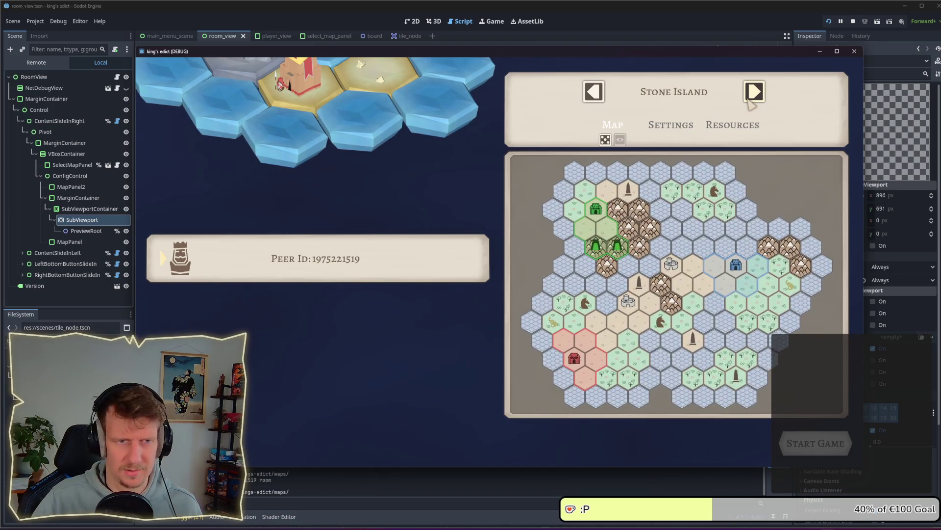
left_click(750, 100)
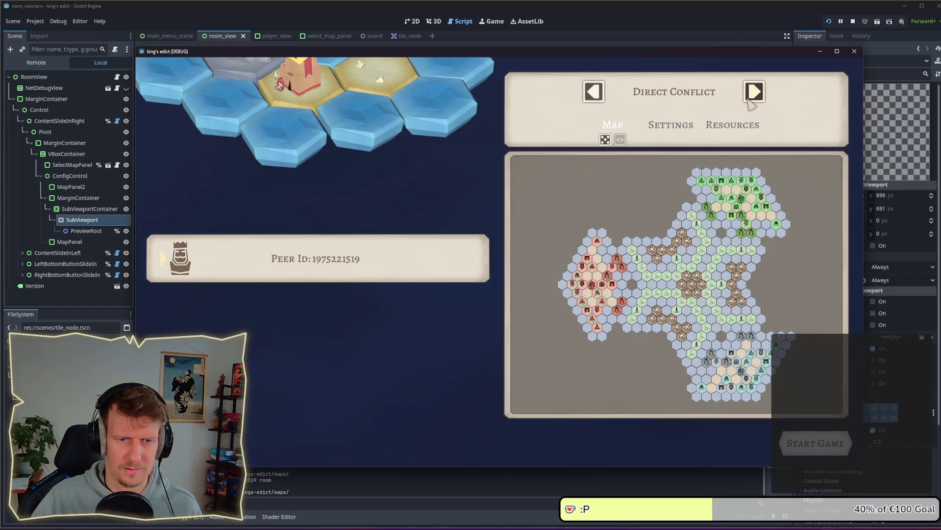
left_click(605, 286)
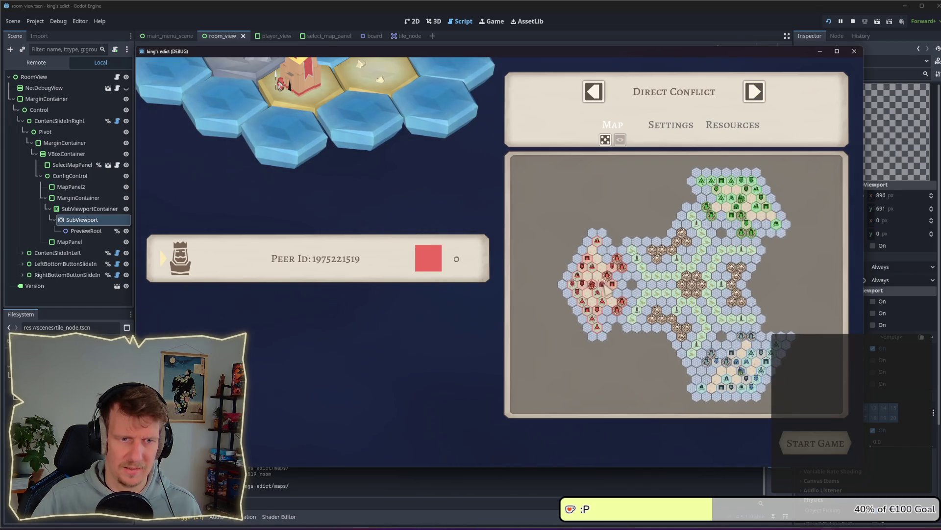
left_click(735, 214)
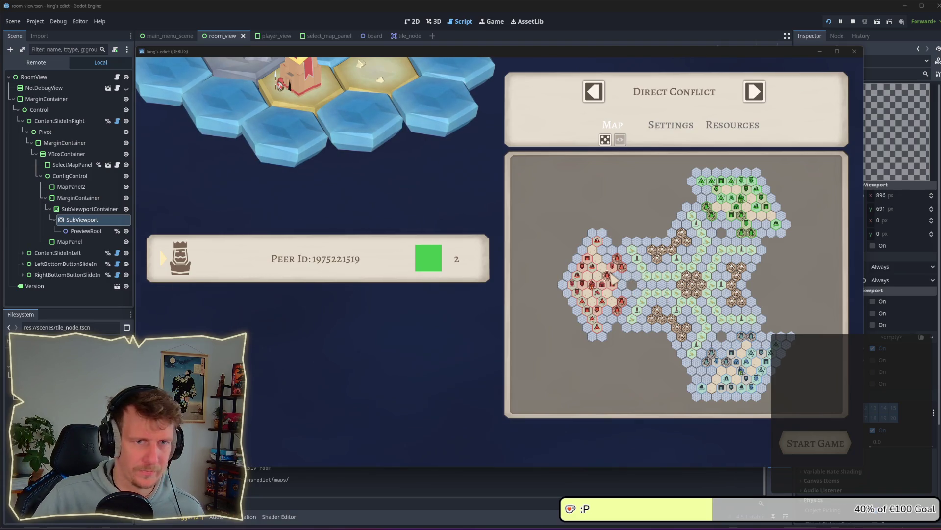
Step back past Sacred Mountain and Green Island to Vp Test, then forward to The Line.
left_click(594, 91)
left_click(593, 91)
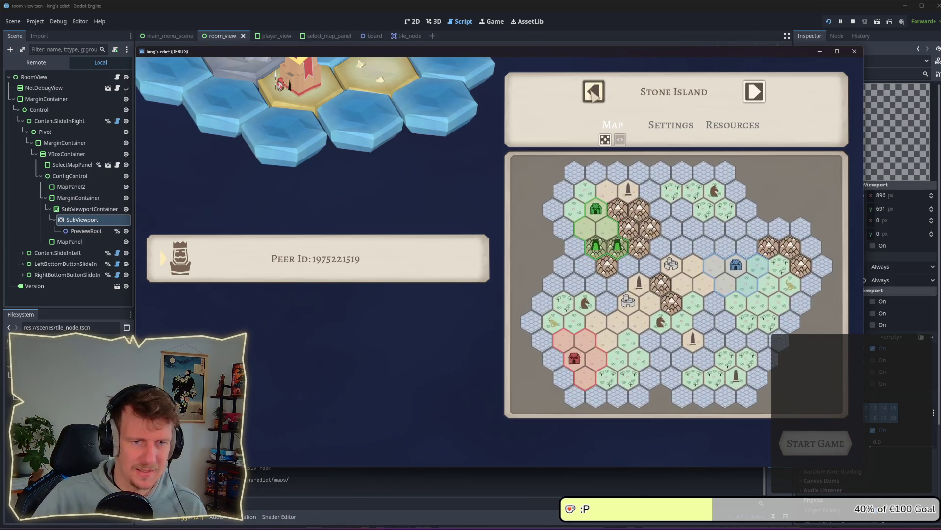
left_click(594, 91)
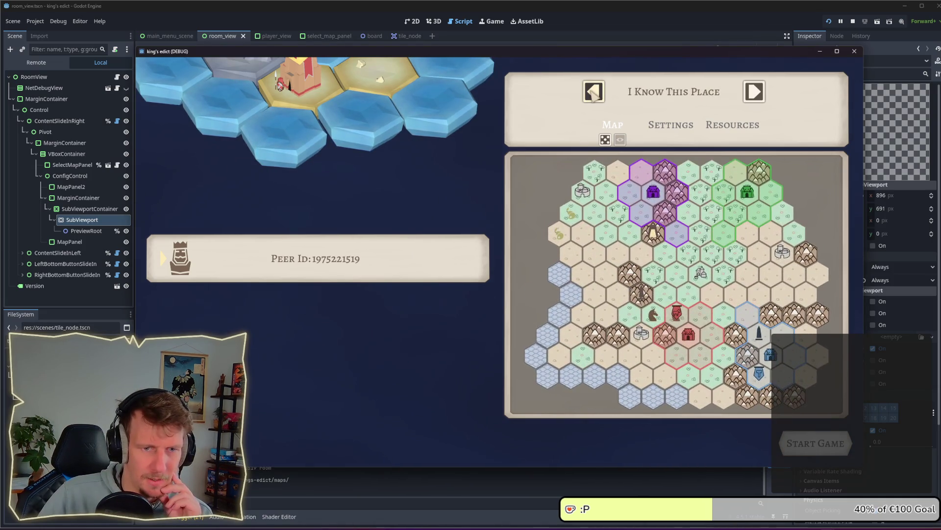
left_click(594, 91)
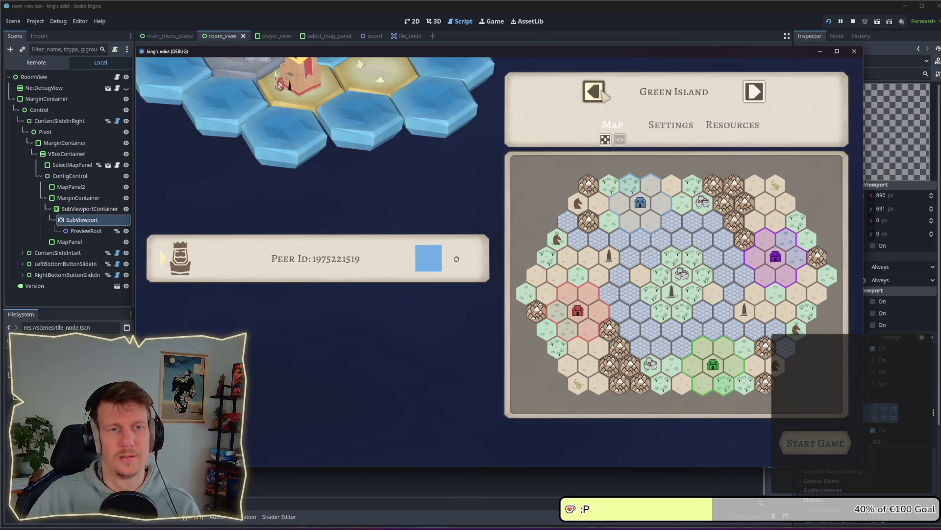
left_click(604, 96)
left_click(605, 95)
left_click(604, 96)
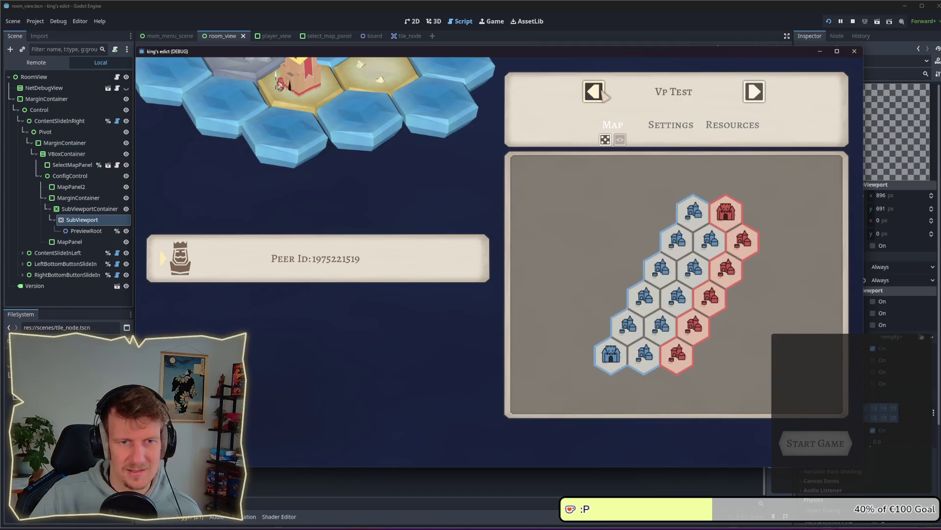
left_click(604, 96)
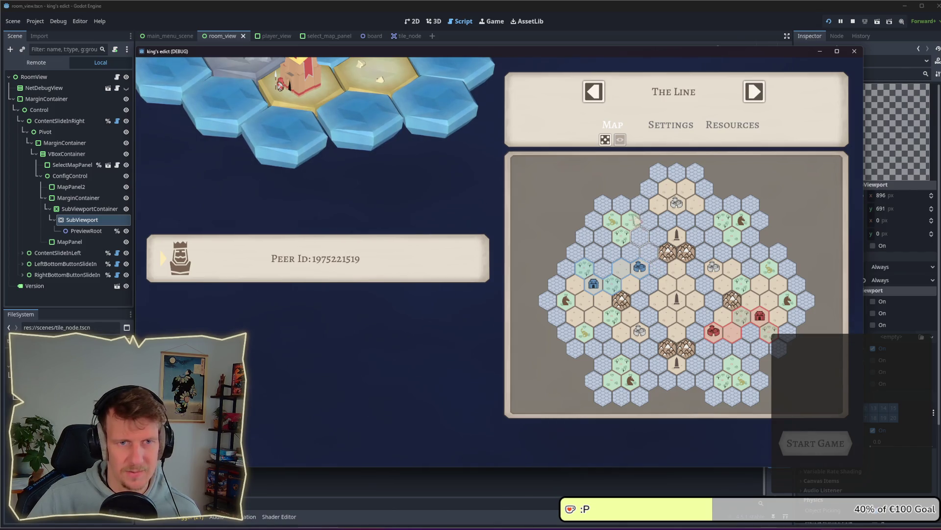
key("alt+Tab")
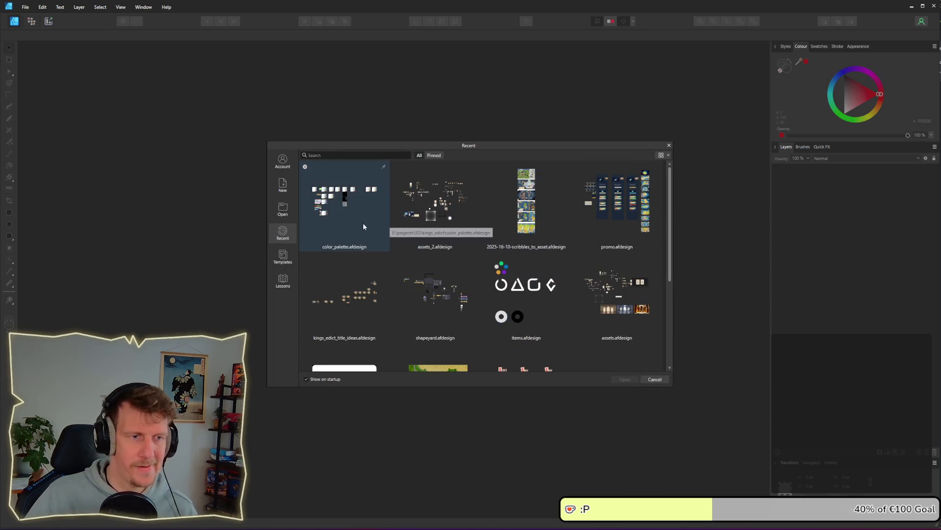
Open assets_2.afdesign from recent files and select the inner Group of the grey map_background_panel artboard.
double_click(424, 223)
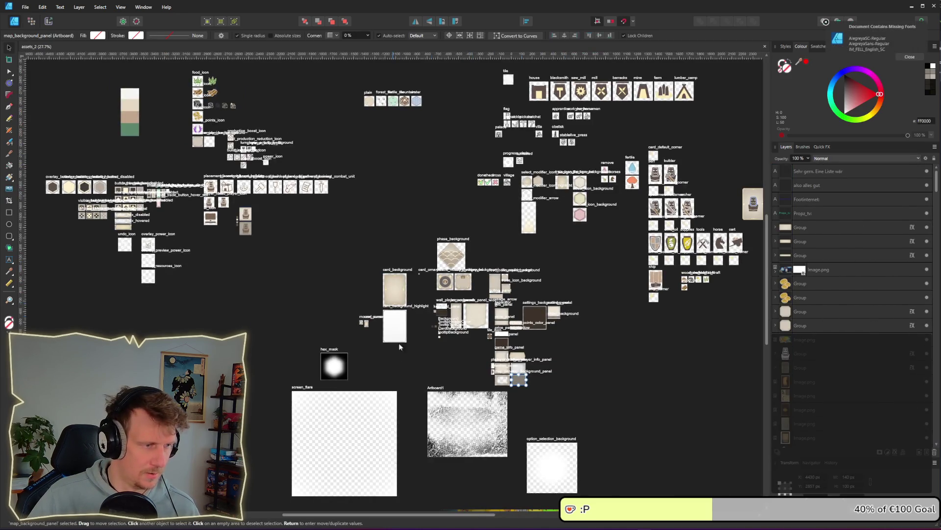
left_click_drag(399, 342, 430, 266)
left_click_drag(534, 328, 500, 288)
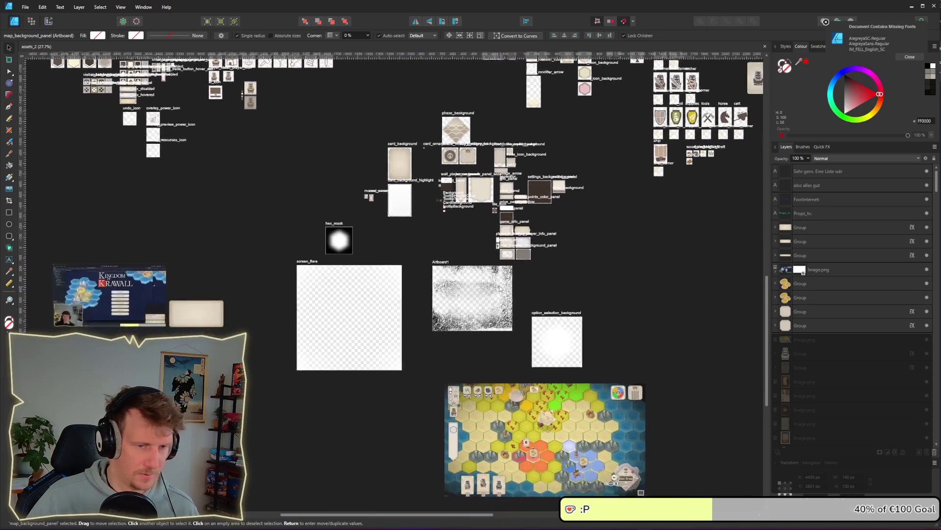
scroll(499, 288, "up", 3)
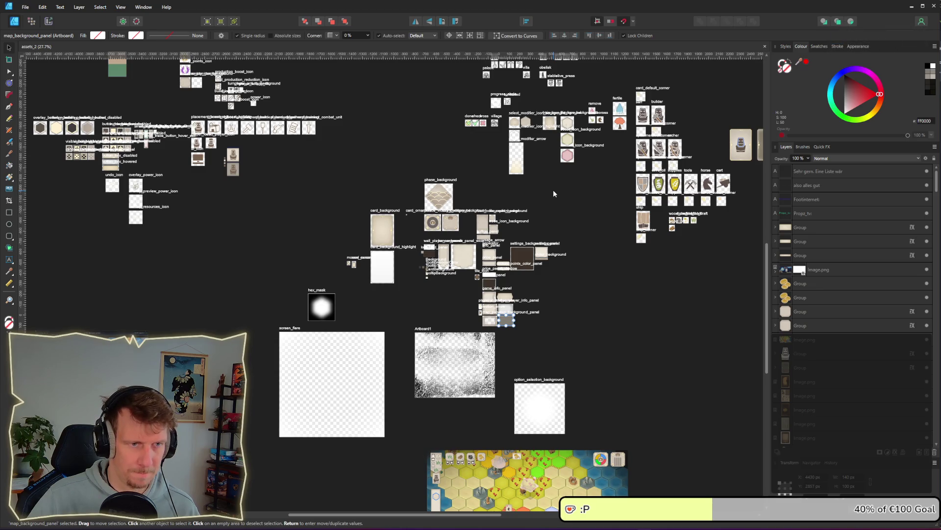
scroll(523, 330, "up", 10)
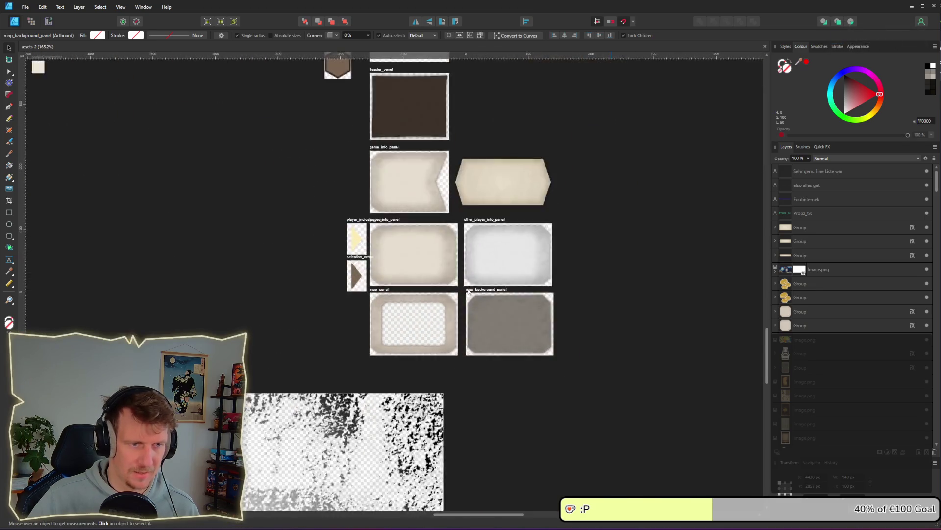
scroll(461, 227, "up", 5)
scroll(466, 255, "down", 2)
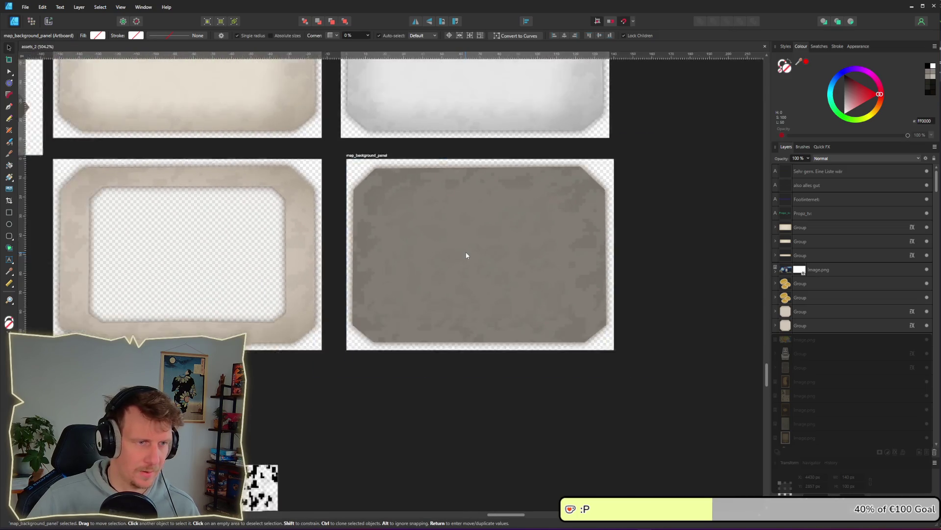
left_click(433, 241)
left_click(41, 36)
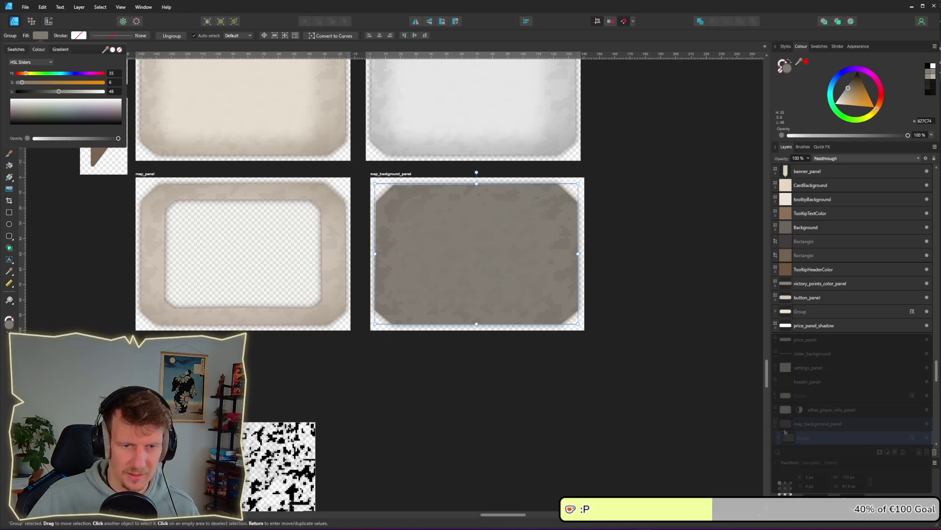
Recolour the map_background_panel group's fill to the beige sampled from the neighbouring panel.
left_click(785, 431)
scroll(785, 431, "down", 4)
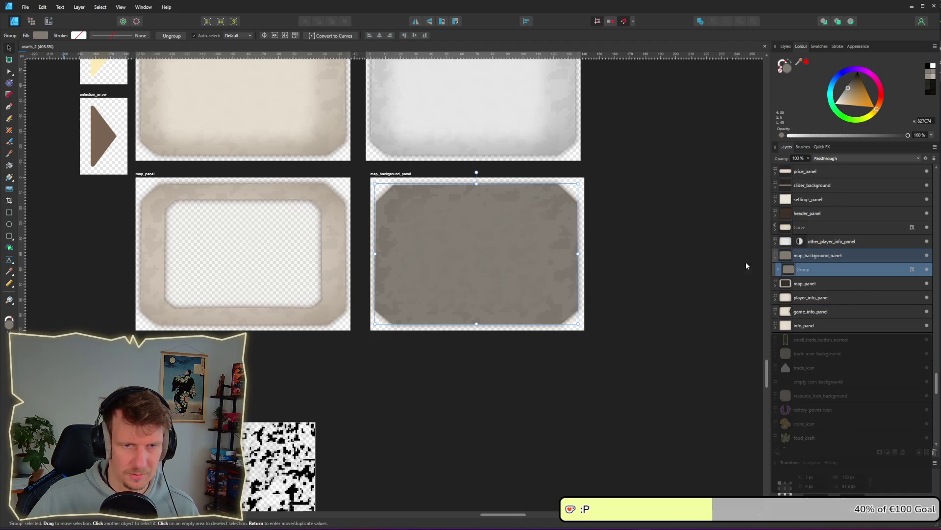
left_click(41, 36)
mouse_move(105, 53)
left_mouse_down()
mouse_move(217, 104)
mouse_move(228, 95)
left_mouse_up()
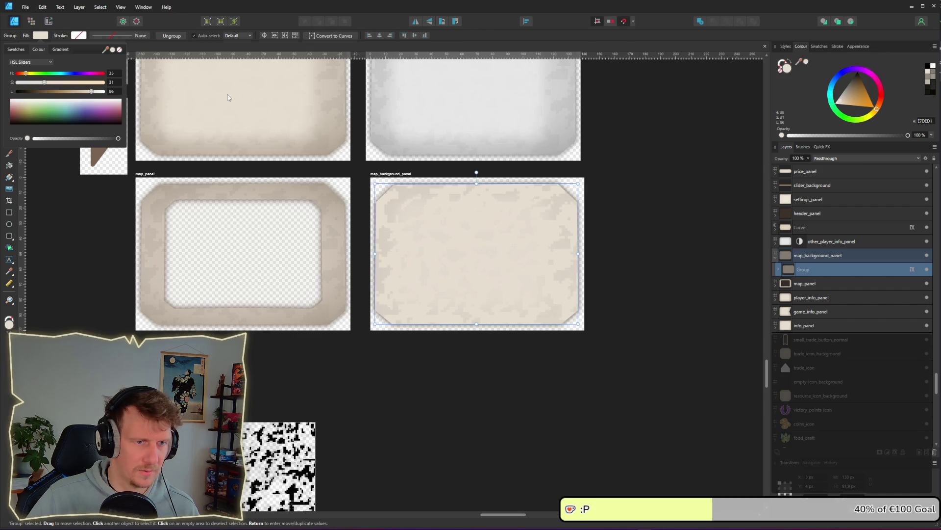
left_click(637, 226)
Export the map_background_panel slice as PNG, replacing the existing file.
left_click(49, 21)
left_click(435, 256)
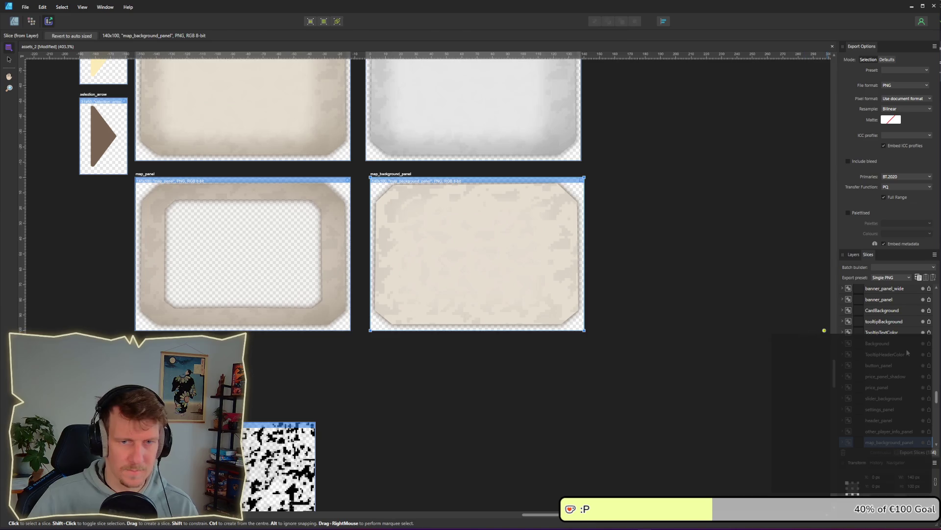
left_click(931, 443)
key("Return")
key("Return")
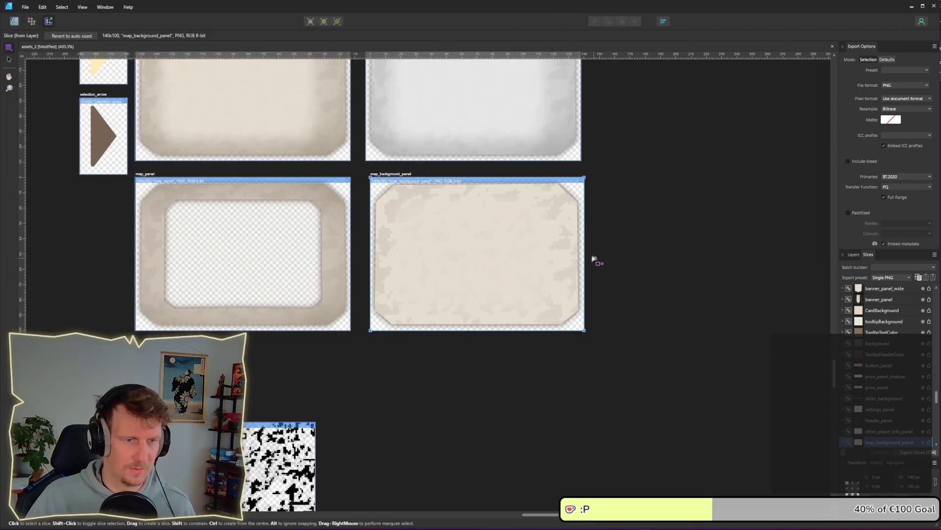
In the running game, claim the blue castle to check the beige preview, then return to Affinity Designer.
key("alt+Tab")
key("Tab")
key("Tab")
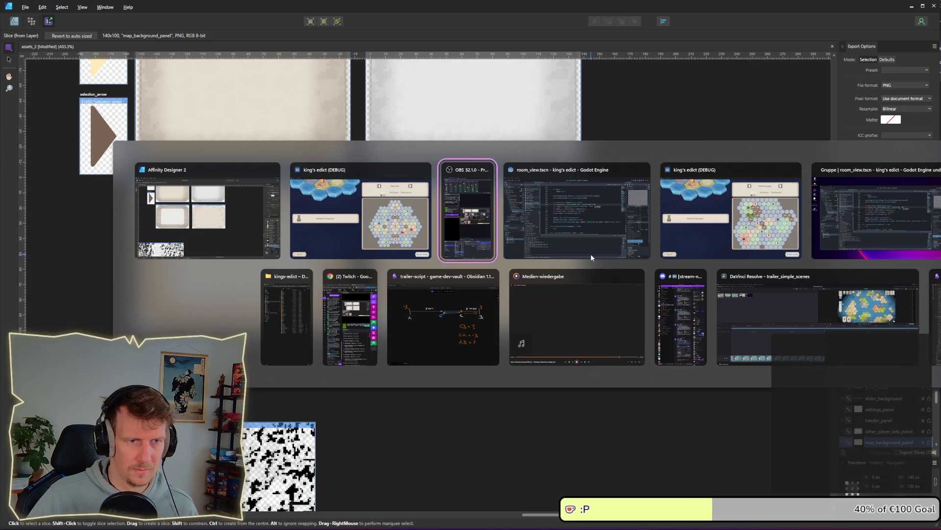
key("alt+Tab")
key("Tab")
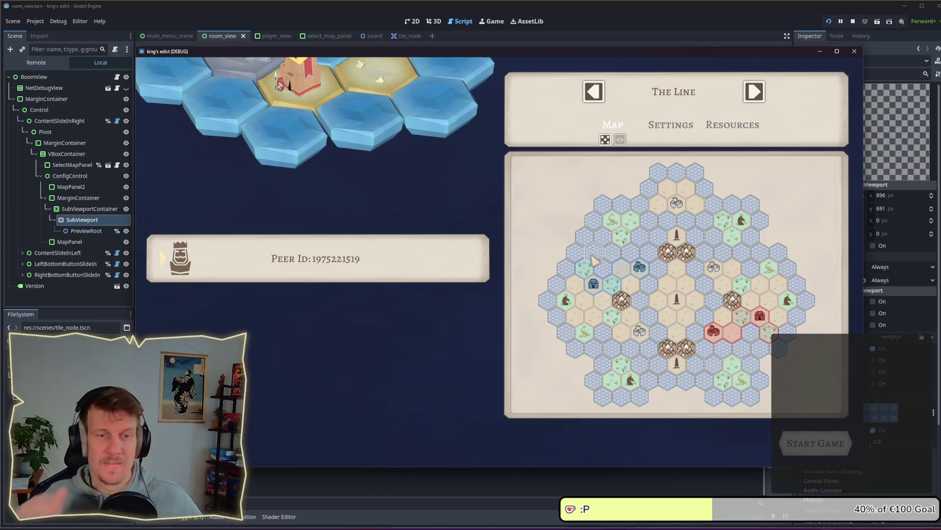
left_click(637, 276)
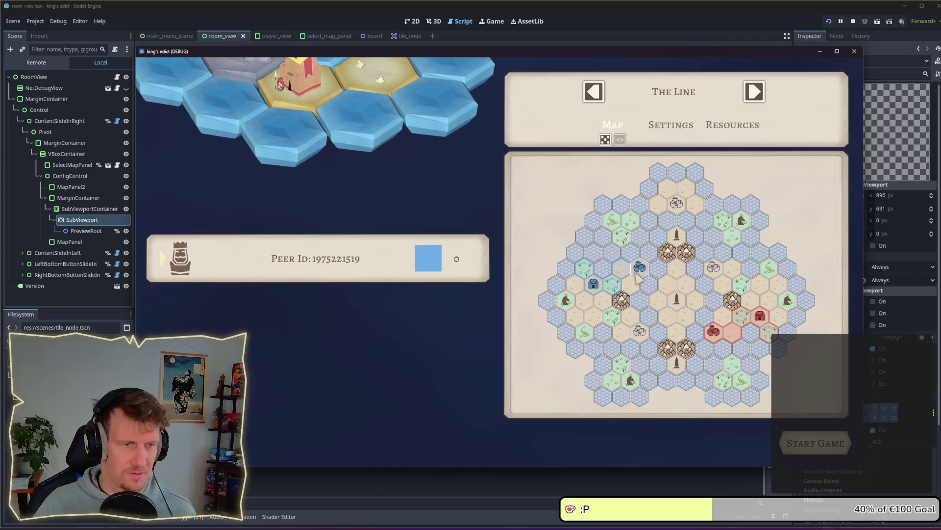
key("alt+Tab")
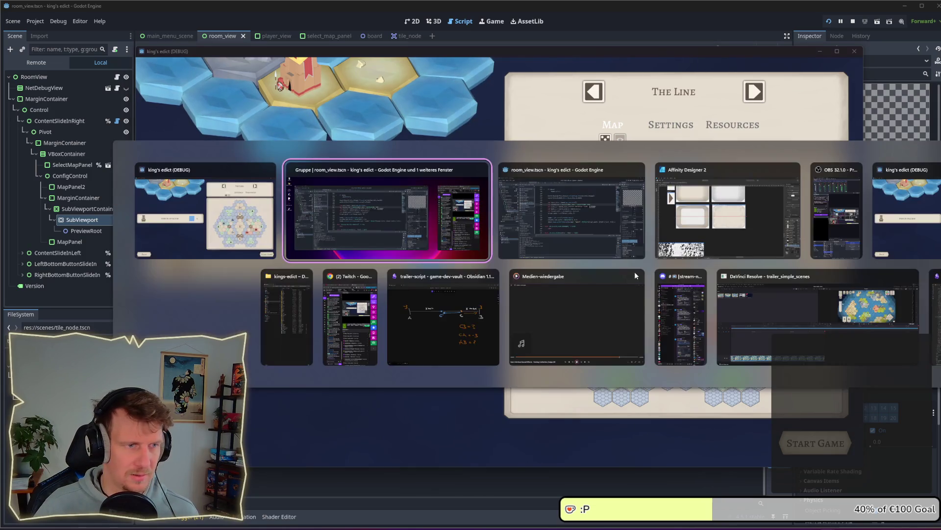
left_click(693, 241)
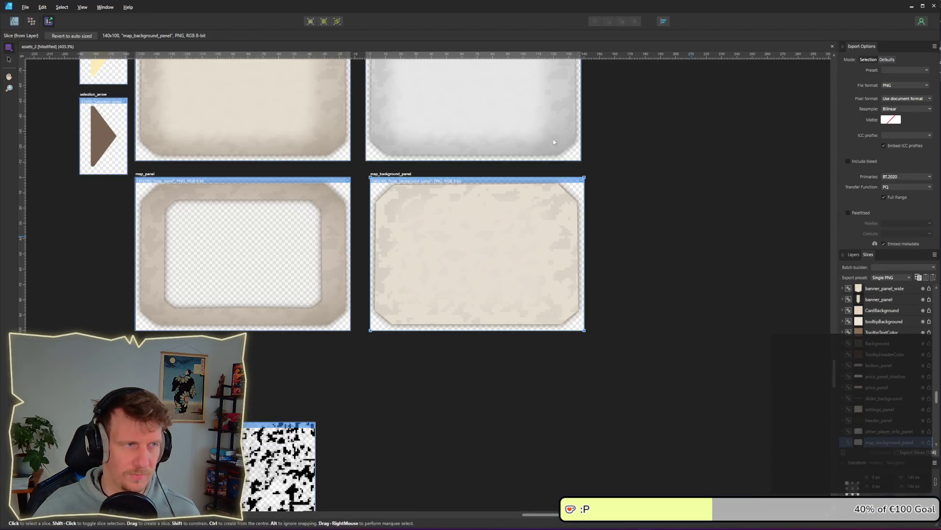
Add a Black & White adjustment to the map_background_panel group in Designer Persona.
left_click(15, 22)
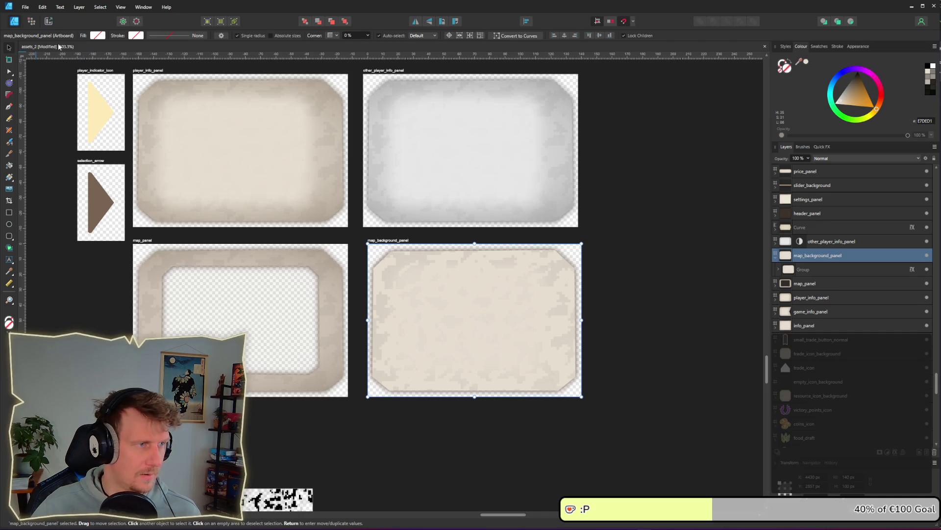
left_click(818, 270)
left_click(887, 452)
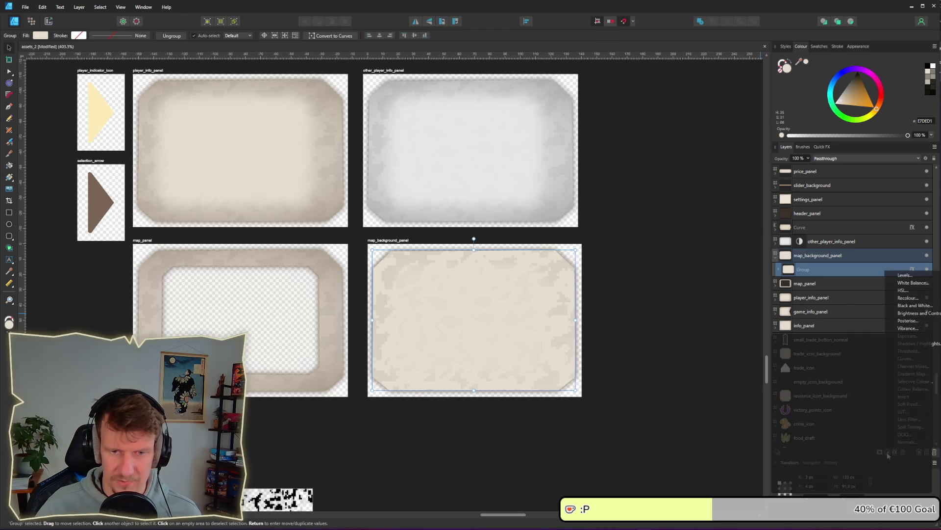
left_click(911, 307)
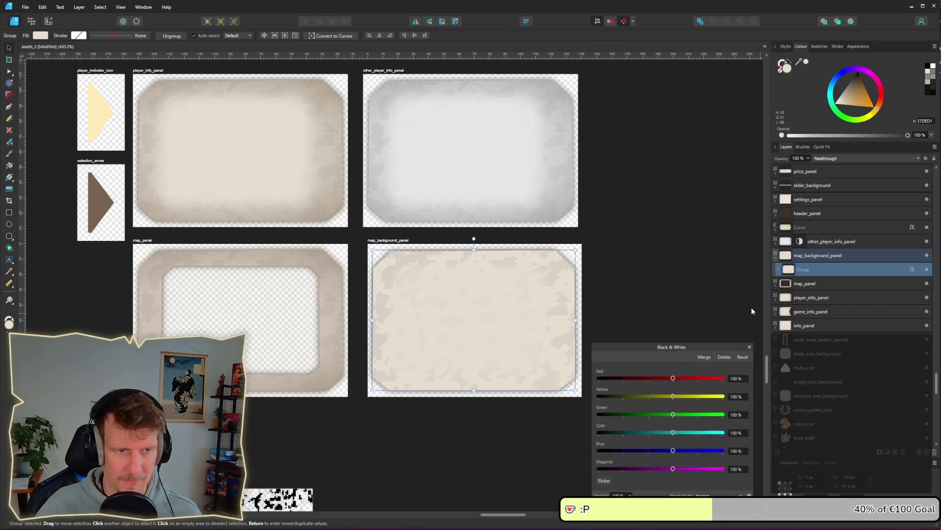
left_click(644, 334)
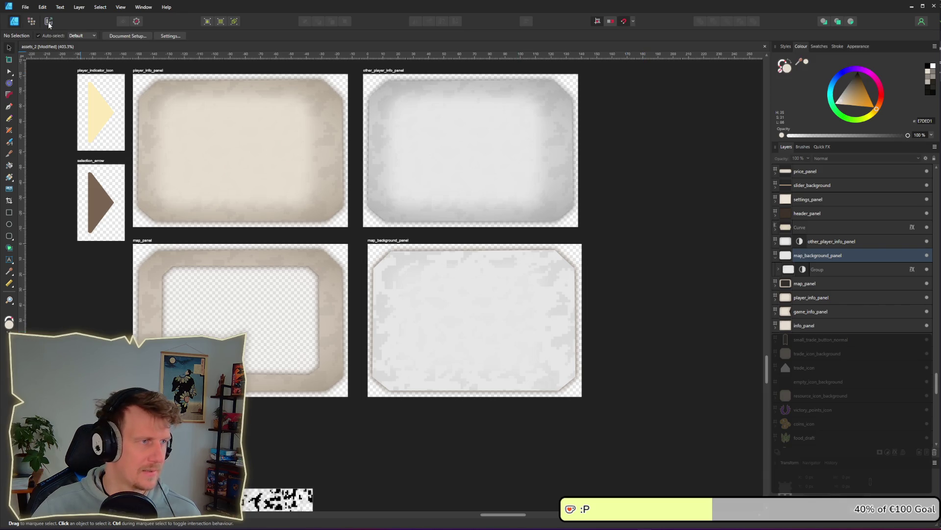
Re-export the map_background_panel slice, overwriting map_background_panel.png.
left_click(48, 22)
left_click(525, 353)
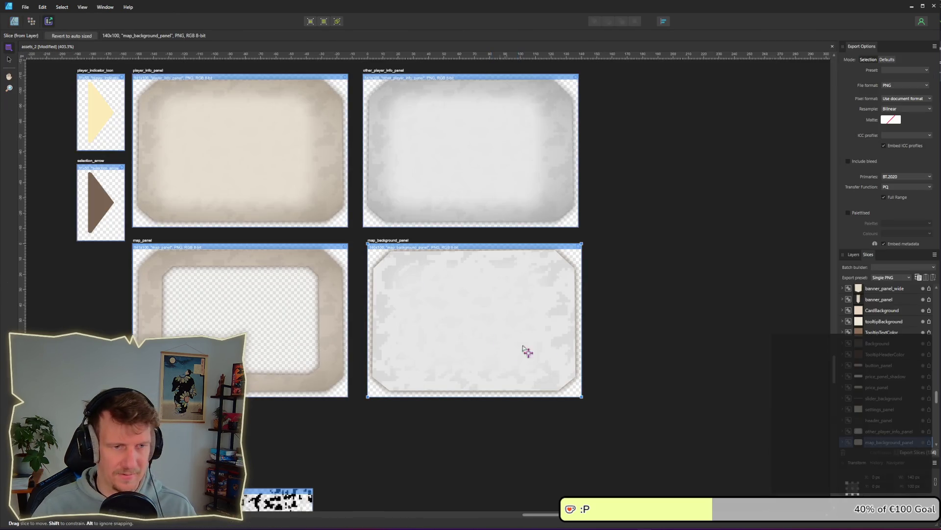
left_click(929, 443)
left_click(505, 317)
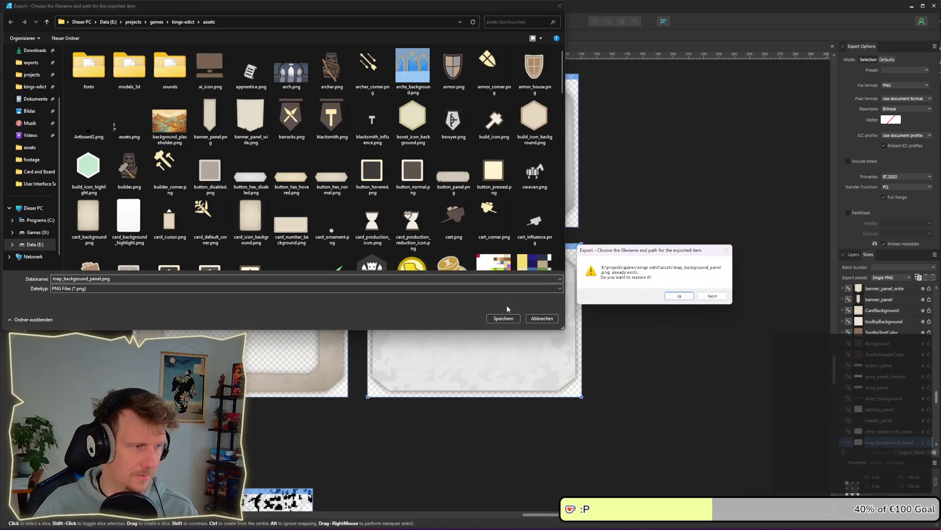
key("Return")
Bring the running game window back to the front.
key("alt+Tab")
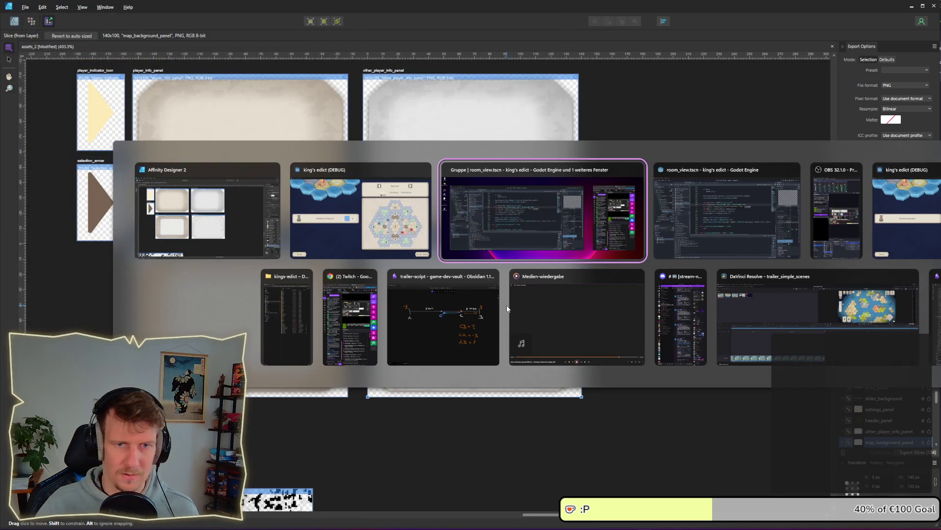
key("alt+Tab")
key("Tab")
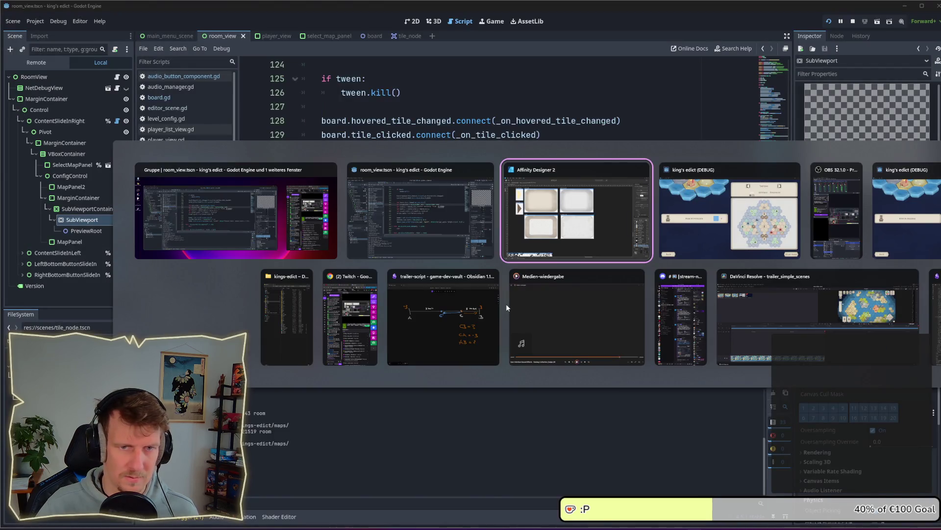
key("Escape")
key("alt+Tab")
key("Tab")
key("Tab")
key("Tab")
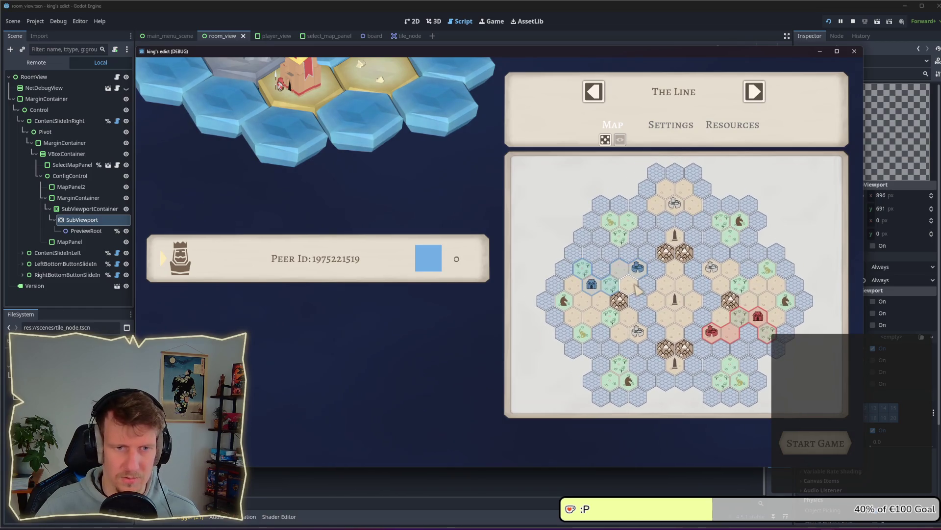
Advance the lobby preview map by map up to Direct Conflict.
left_click(754, 93)
left_click(753, 95)
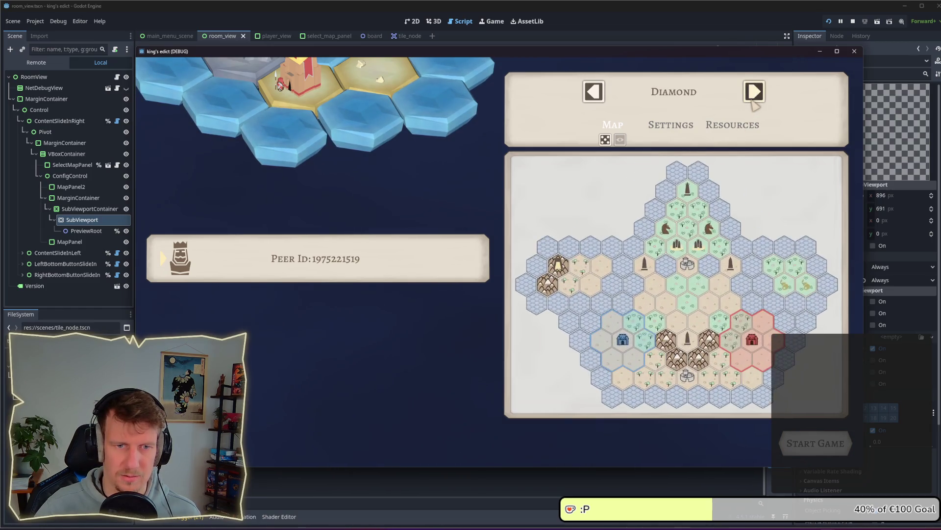
left_click(754, 98)
left_click(754, 98)
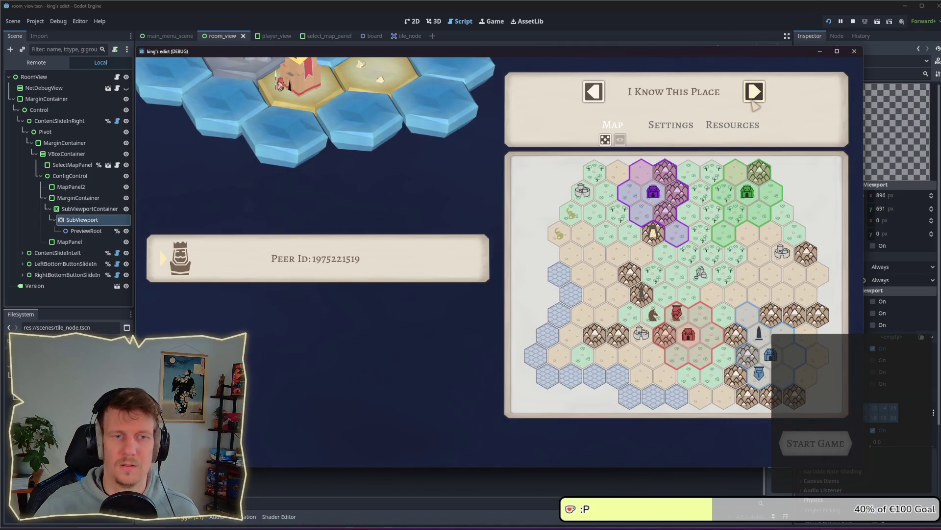
left_click(754, 93)
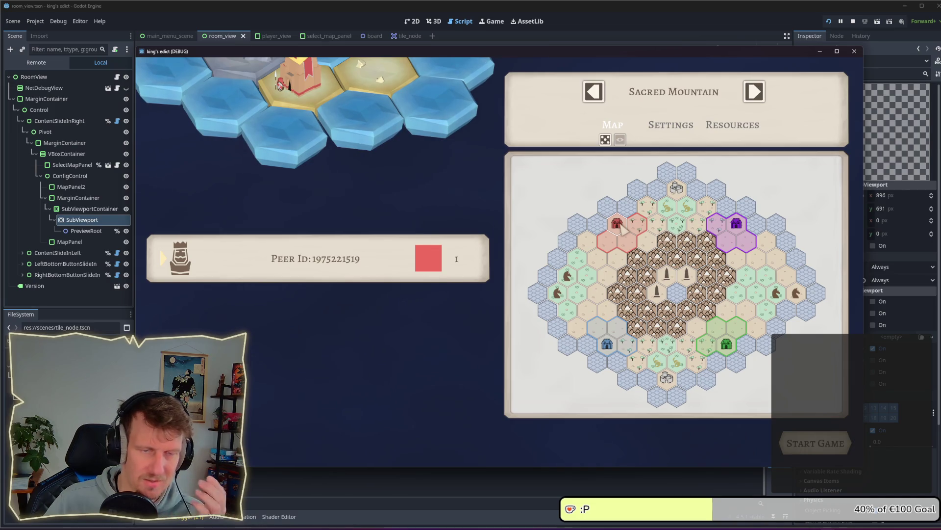
left_click(757, 94)
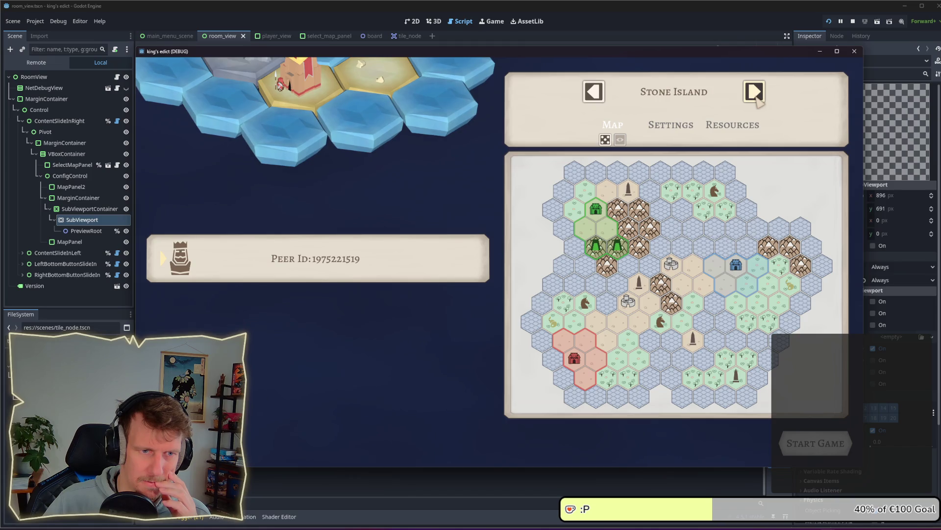
left_click(758, 97)
left_click(757, 96)
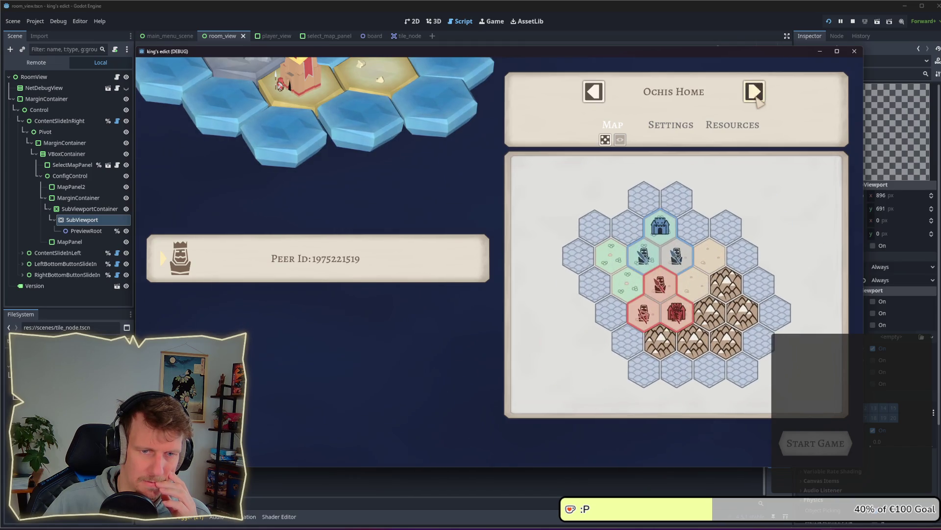
left_click(757, 98)
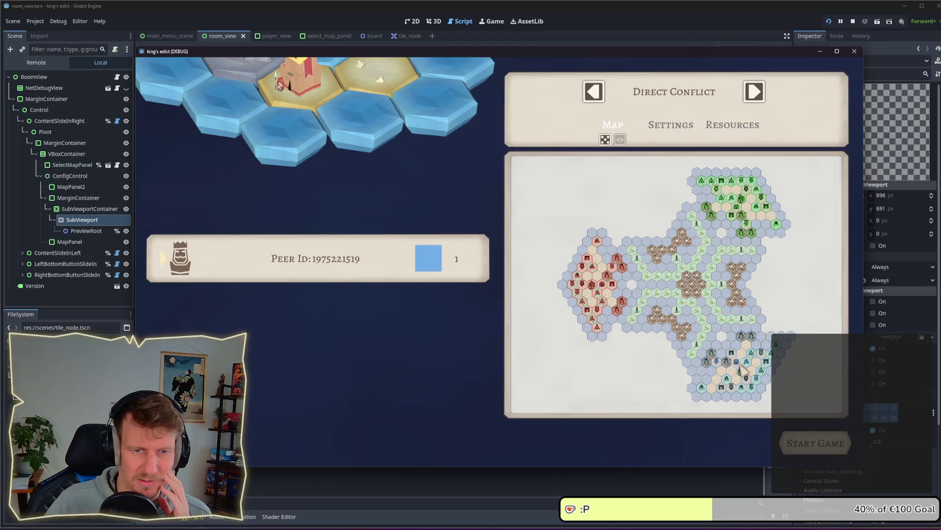
Continue through Small Islands 2, Small Islands and Stone Mountain to Badun Dara.
left_click(754, 92)
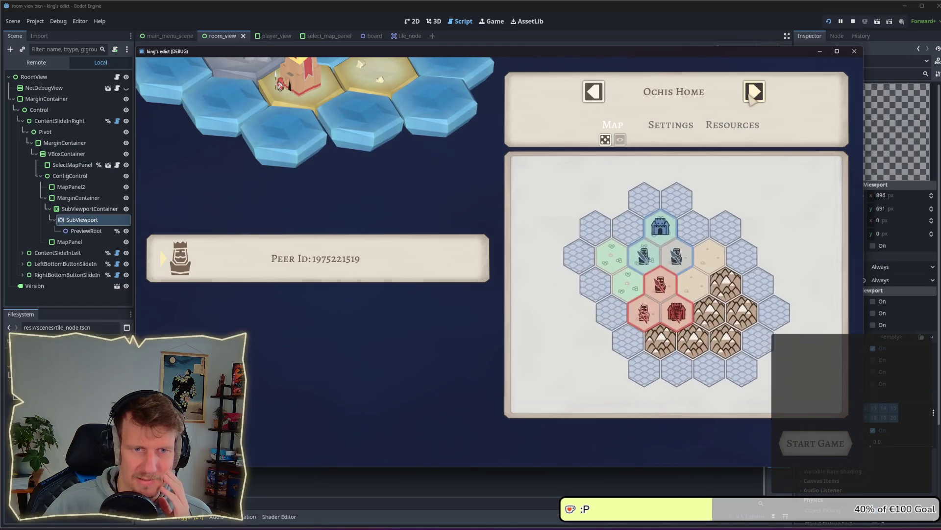
left_click(753, 92)
left_click(754, 92)
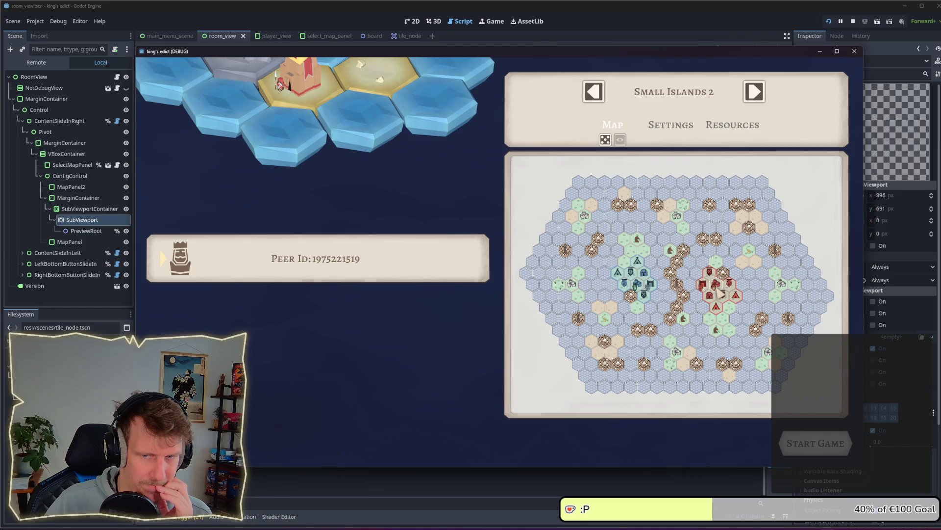
left_click(755, 98)
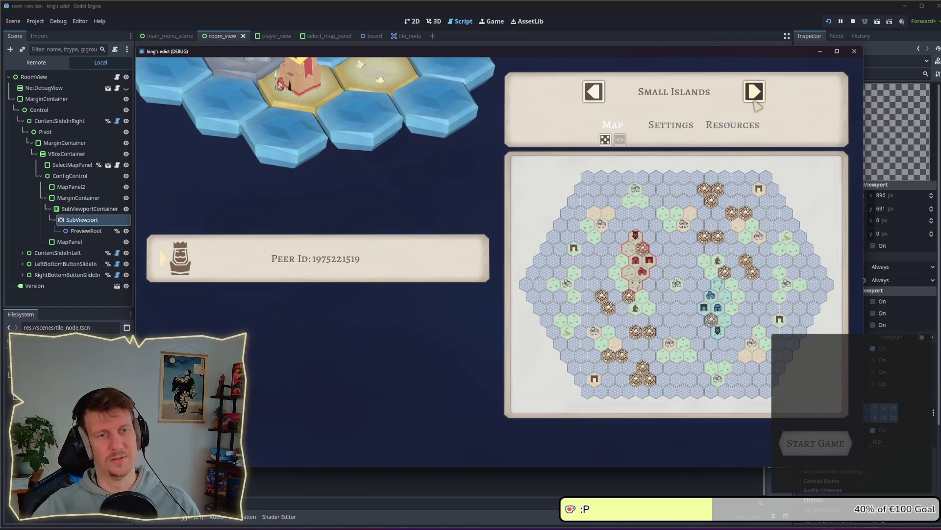
left_click(755, 100)
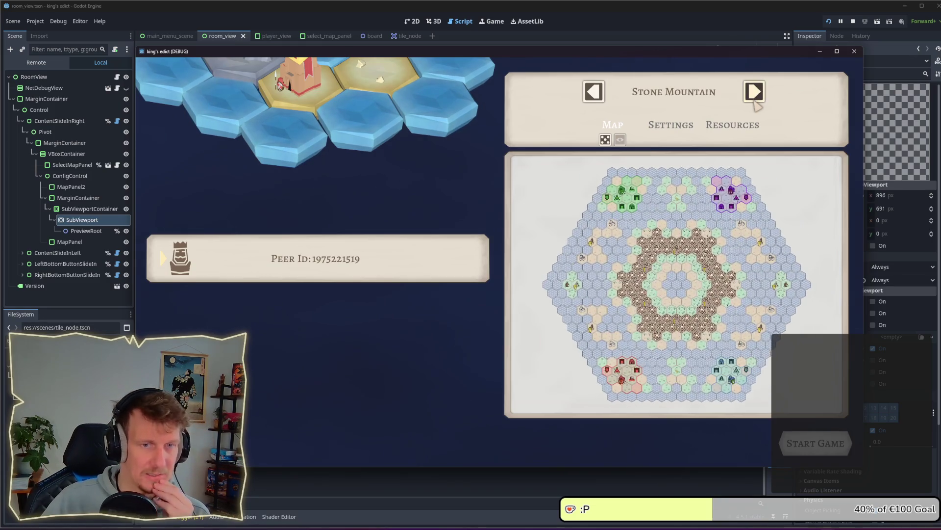
left_click(756, 101)
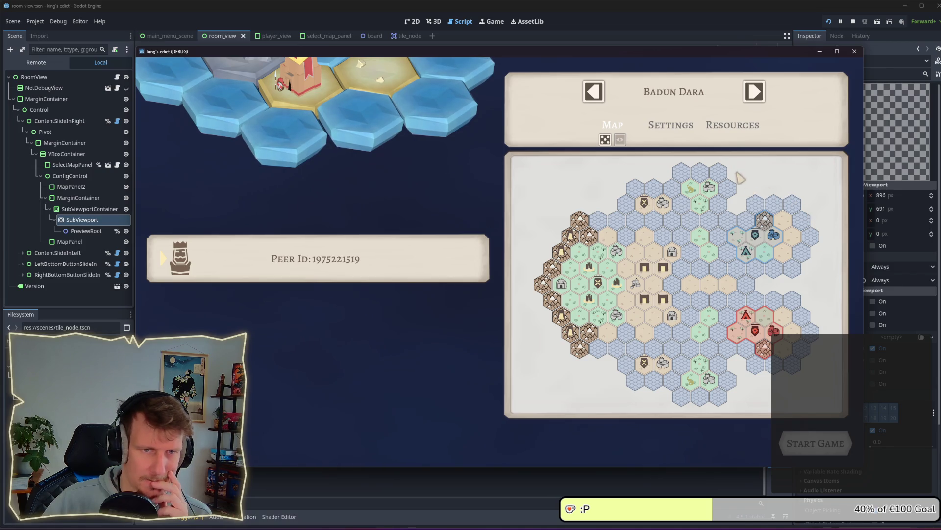
Show Broken City, pan its preview, then advance through Grain and Invasion to No Islands.
left_click(747, 101)
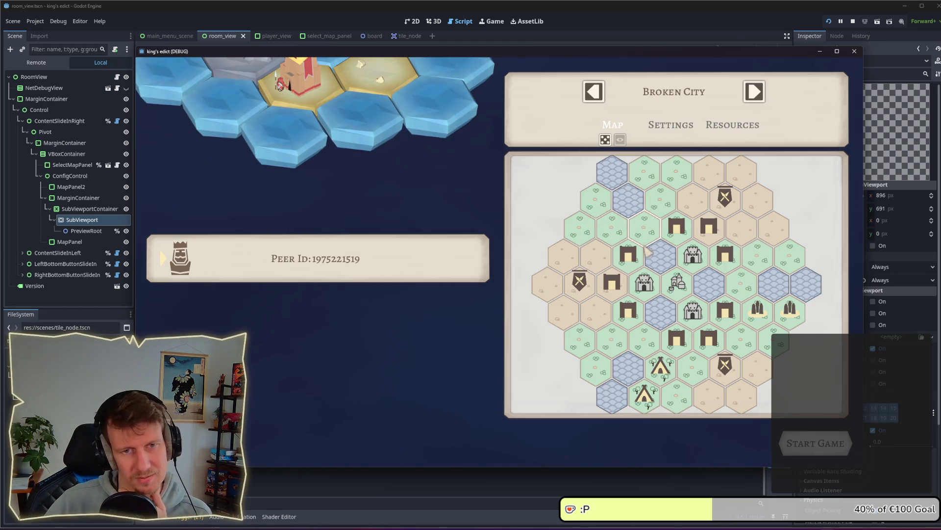
left_click_drag(619, 239, 677, 278)
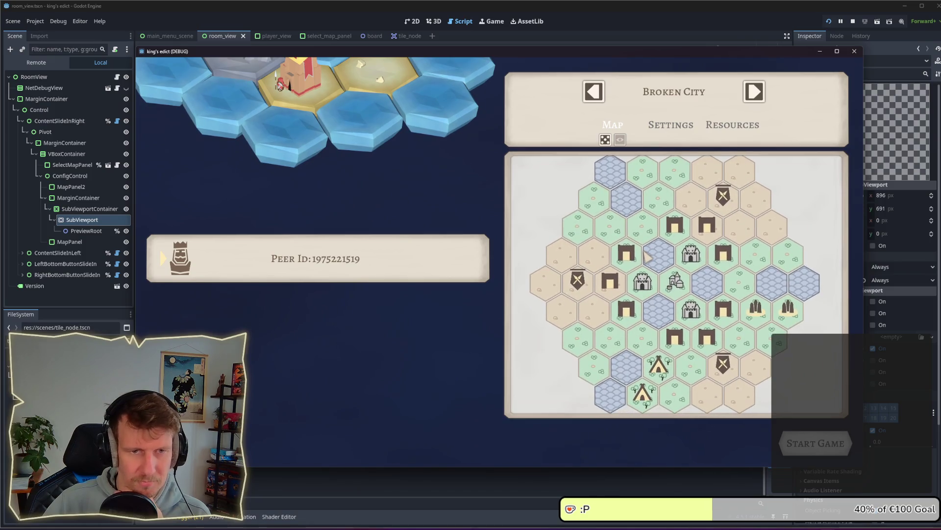
left_click(756, 95)
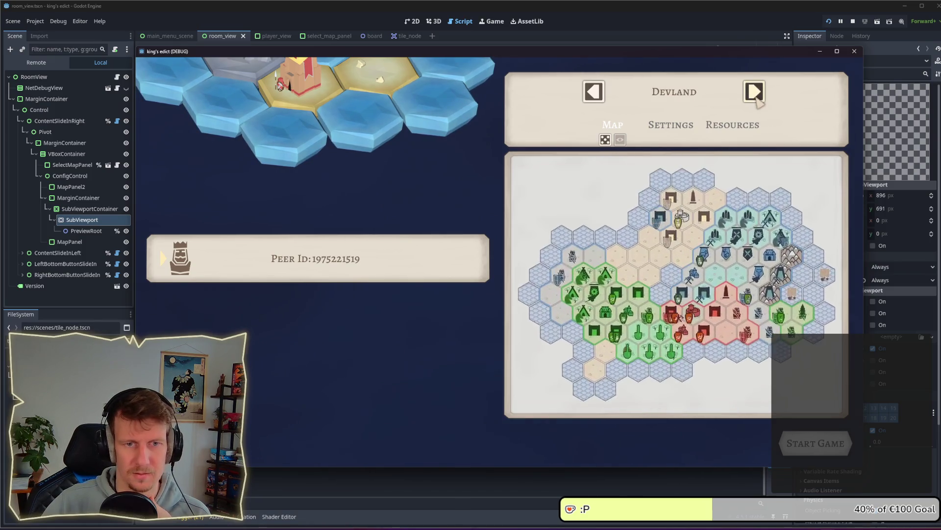
left_click(756, 94)
left_click(756, 95)
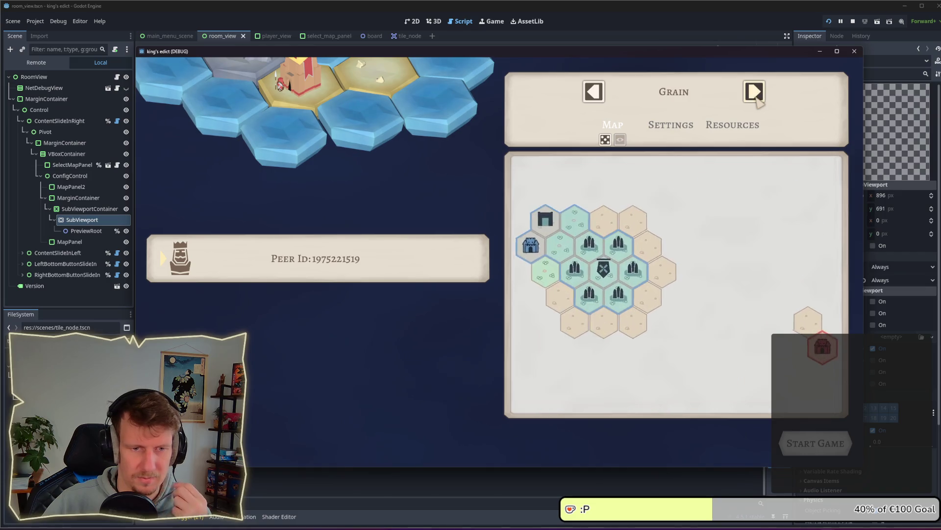
left_click(756, 95)
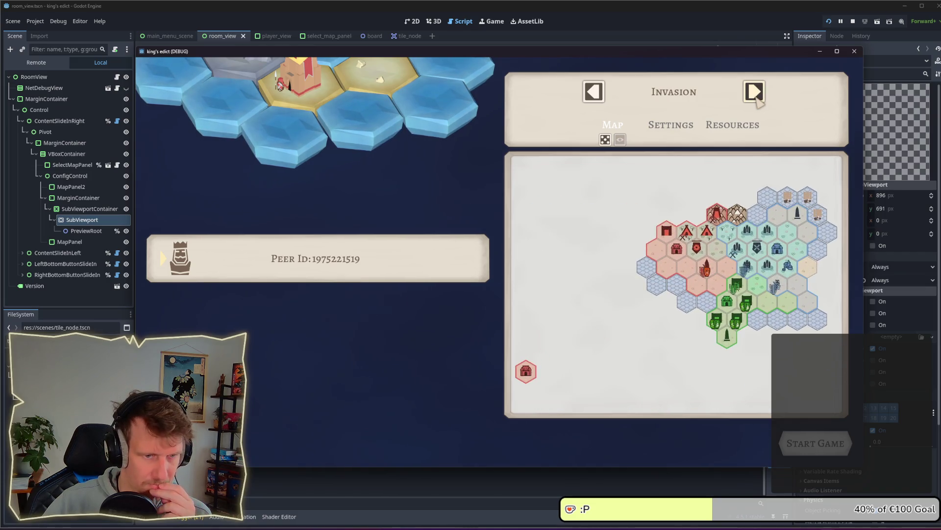
left_click(756, 95)
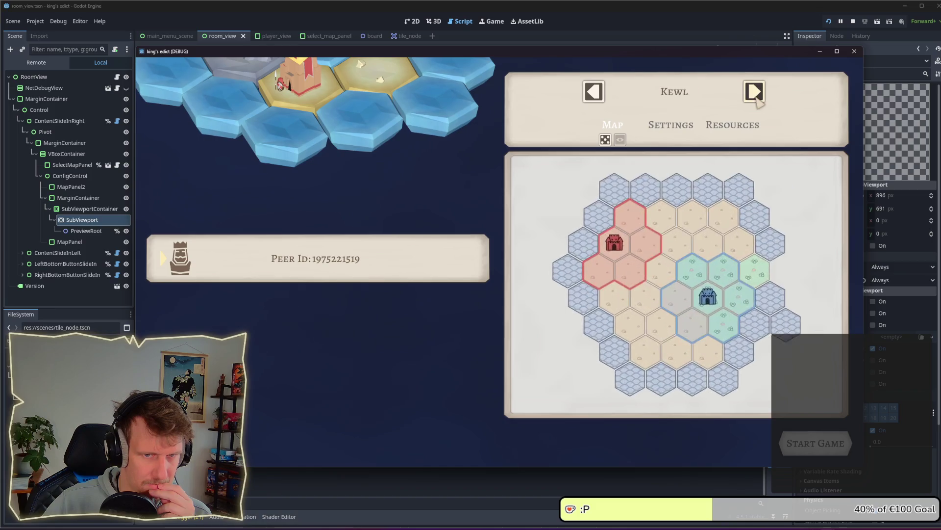
left_click(756, 95)
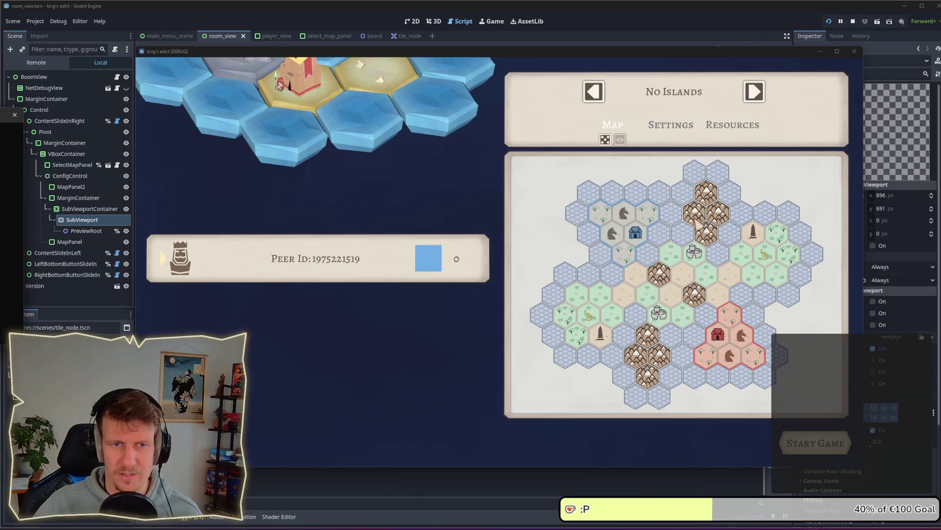
On the Kewl map, switch the player back and forth between the blue and red castles.
left_click(595, 92)
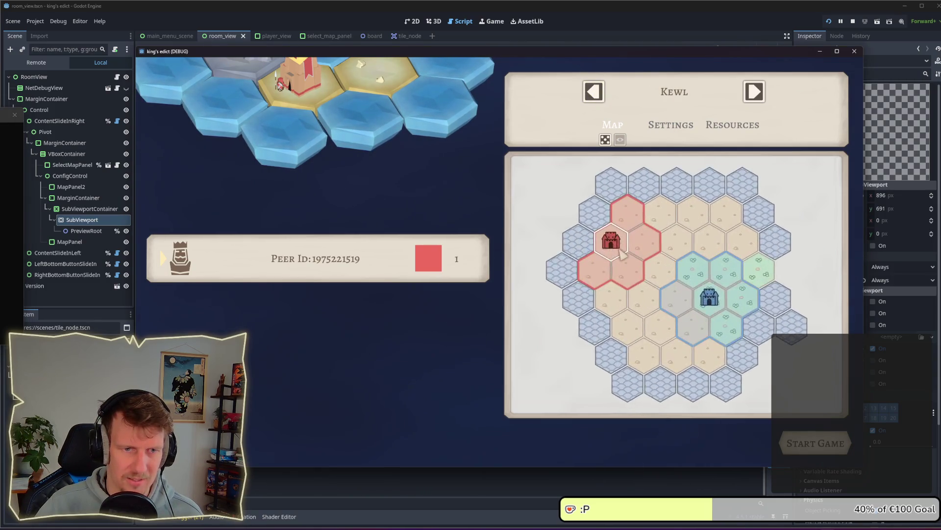
left_click(707, 296)
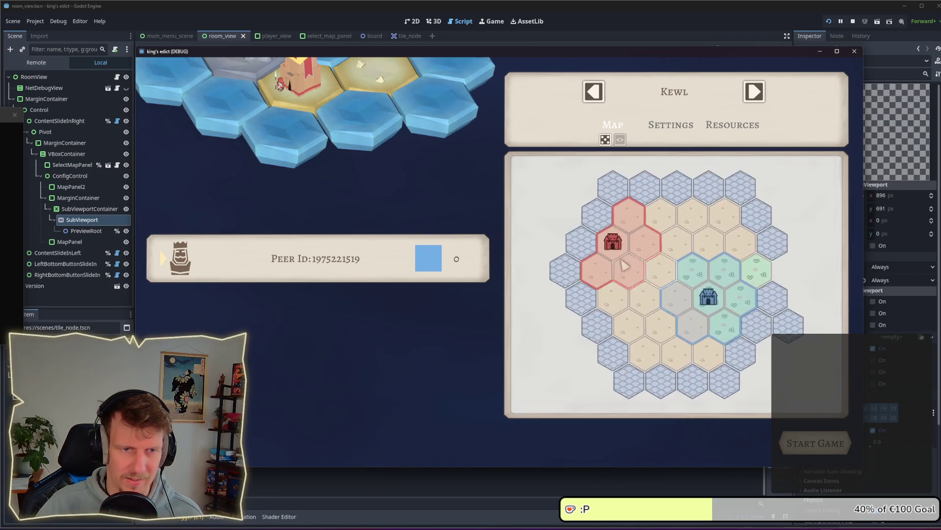
left_click(613, 243)
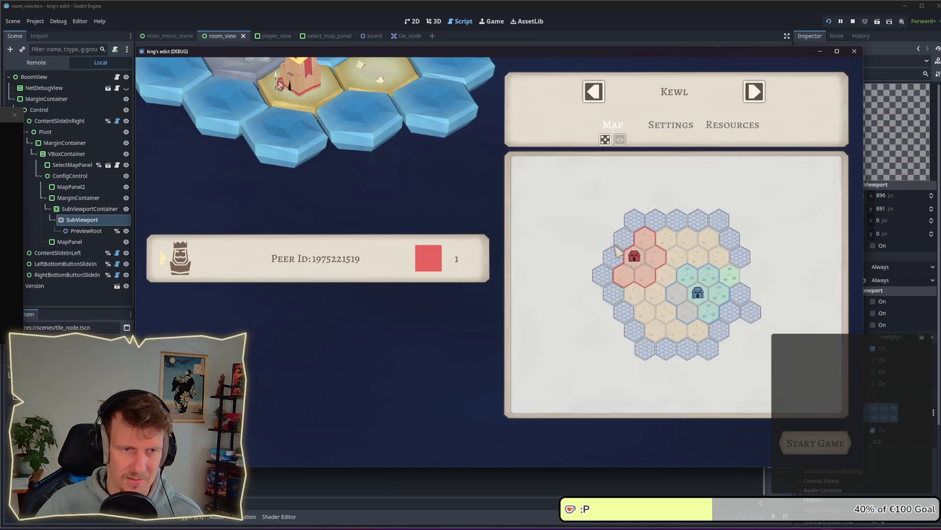
left_click(707, 296)
left_click(613, 244)
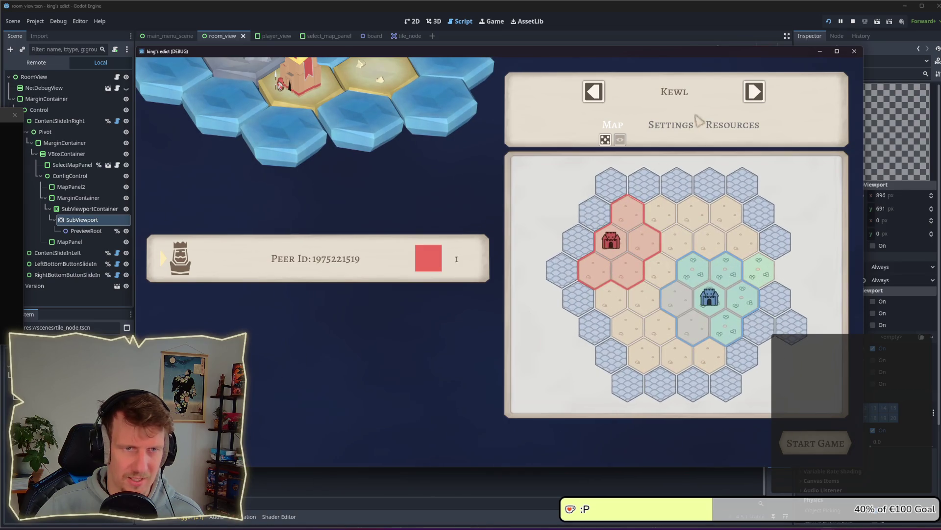
On No Islands, claim blue, switch to red, clear and reclaim blue, then stop the game with F8.
left_click(753, 91)
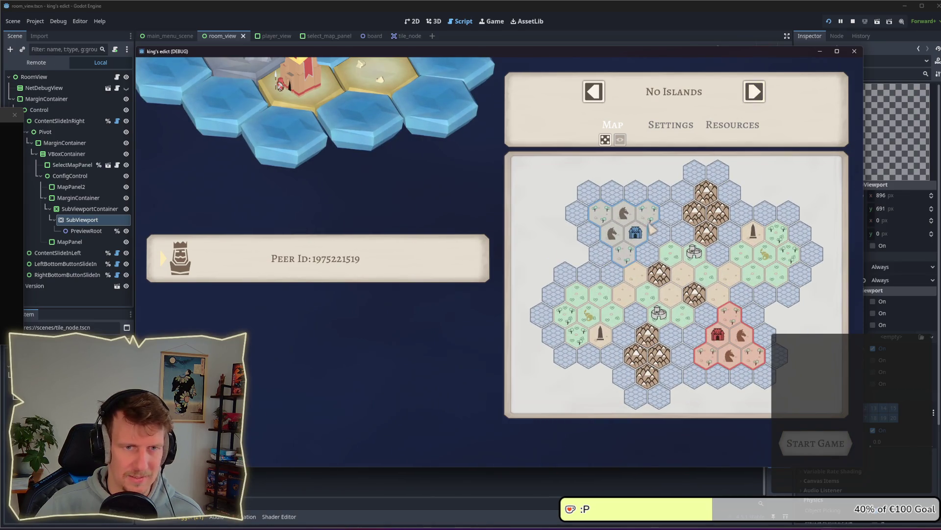
left_click(635, 234)
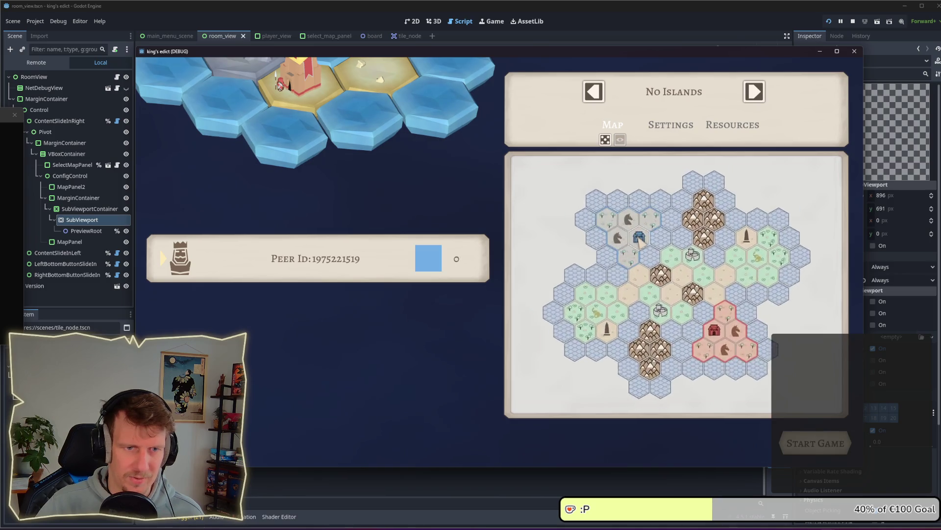
left_click(717, 335)
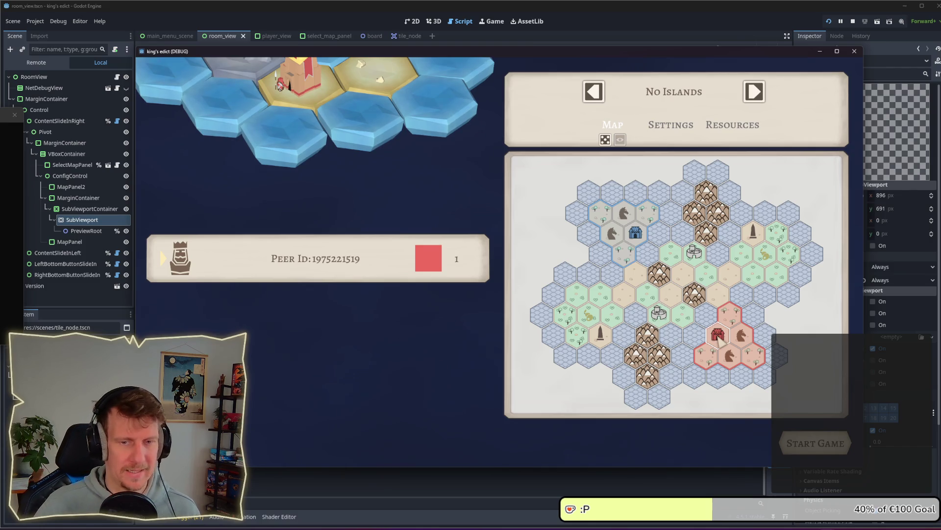
left_click(628, 280)
key("alt+Tab")
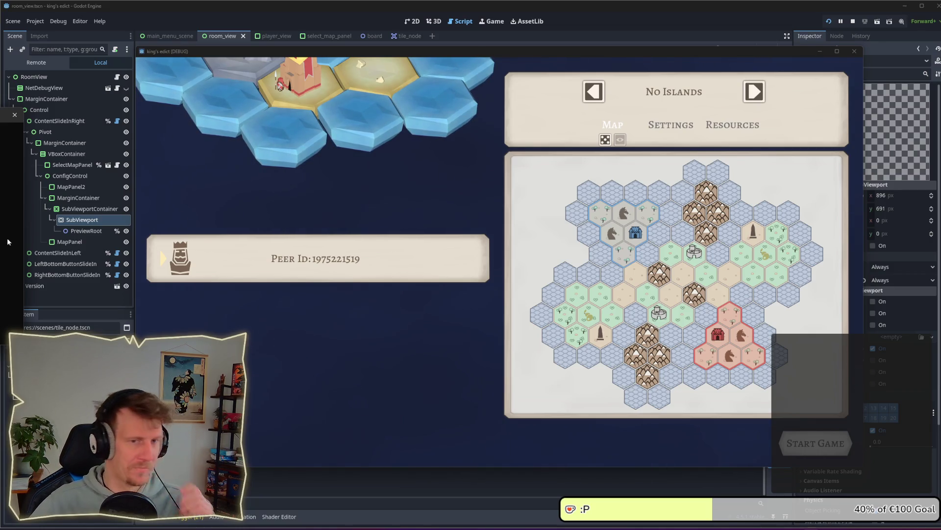
left_click(641, 242)
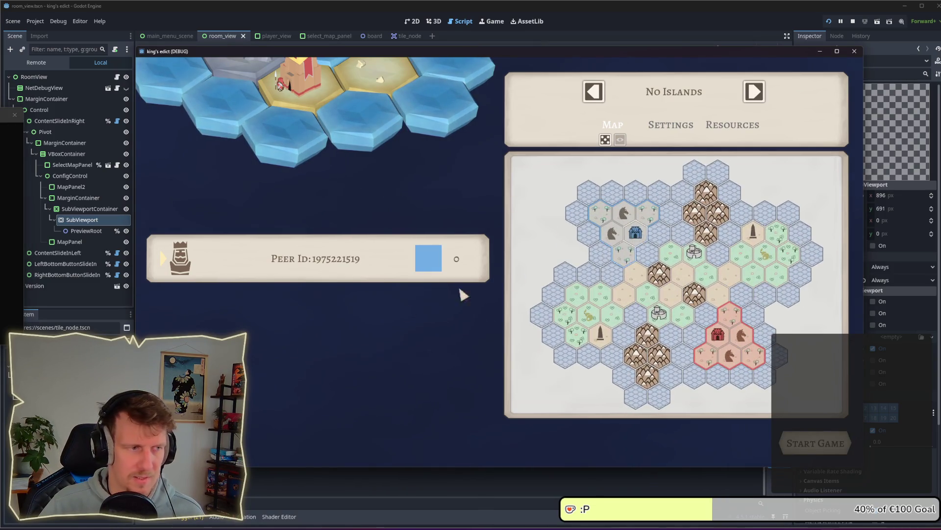
key("F8")
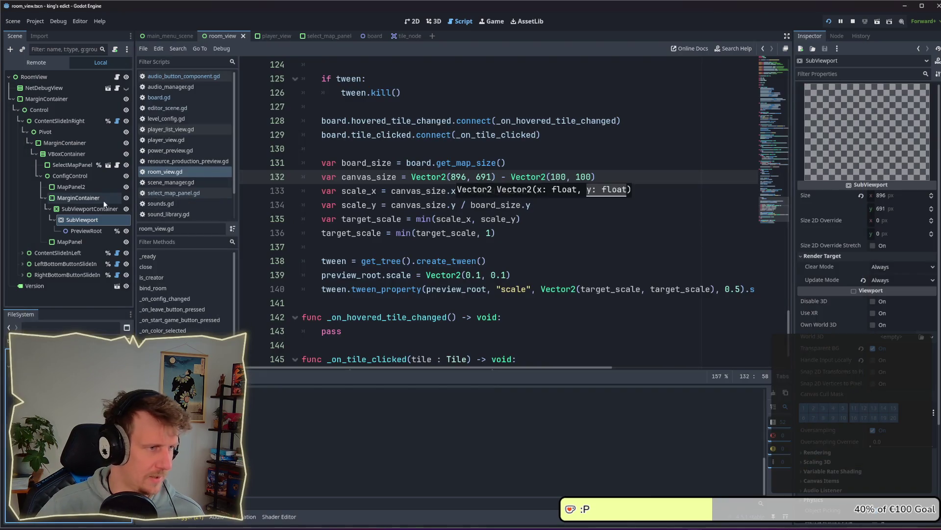
Select lines 138–140 in room_view.gd, the tween growing preview_root to target_scale over 0.5 seconds.
scroll(376, 255, "down", 2)
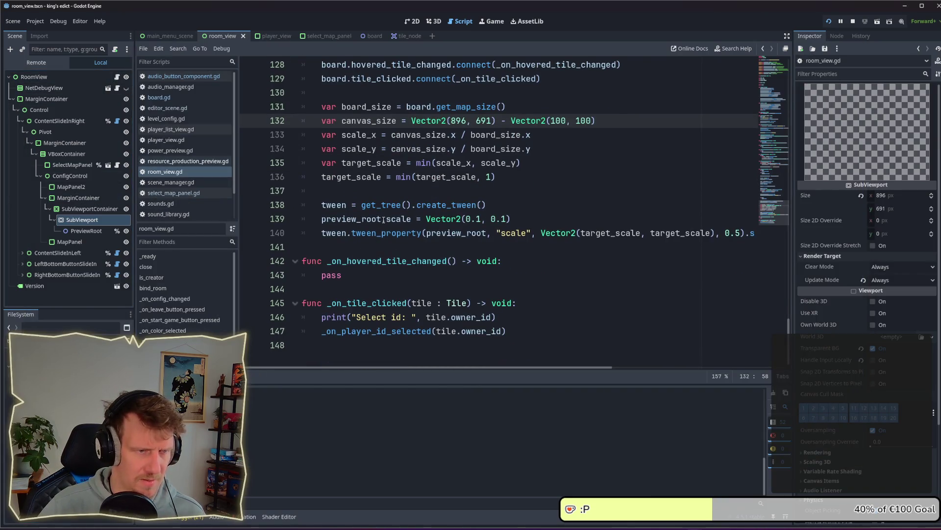
scroll(471, 201, "up", 2)
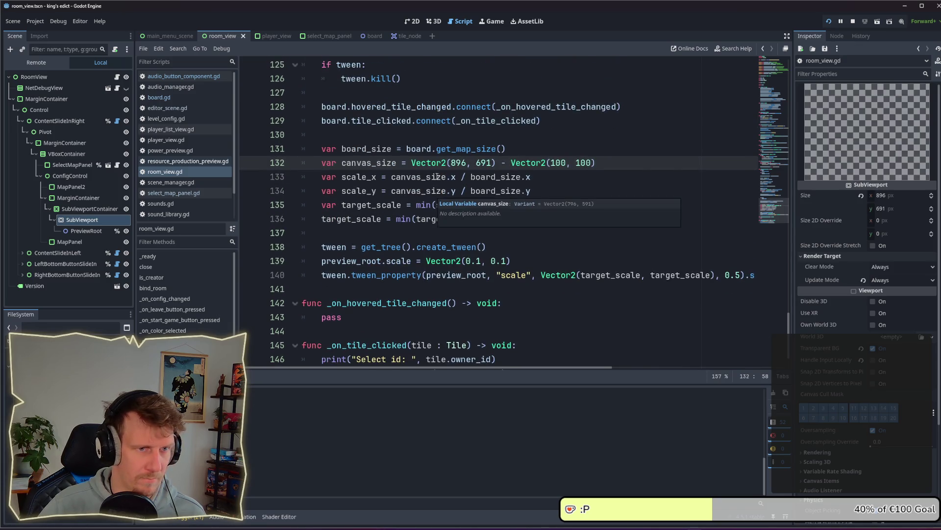
mouse_move(512, 285)
left_mouse_down()
mouse_move(343, 262)
mouse_move(353, 247)
left_mouse_up()
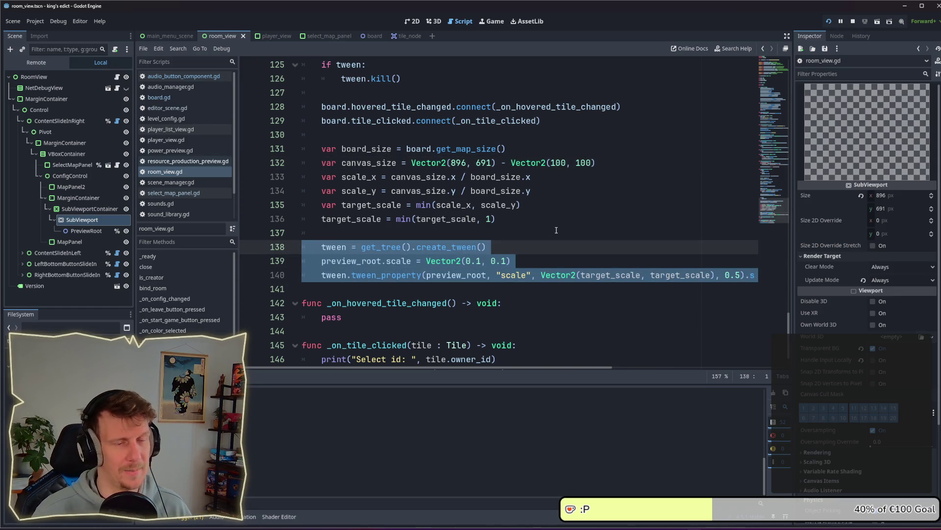
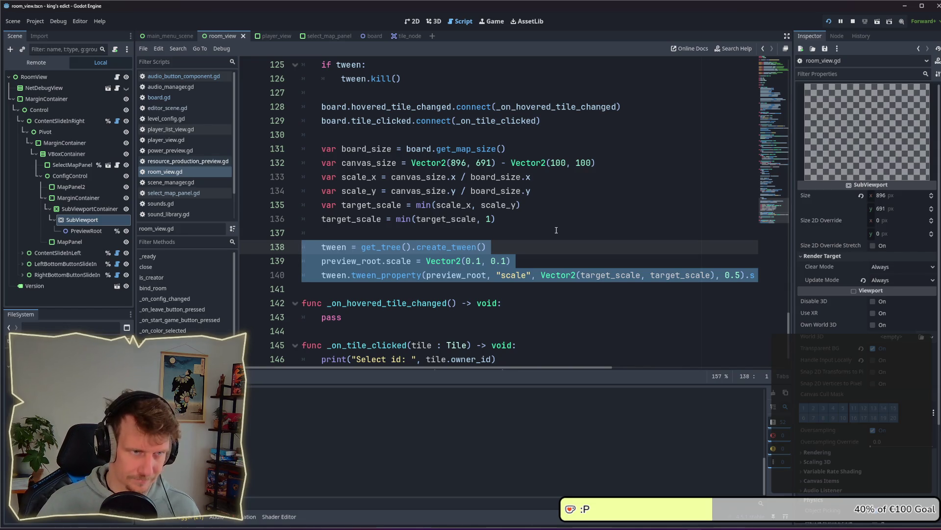
Back in the Godot editor, locate the _update_map_preview function in room_view.gd.
key("alt+Tab")
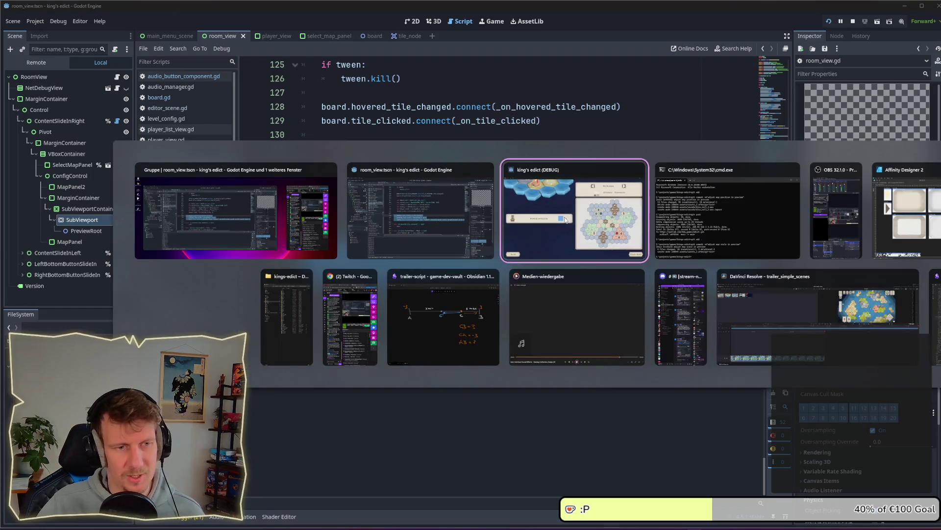
left_click(429, 209)
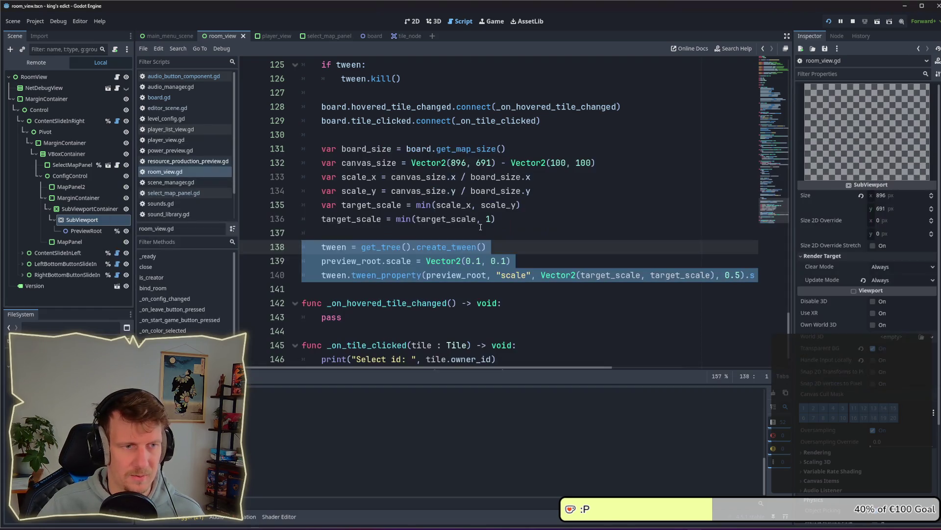
scroll(428, 209, "up", 5)
scroll(429, 209, "up", 6)
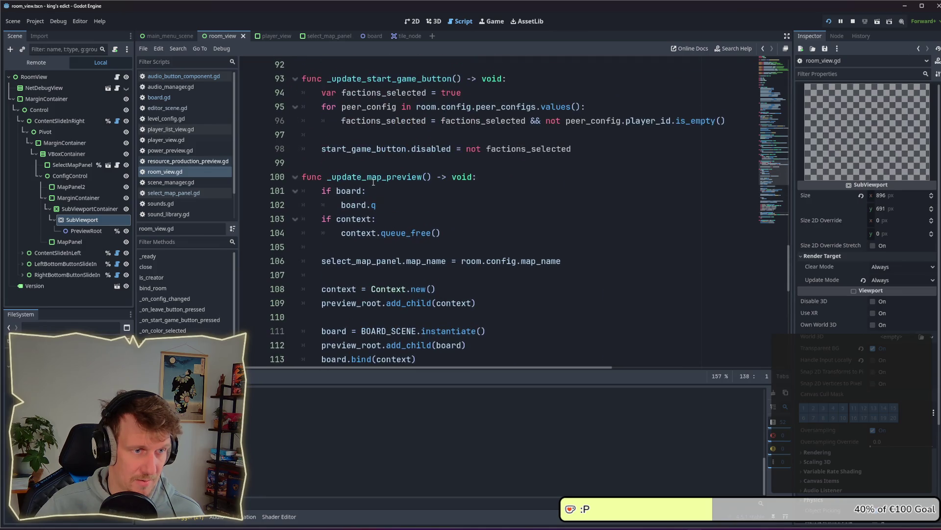
double_click(365, 177)
scroll(404, 187, "up", 10)
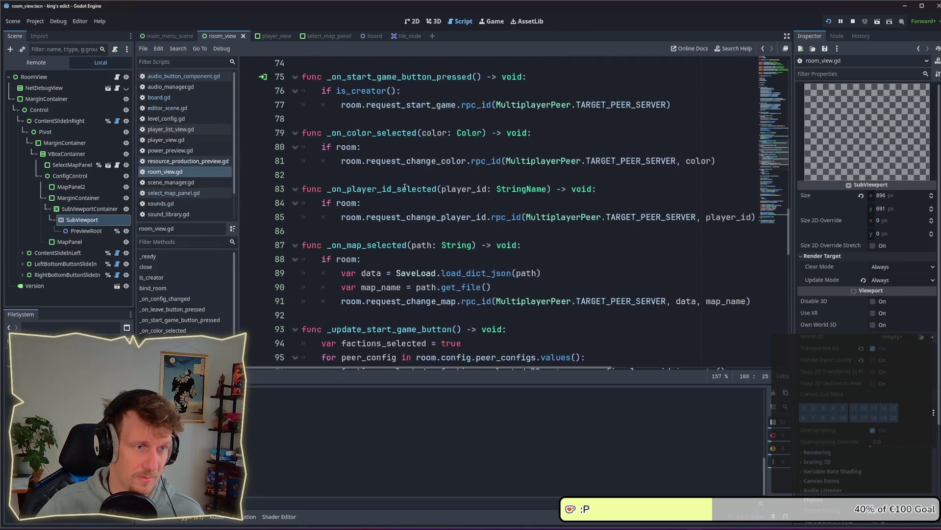
scroll(405, 188, "up", 1)
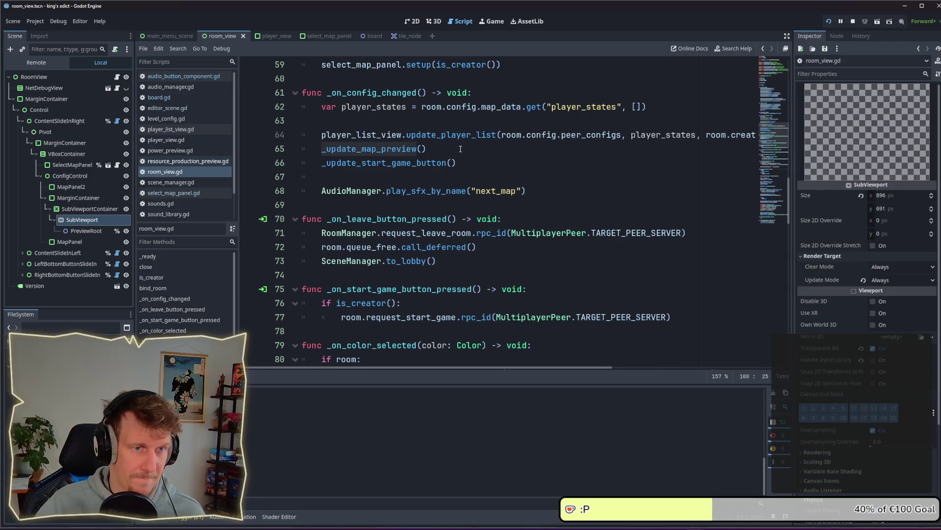
scroll(426, 221, "up", 1)
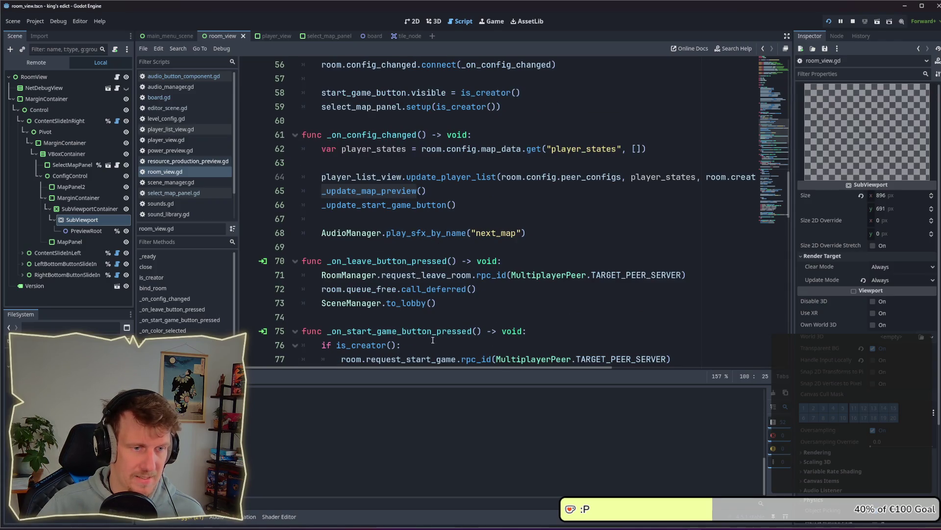
mouse_move(413, 367)
left_mouse_down()
mouse_move(466, 366)
mouse_move(413, 364)
left_mouse_up()
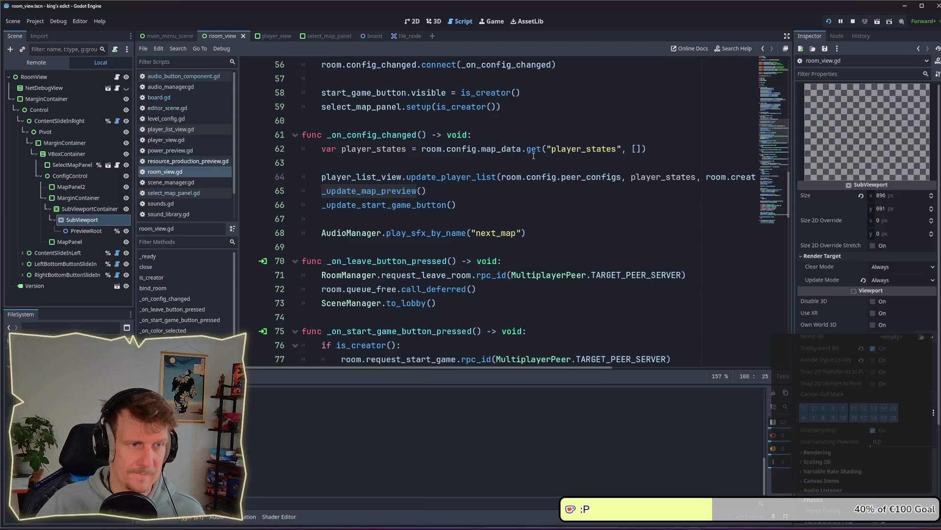
Inspect the _update_map_preview() call and the AudioManager sound call on line 68.
mouse_move(533, 156)
left_click(472, 196)
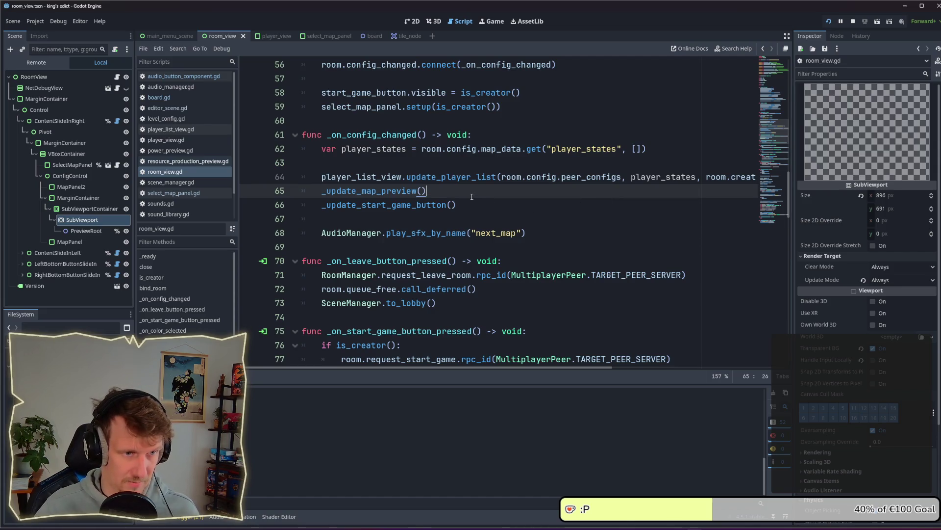
left_click_drag(525, 233, 334, 230)
left_click(359, 220)
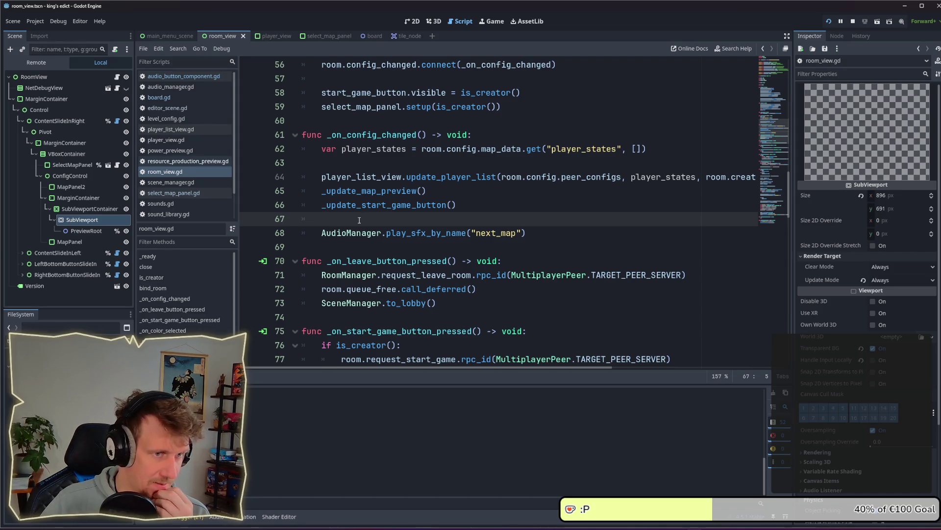
left_click(528, 235)
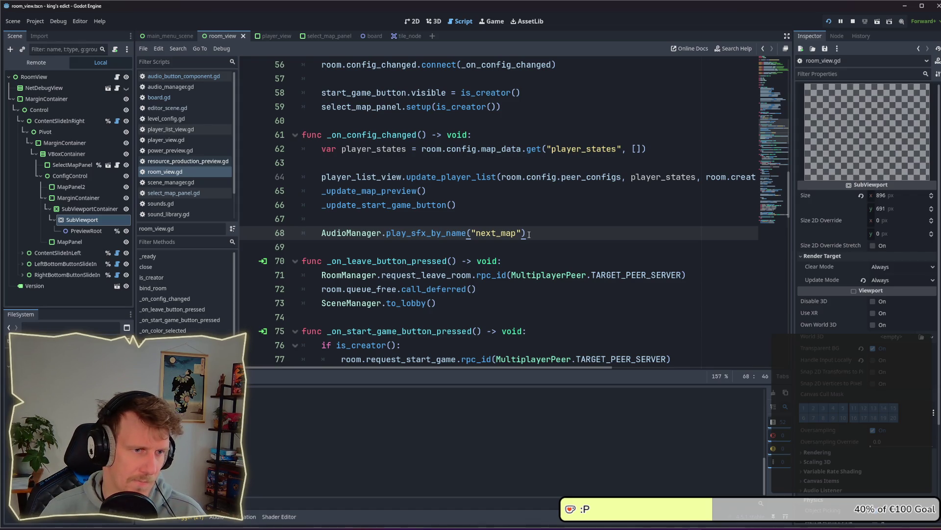
scroll(528, 225, "down", 20)
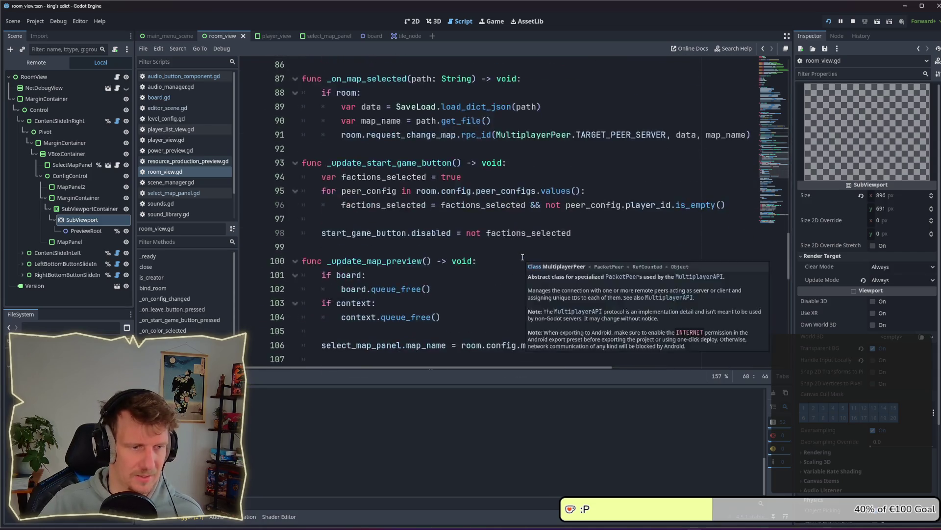
scroll(469, 252, "down", 3)
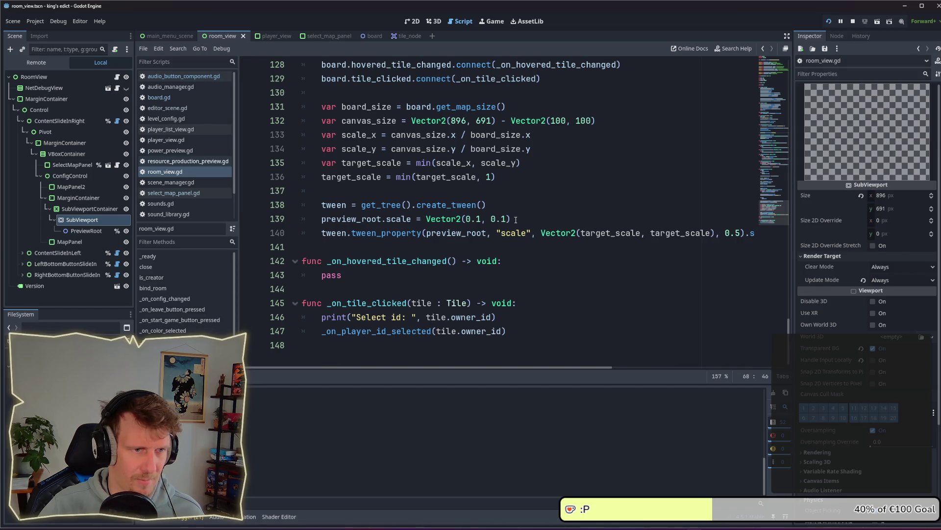
Add 'preview_root.scale = Vector2(target_scale)' after line 137 and save the script.
left_click(507, 192)
key("Return")
key("Return")
key("Up")
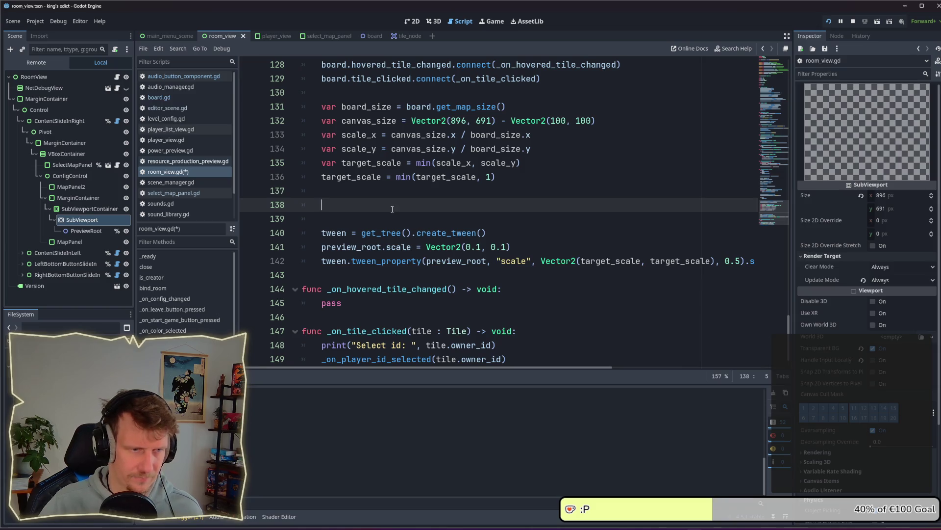
type("_root.")
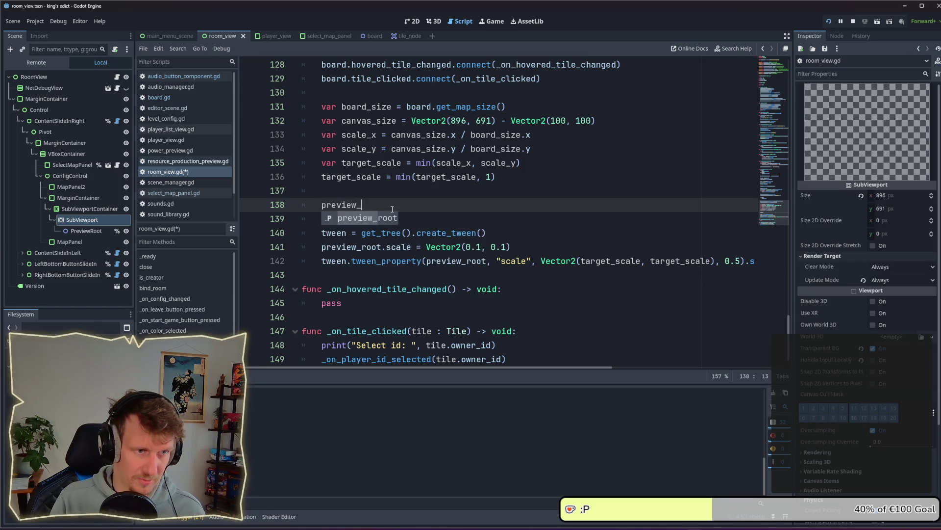
type("scale = ")
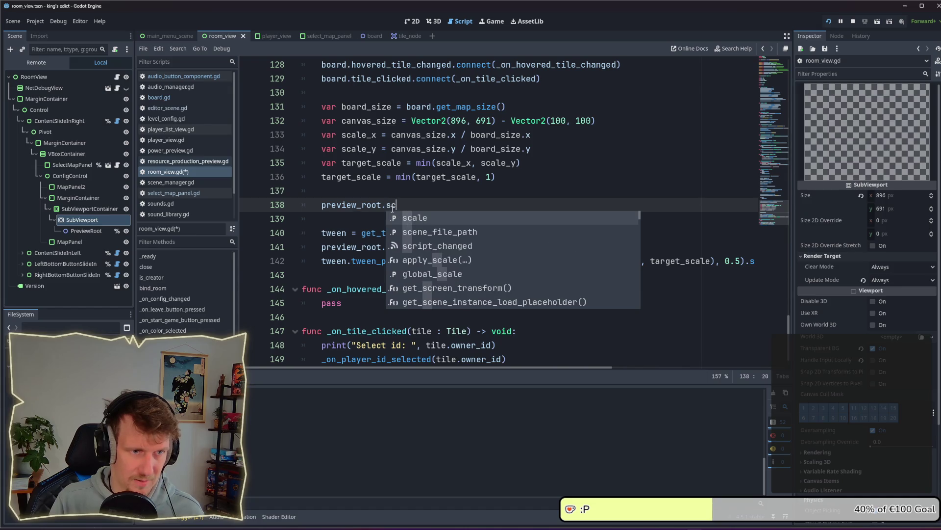
type("Vec")
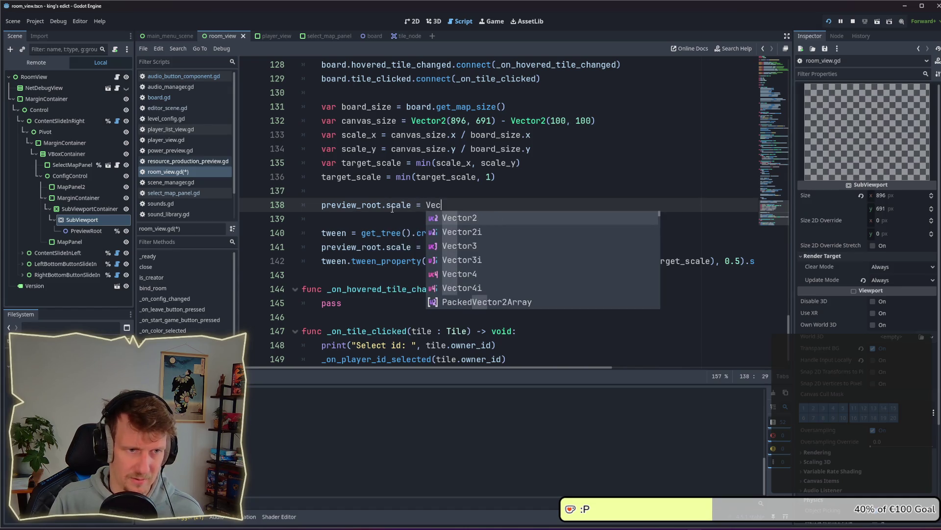
key("Return")
type("(ta")
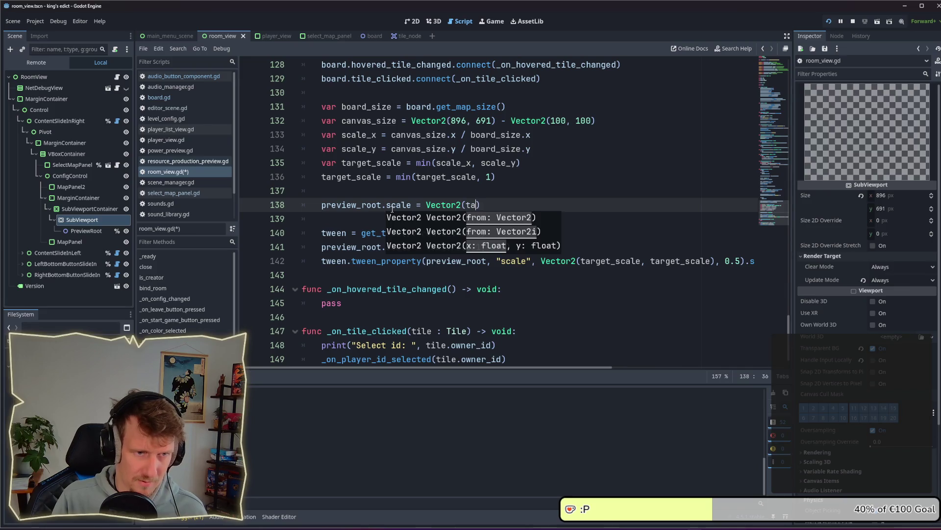
key("Return")
key("ctrl+s")
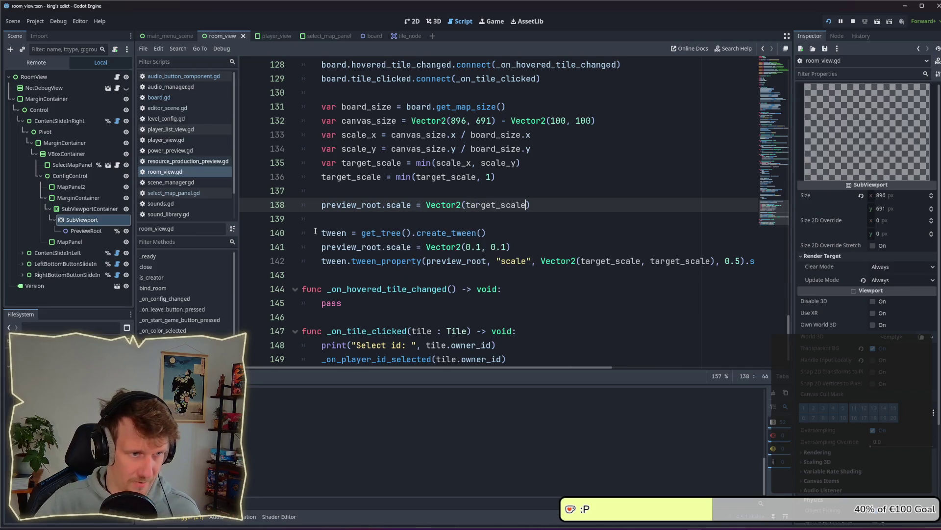
Comment out the three tween lines 140-142 with #, save, and switch to the game.
left_click(315, 231)
type("#")
left_click(321, 247)
type("#")
left_click(322, 261)
type("#")
key("ctrl+s")
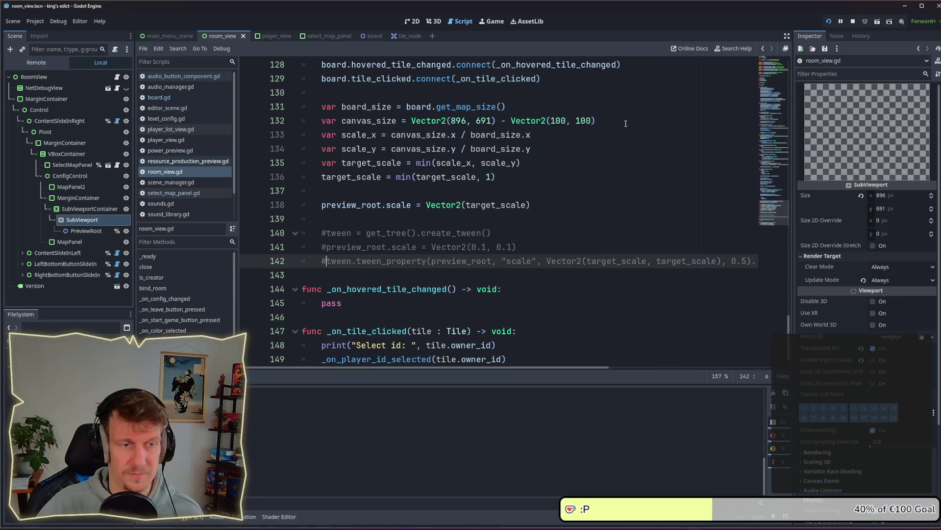
key("alt+Tab")
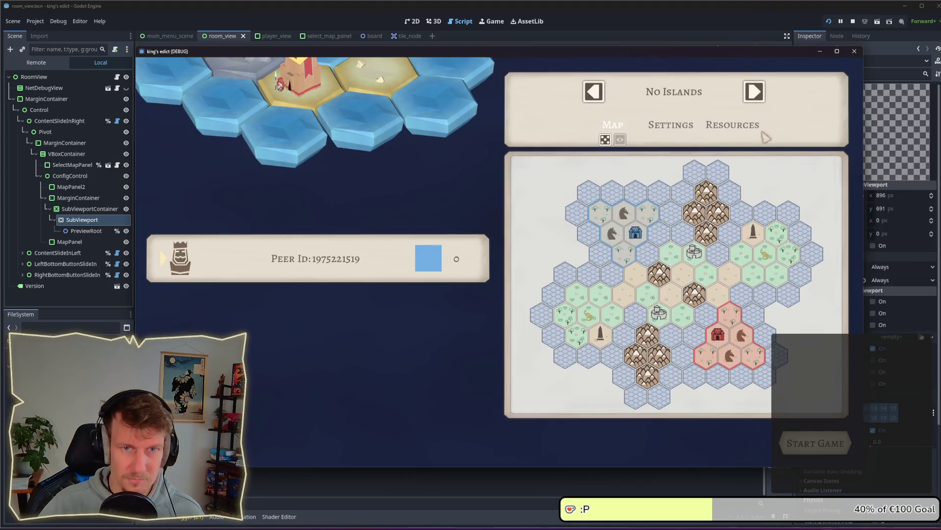
Make line 138 read preview_root.scale = Vector2(target_scale, target_scale), save, and rerun with F5.
left_click(754, 96)
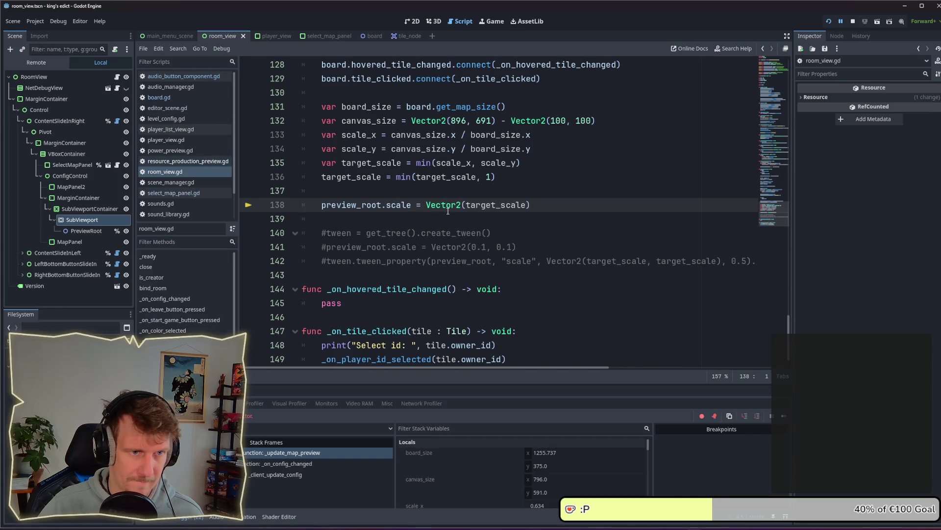
type(", t")
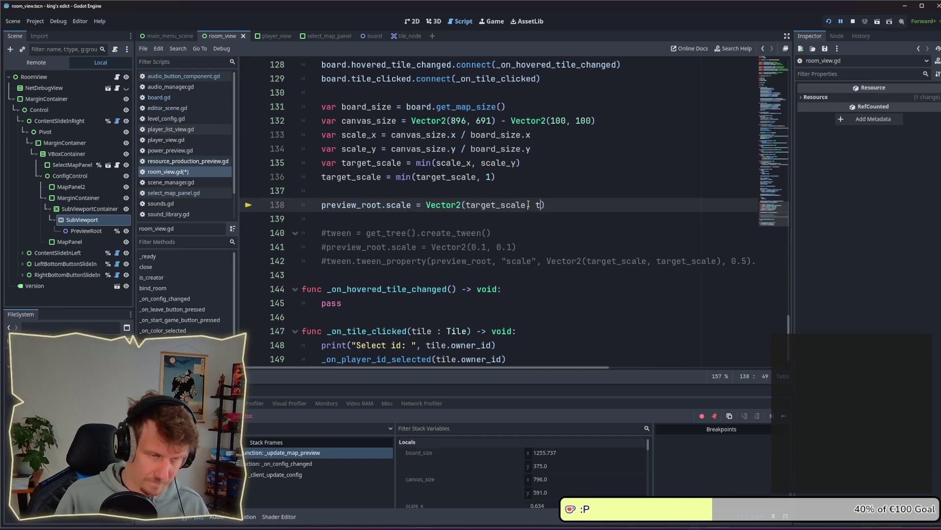
type("_")
key("Return")
key("ctrl+s")
left_click(849, 22)
key("F5")
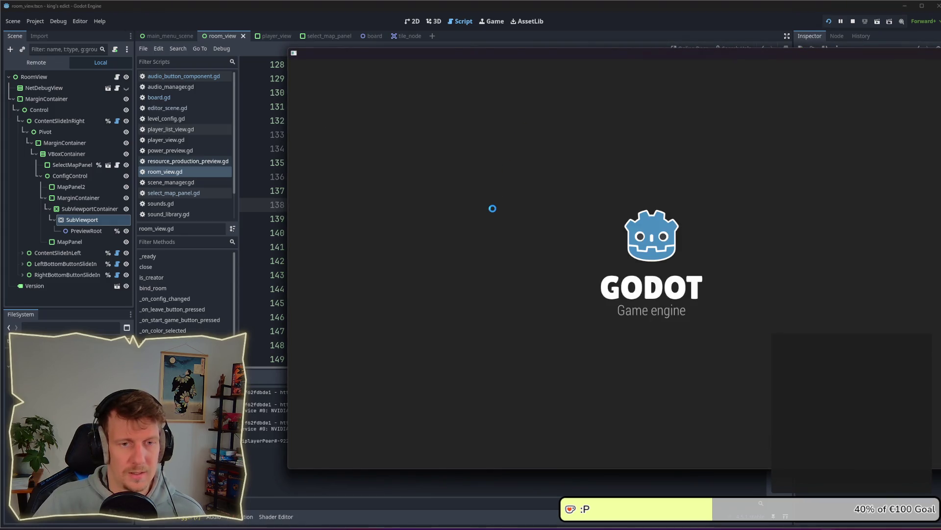
Host a new multiplayer game room and move the game window aside.
left_click(706, 296)
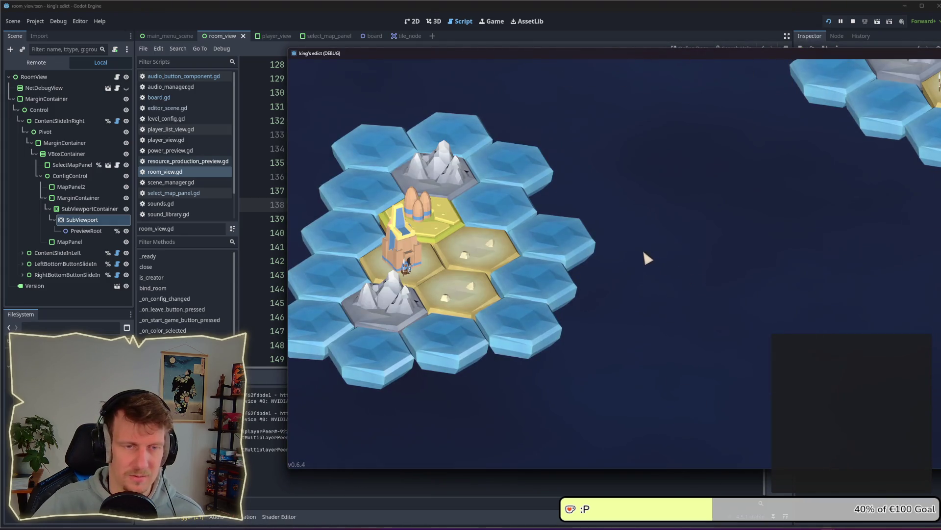
left_click(926, 445)
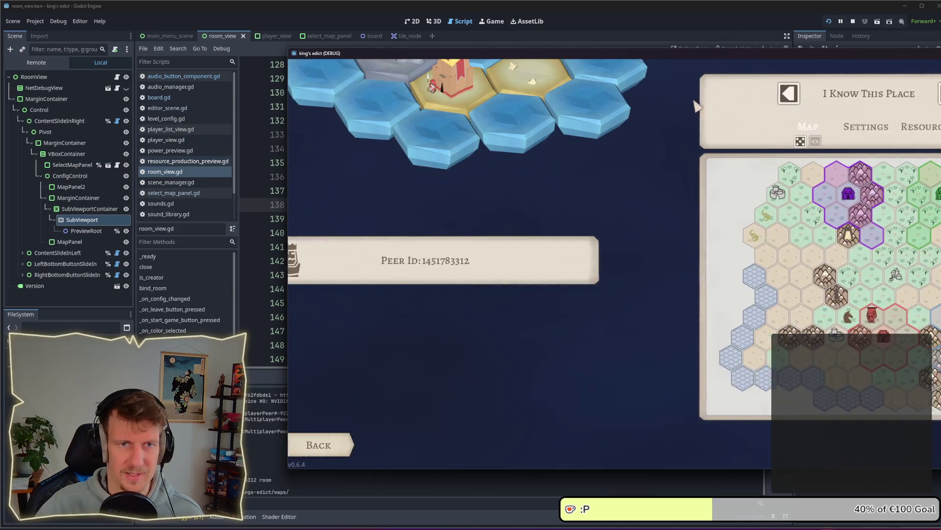
left_click_drag(664, 56, 490, 48)
Cycle the map preview forward ten times to Devland, then return to the Godot editor.
left_click(730, 91)
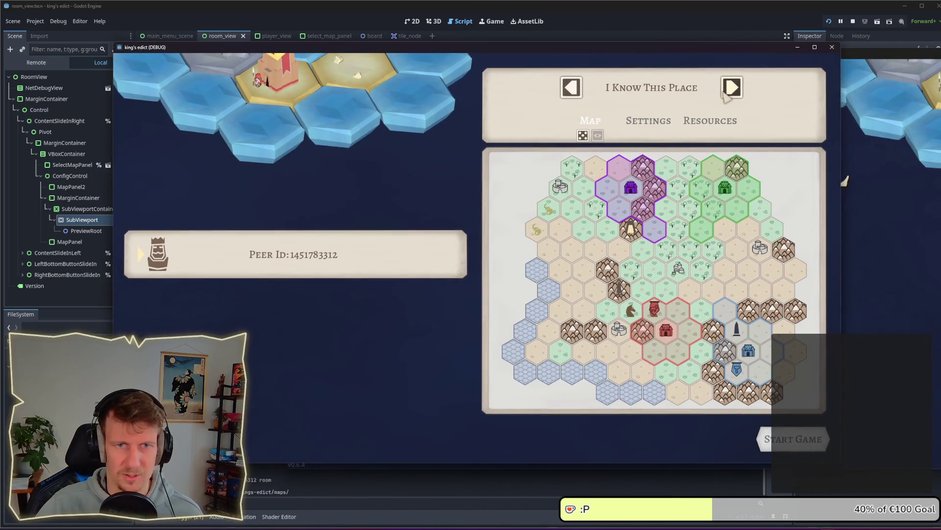
left_click(730, 93)
left_click(731, 93)
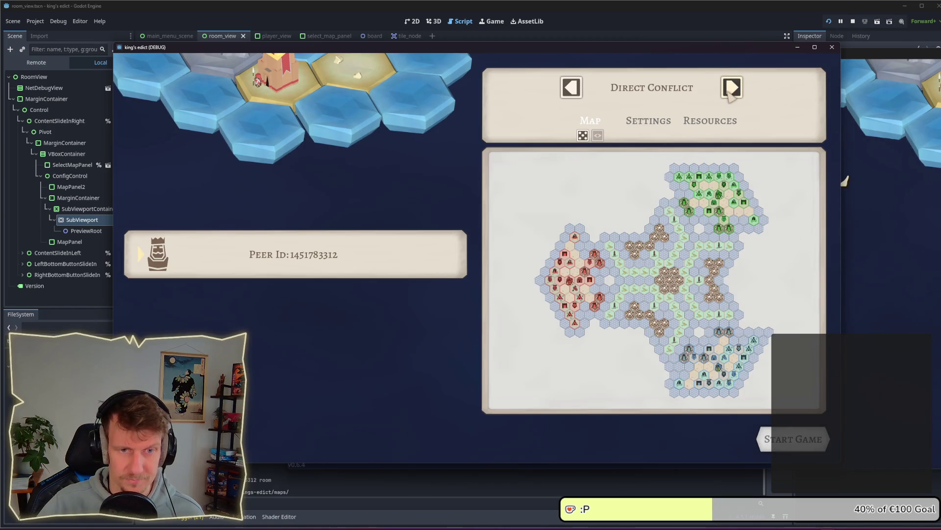
left_click(730, 93)
left_click(731, 93)
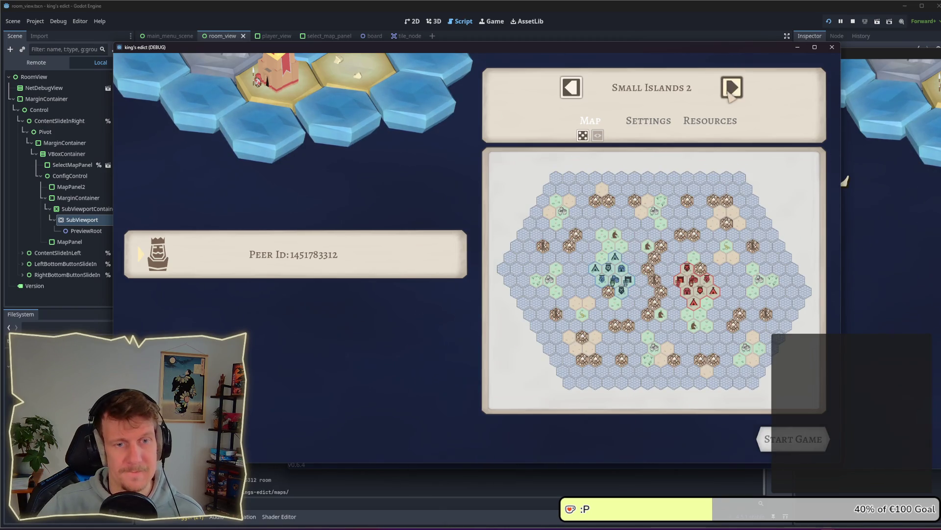
left_click(731, 93)
left_click(730, 93)
left_click(730, 93)
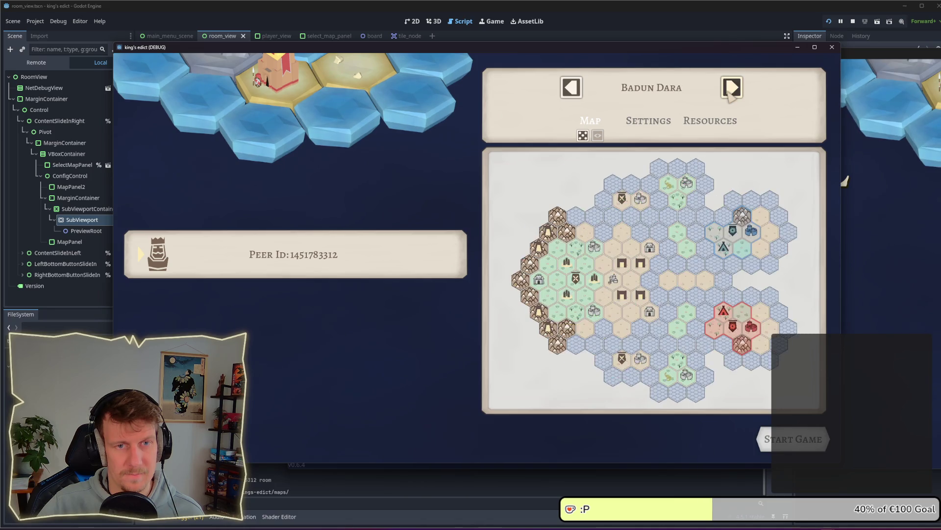
left_click(731, 93)
left_click(730, 93)
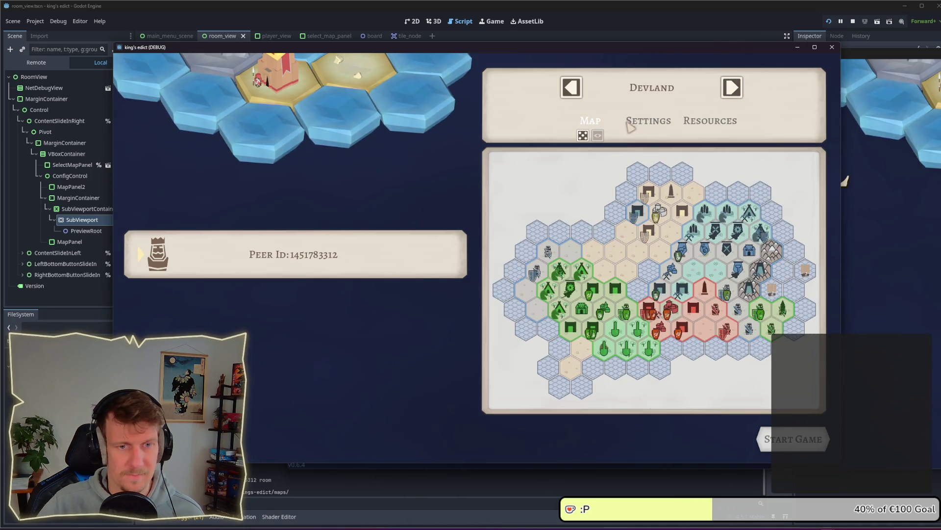
key("alt+Tab")
left_click(531, 227)
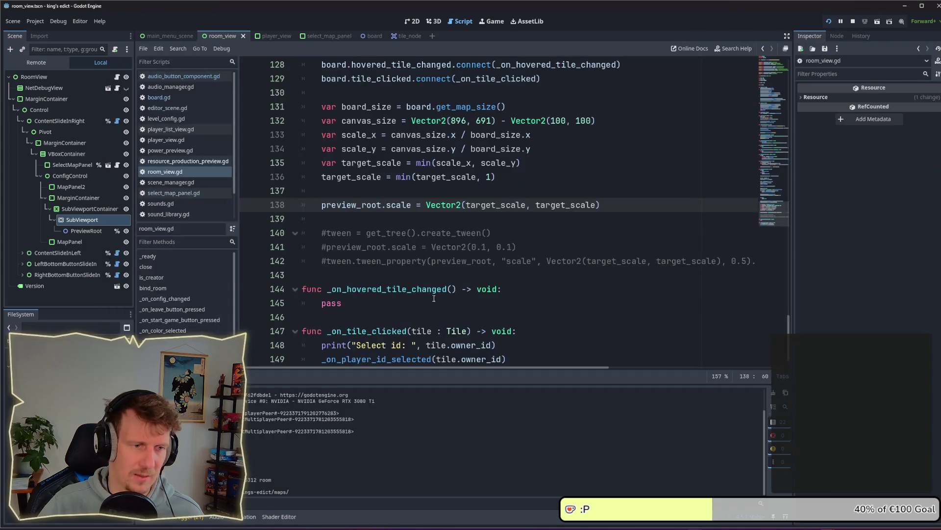
Comment out the AudioManager next_map sound call on line 68 with Ctrl+K, then return to the game.
scroll(373, 208, "up", 5)
scroll(372, 208, "up", 10)
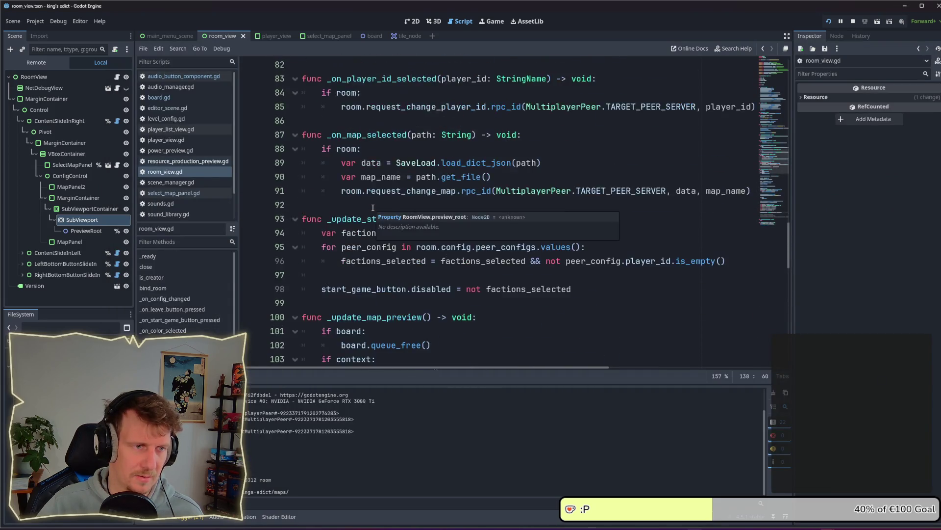
scroll(386, 196, "up", 1)
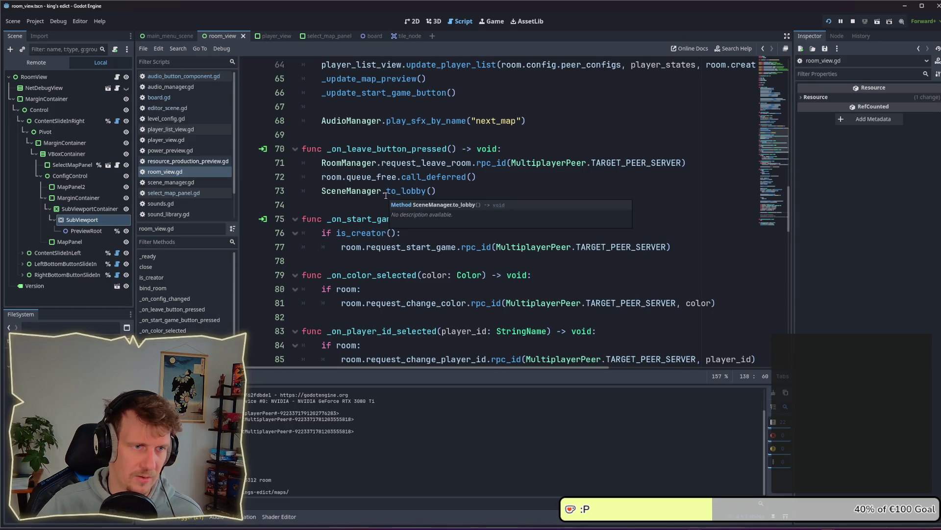
left_click(376, 127)
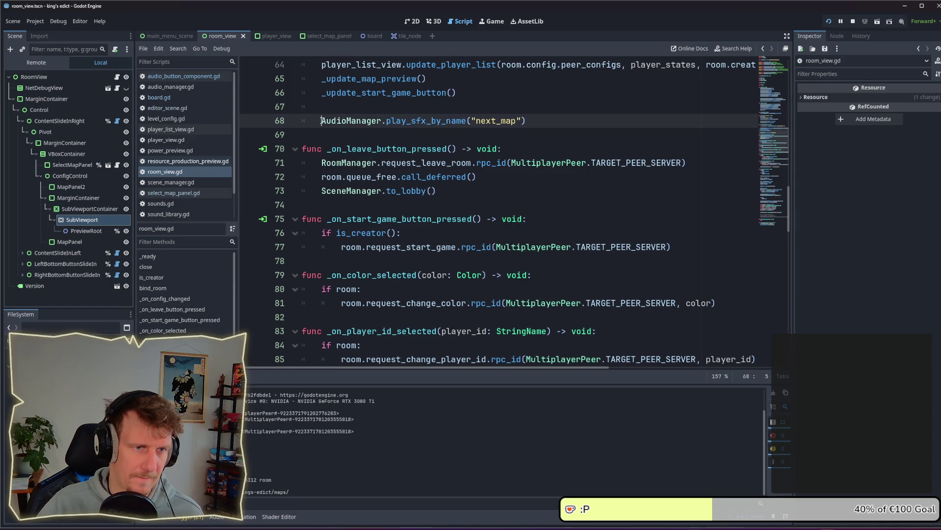
key("ctrl+k")
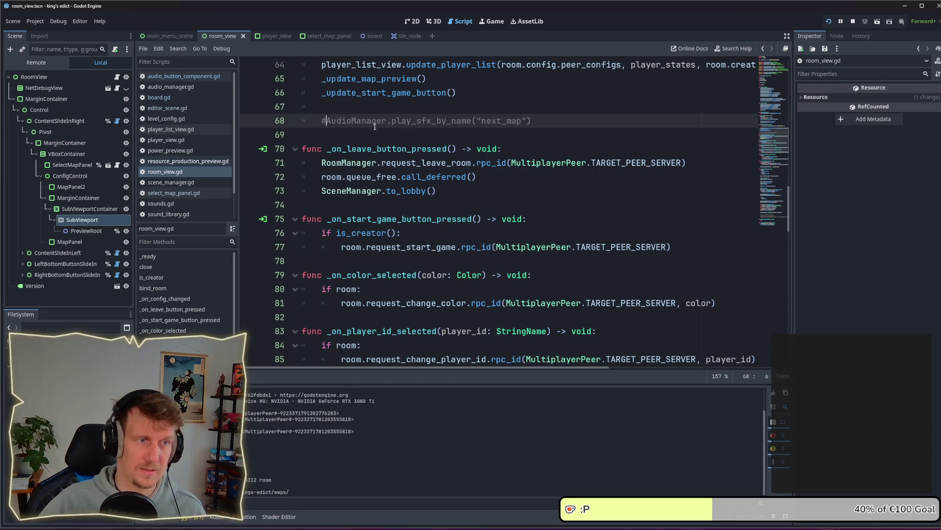
key("alt+Tab")
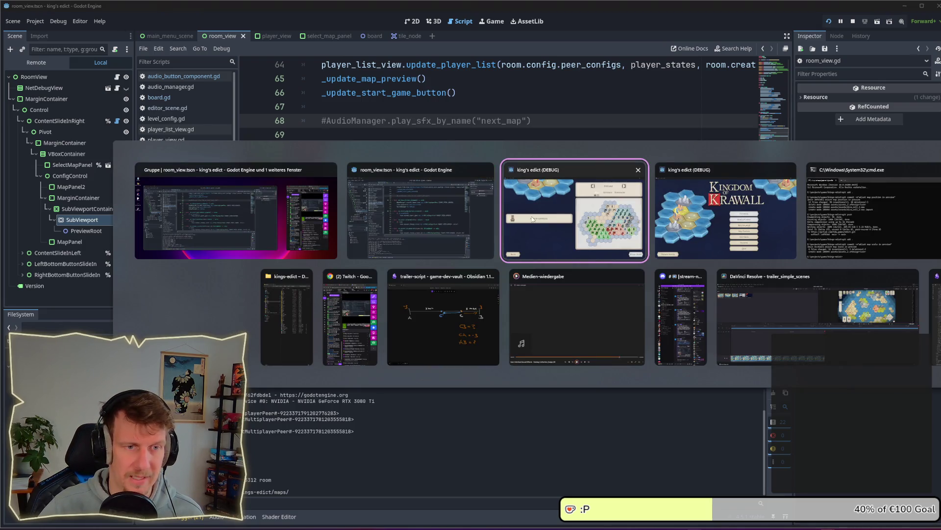
left_click(533, 219)
Cycle through the room's map previews with the right arrow, checking each fits its panel.
left_click(723, 98)
left_click(723, 98)
left_click(724, 99)
left_click(723, 99)
left_click(723, 100)
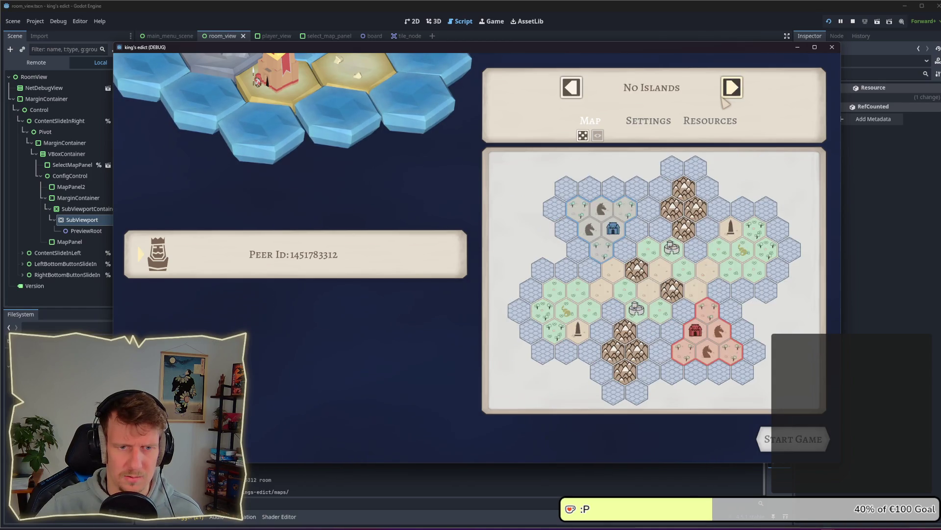
left_click(723, 99)
left_click(723, 99)
left_click(723, 100)
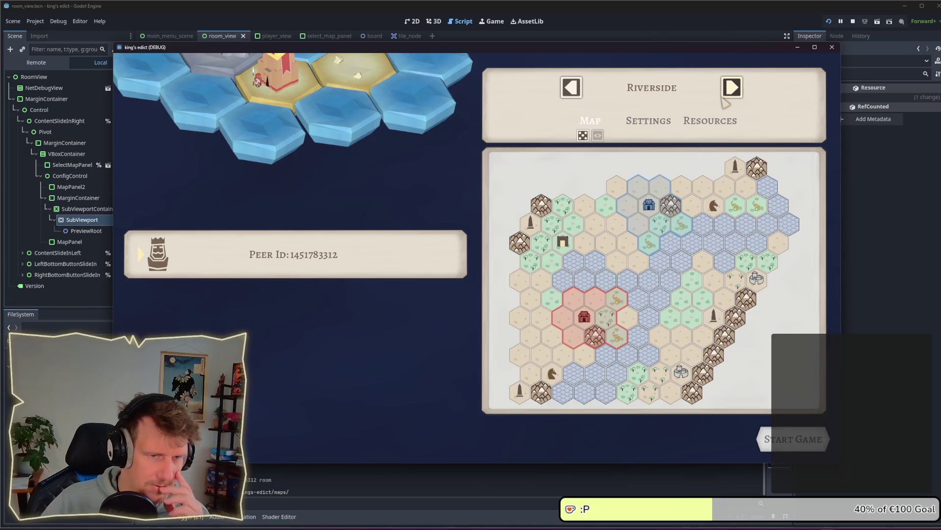
left_click(724, 101)
left_click(725, 100)
left_click(724, 100)
left_click(724, 100)
left_click(724, 100)
left_click(724, 100)
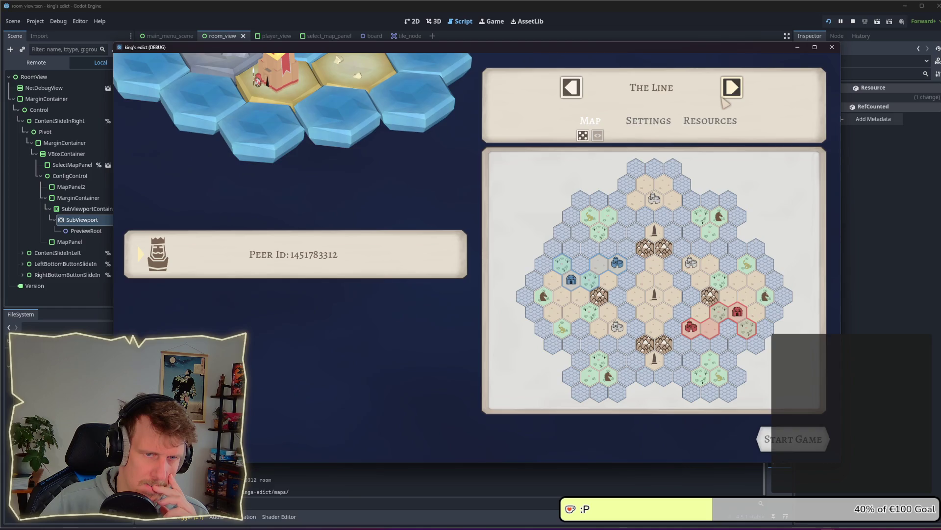
left_click(724, 101)
left_click(724, 102)
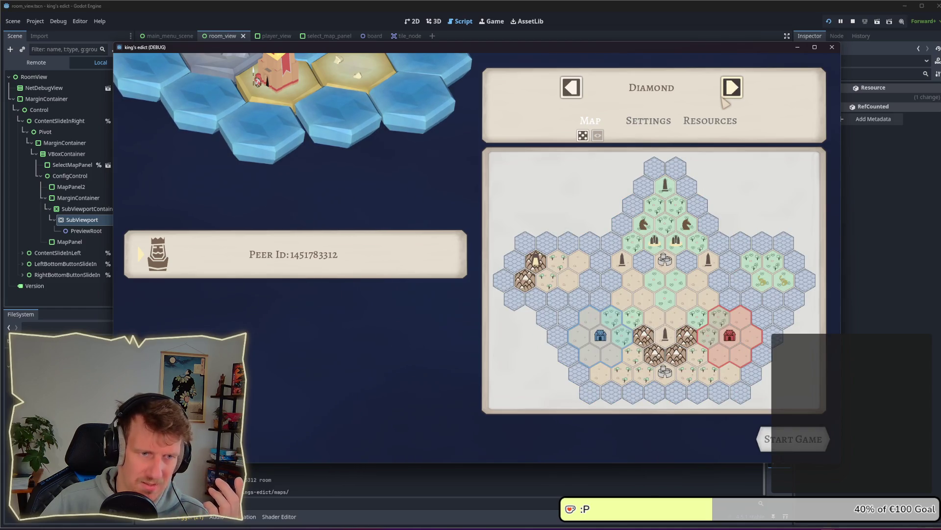
left_click(725, 102)
left_click(725, 102)
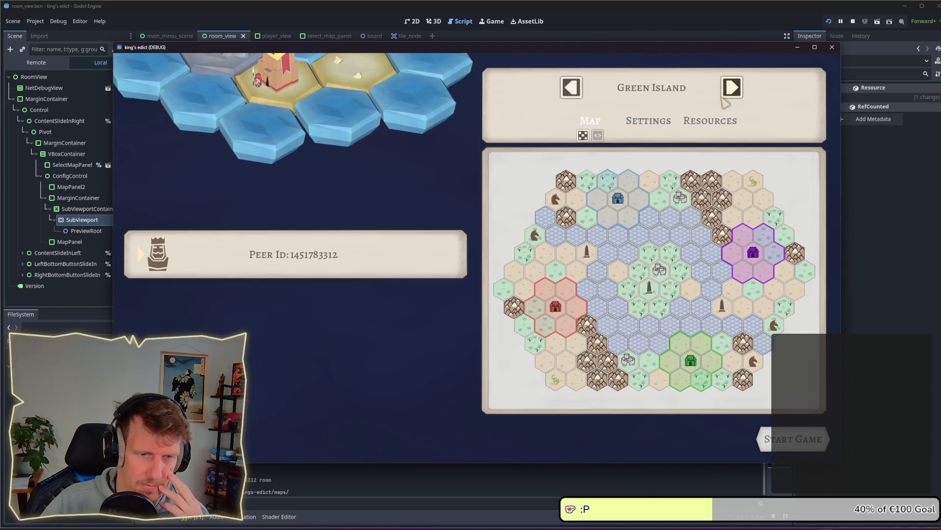
left_click(725, 102)
left_click(726, 102)
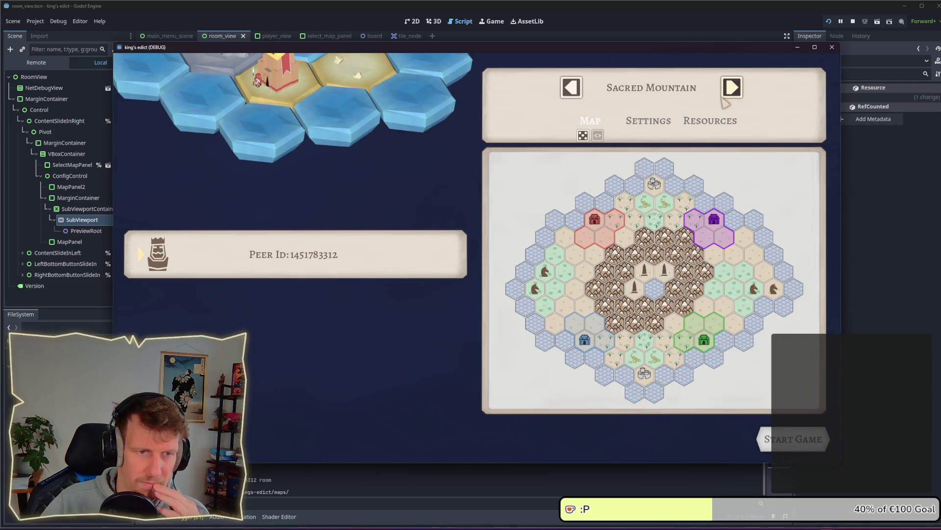
left_click(725, 102)
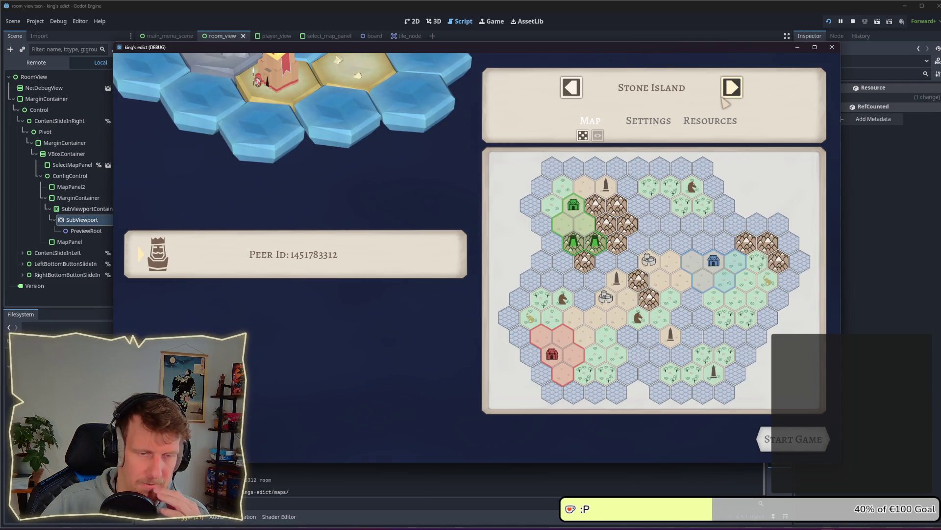
left_click(725, 102)
left_click(725, 102)
left_click(725, 103)
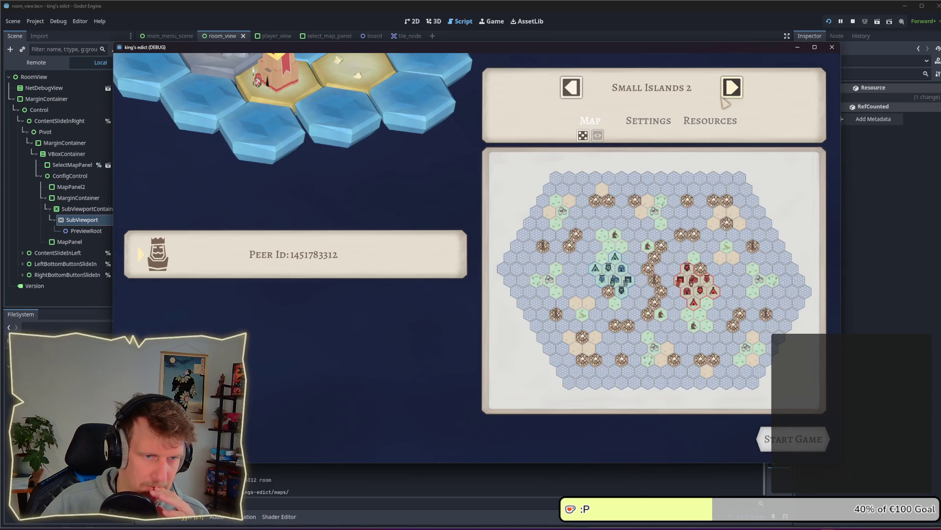
left_click(725, 102)
left_click(726, 102)
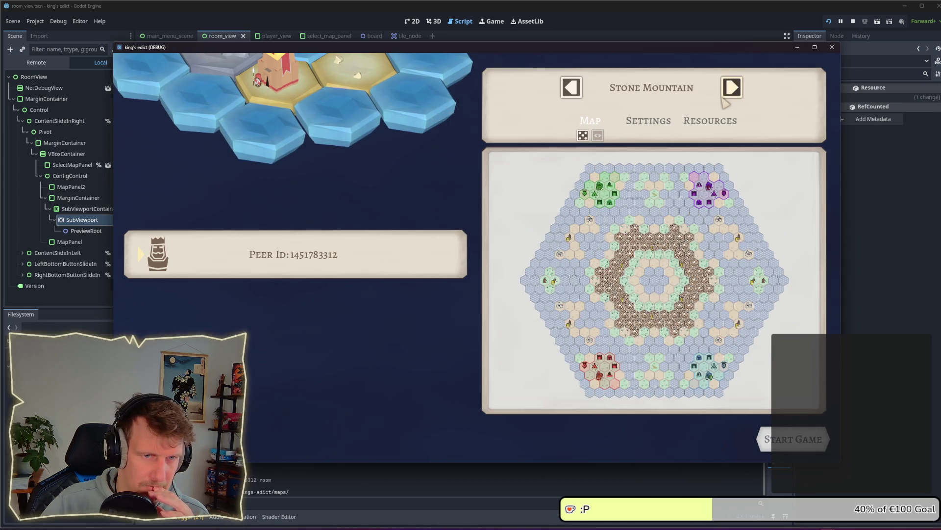
left_click(725, 102)
left_click(725, 102)
left_click(725, 103)
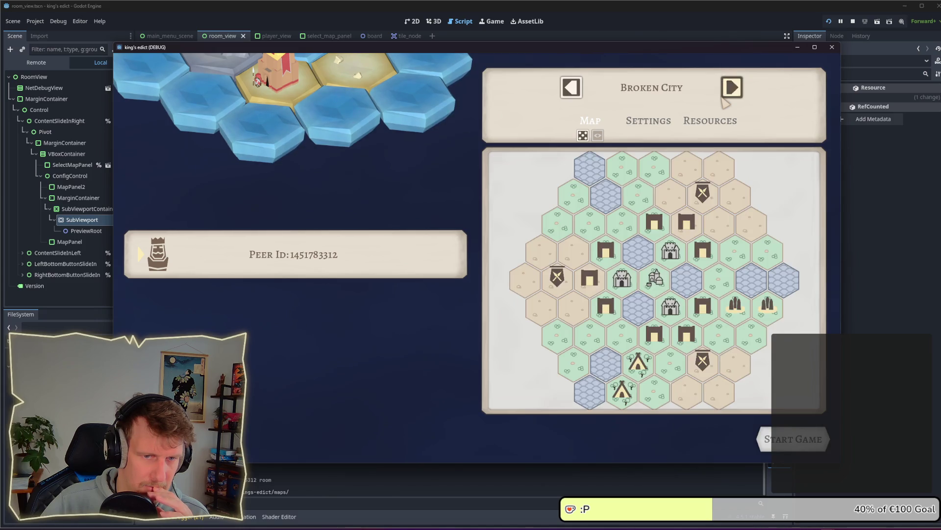
Roll random maps with the dice button until the Diamond map is shown.
left_click(583, 136)
left_click(583, 136)
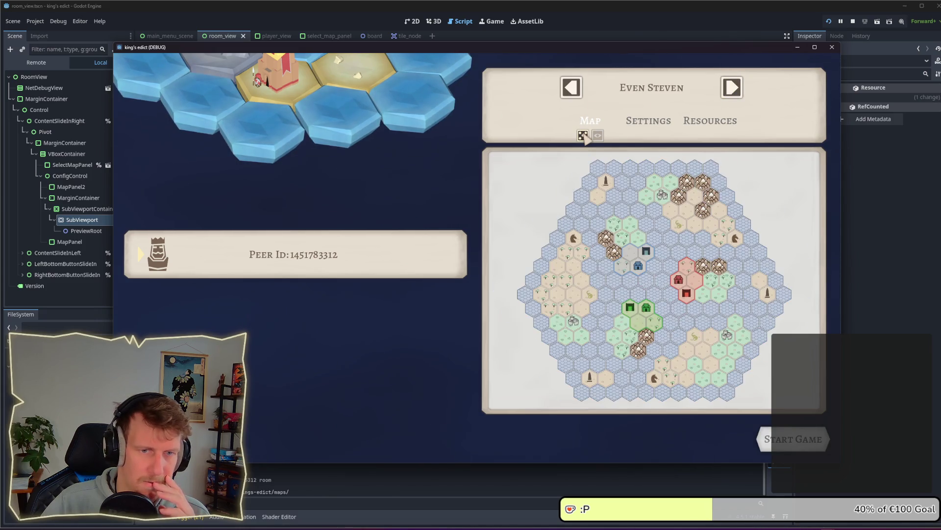
left_click(583, 136)
left_click(583, 136)
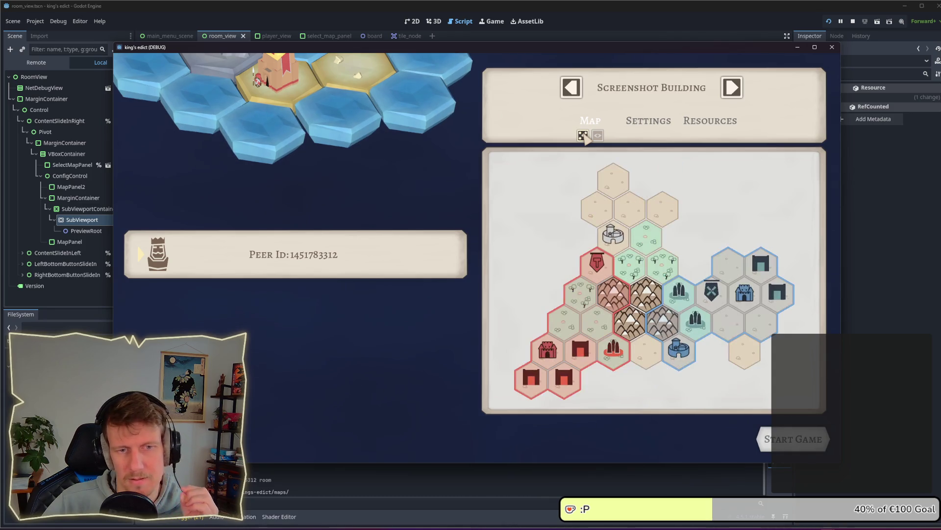
left_click(583, 136)
left_click(582, 135)
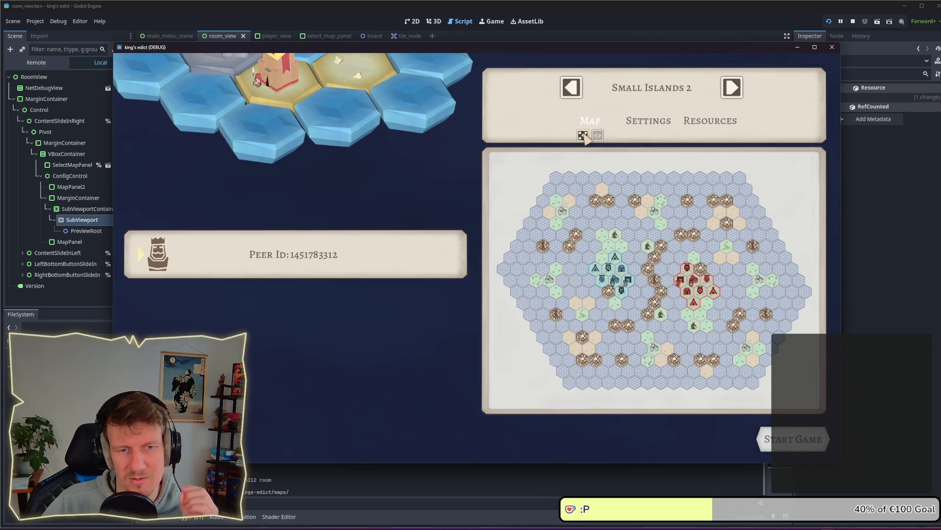
left_click(583, 135)
left_click(583, 136)
left_click(583, 136)
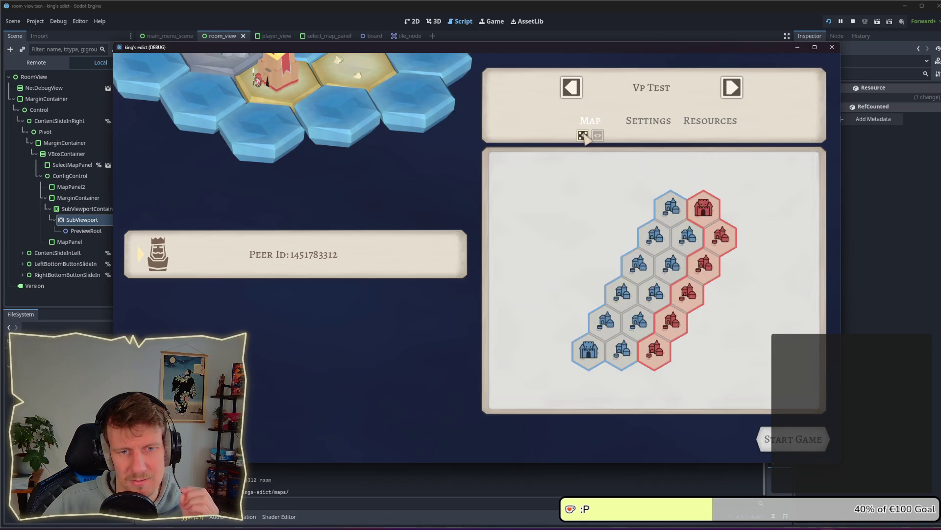
left_click(583, 136)
left_click(583, 136)
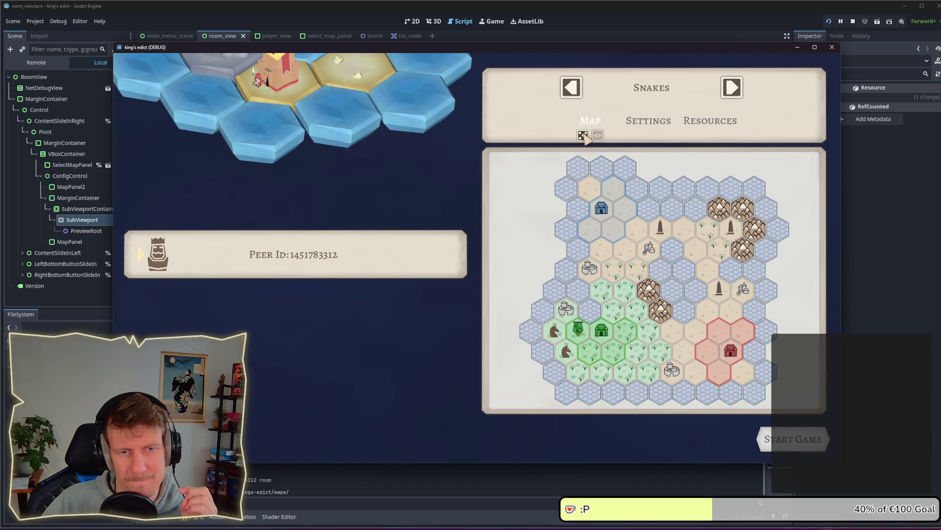
left_click(583, 135)
left_click(583, 135)
left_click(583, 136)
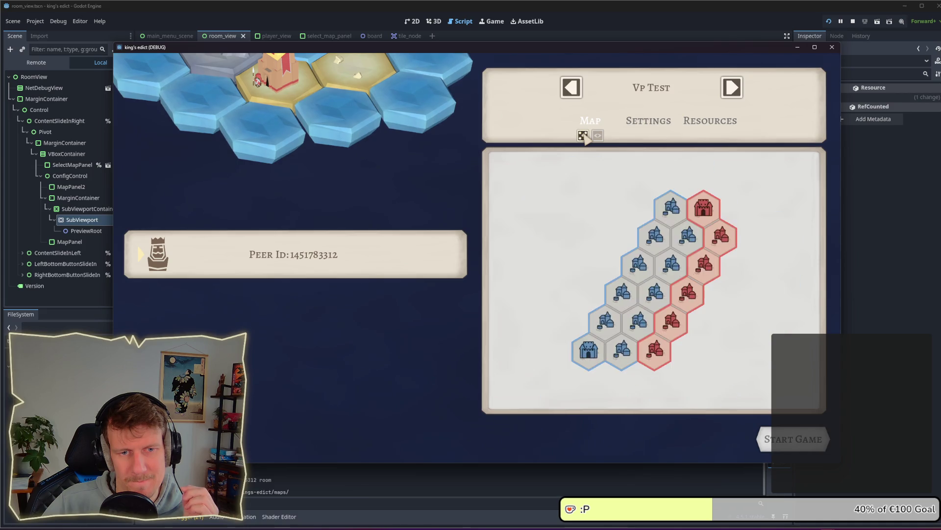
left_click(583, 136)
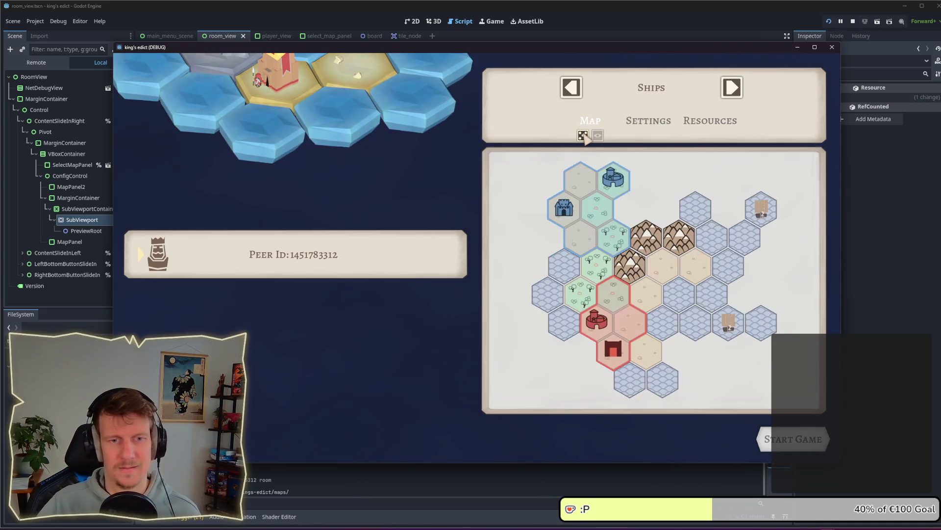
left_click(583, 136)
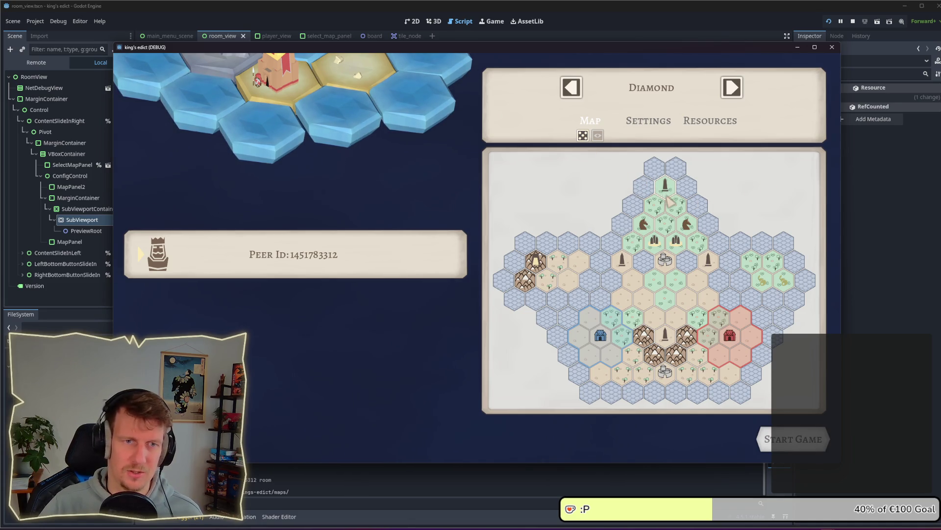
key("alt+Tab")
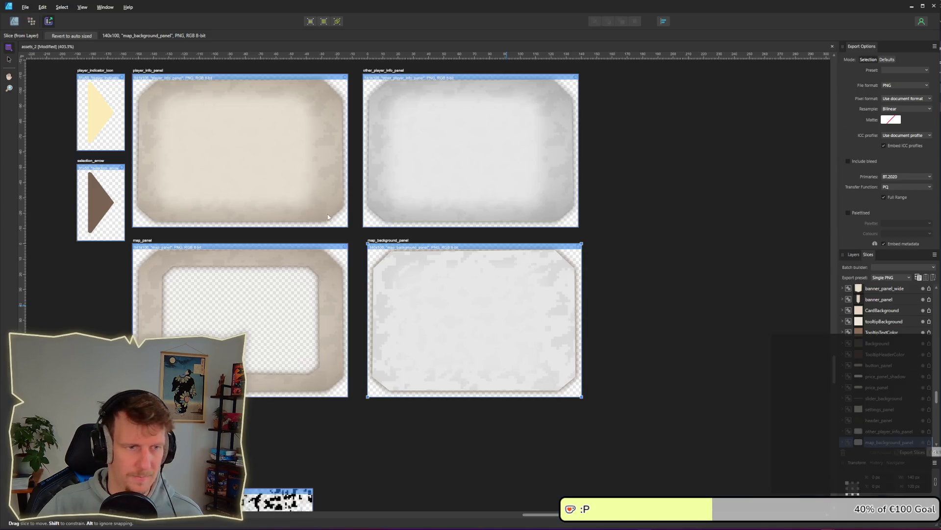
Back in the Designer persona, delete the black and white adjustment layer.
key("ctrl+1")
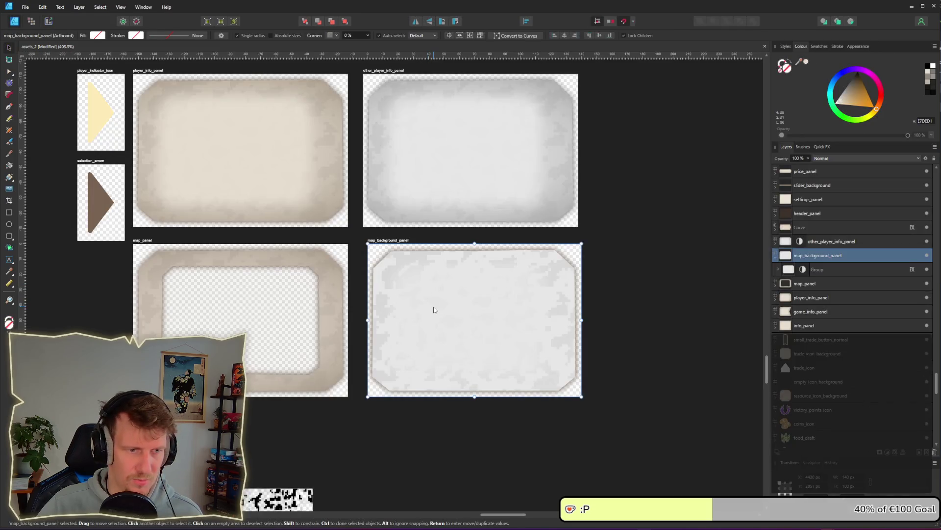
double_click(806, 270)
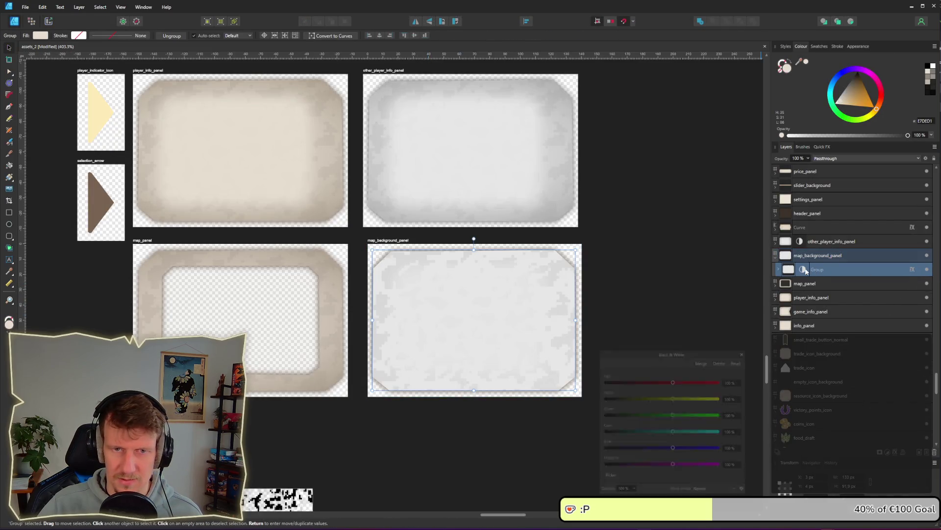
right_click(806, 270)
left_click(750, 346)
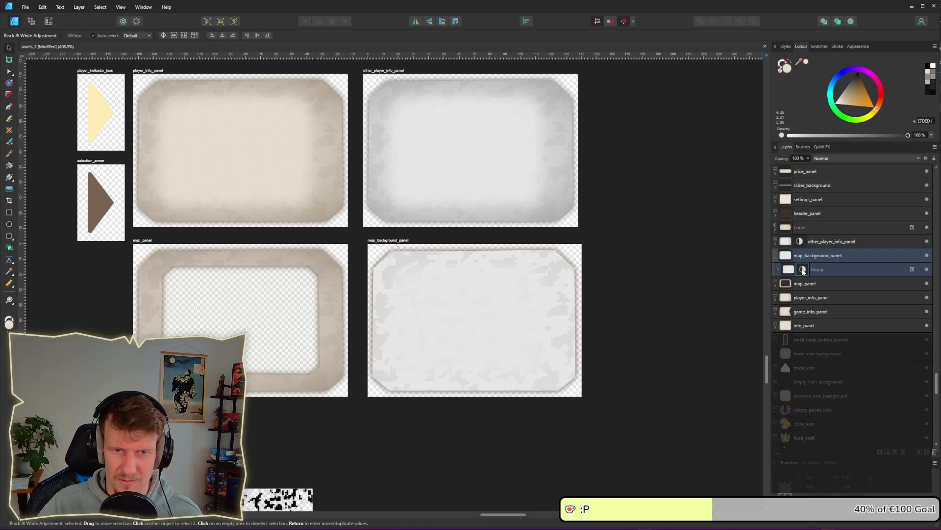
right_click(805, 273)
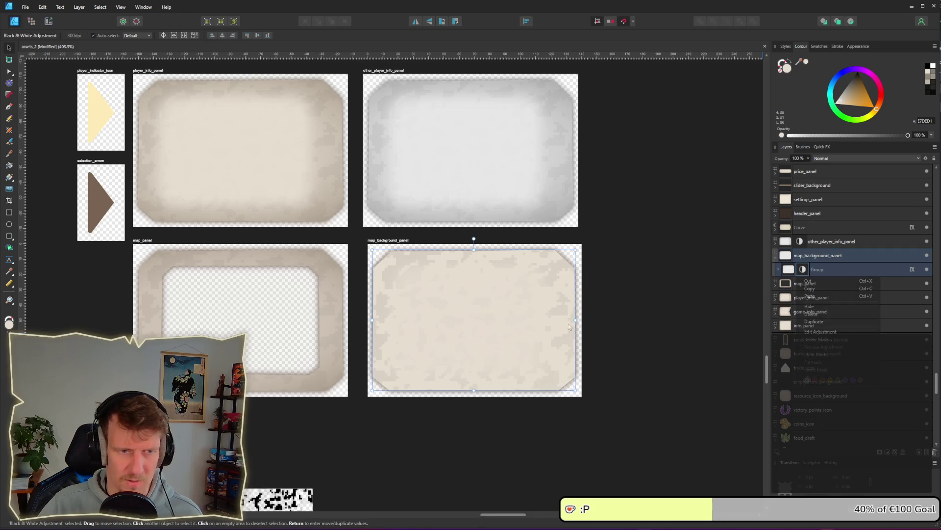
left_click(811, 314)
Lighten the map_background_panel inner group's fill from 86 to 91.
double_click(473, 317)
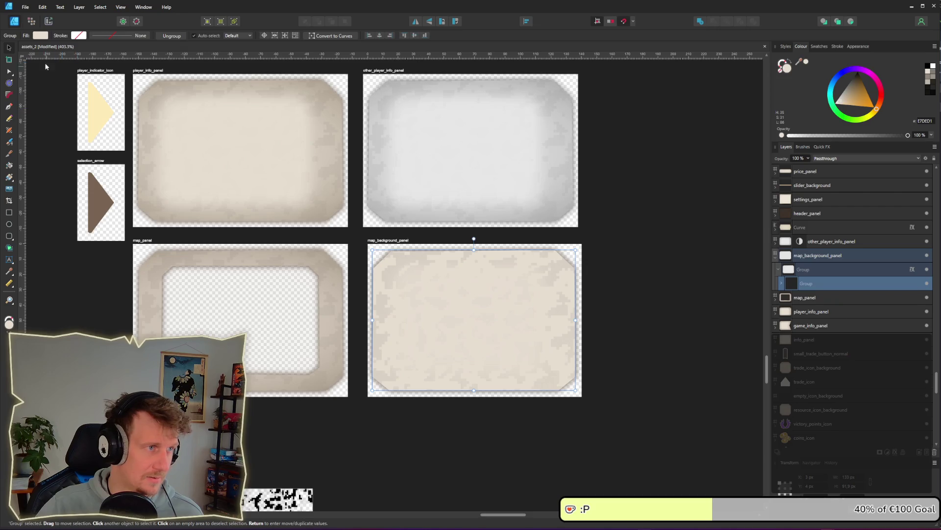
left_click(41, 35)
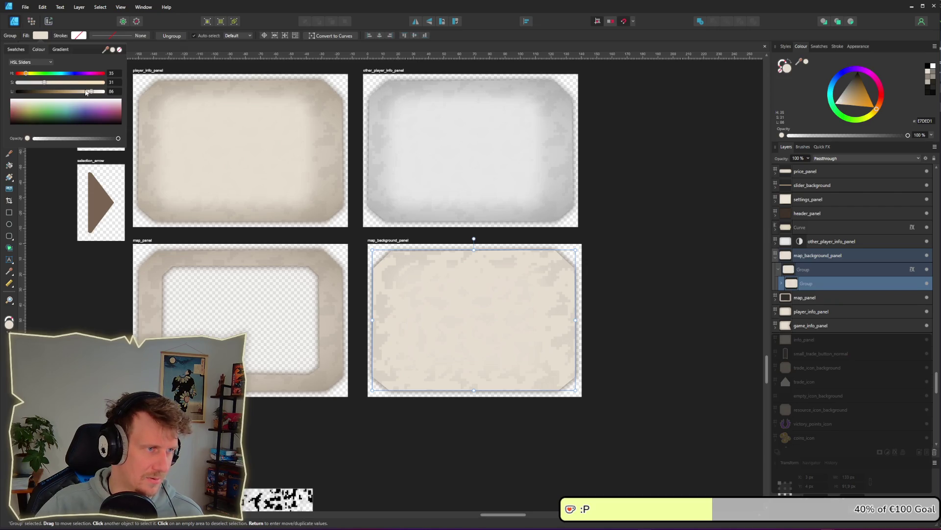
left_click_drag(91, 94, 96, 95)
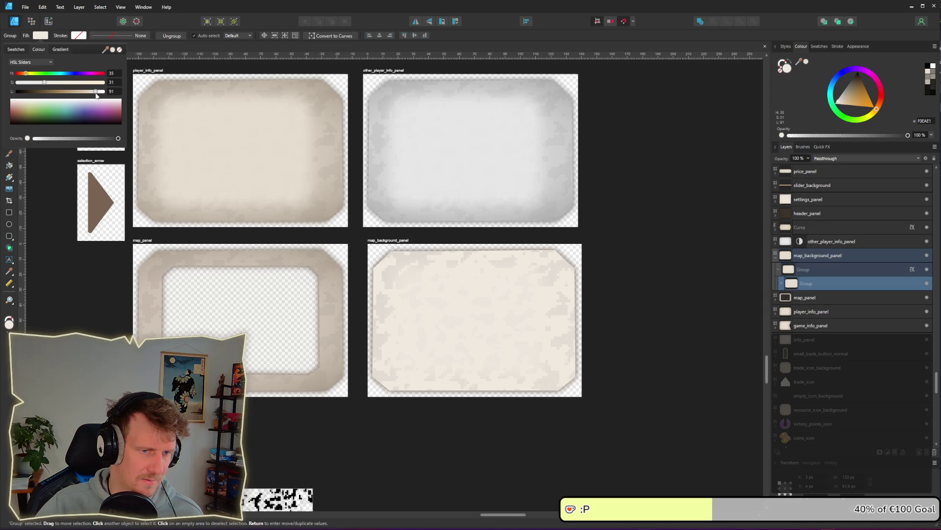
left_click(621, 304)
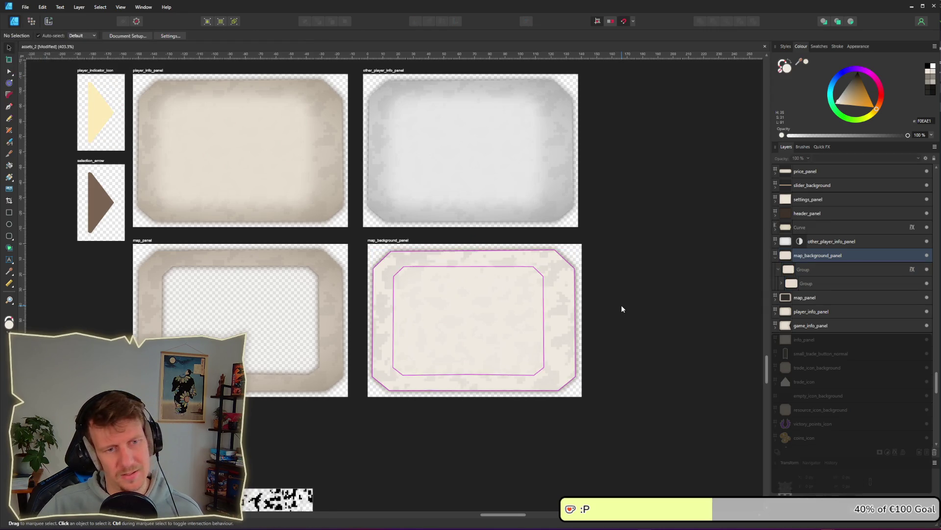
Select the map background panel group and export all slices as PNG, confirming the warning.
left_click(481, 308)
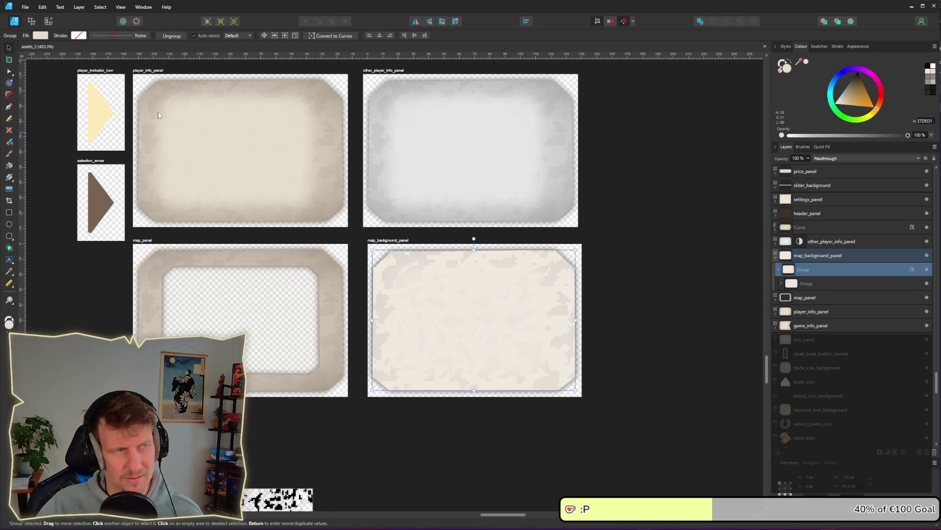
left_click(49, 21)
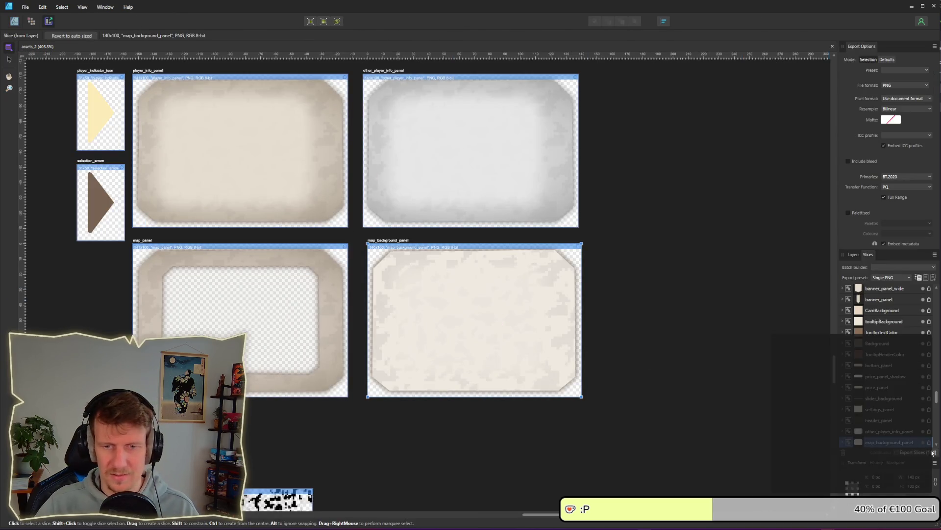
left_click(912, 452)
key("Return")
key("Return")
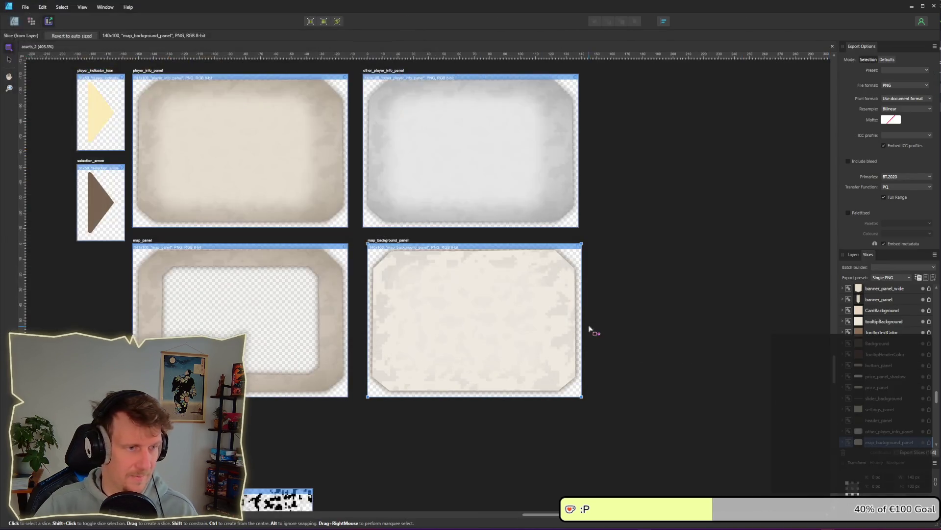
key("alt+Tab")
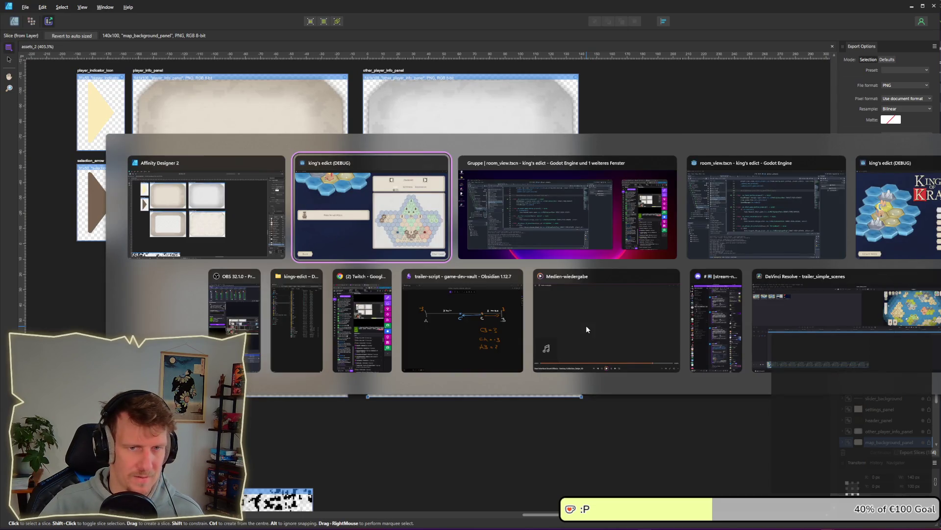
In the game, cycle maps past Sacred Mountain, Stone Island and Direct Conflict to Ochis Home.
key("alt+Tab")
key("alt+Tab")
key("alt+Tab")
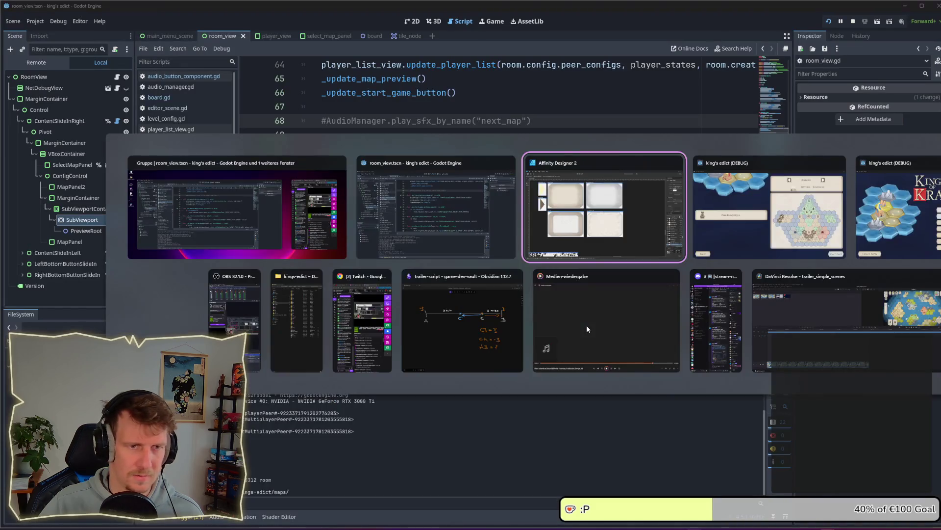
key("alt+Tab")
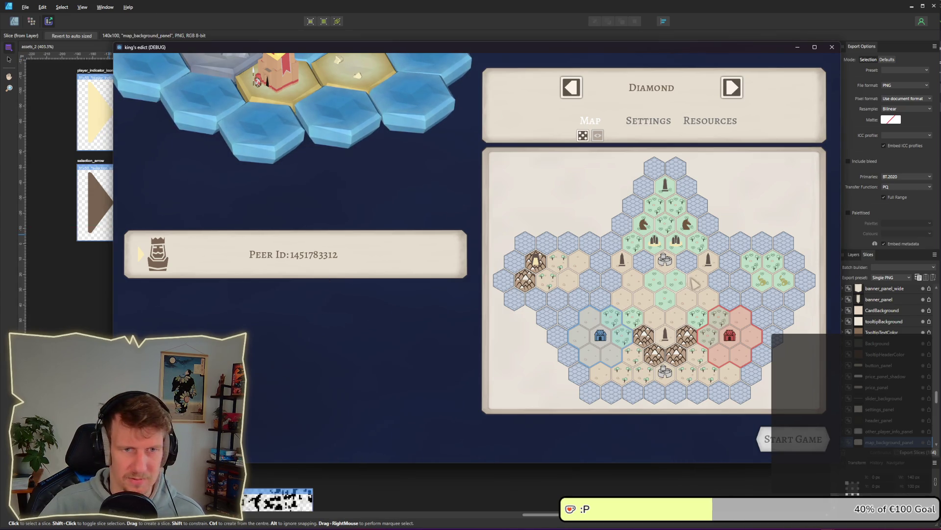
left_click(730, 96)
left_click(731, 96)
left_click(731, 96)
left_click(731, 96)
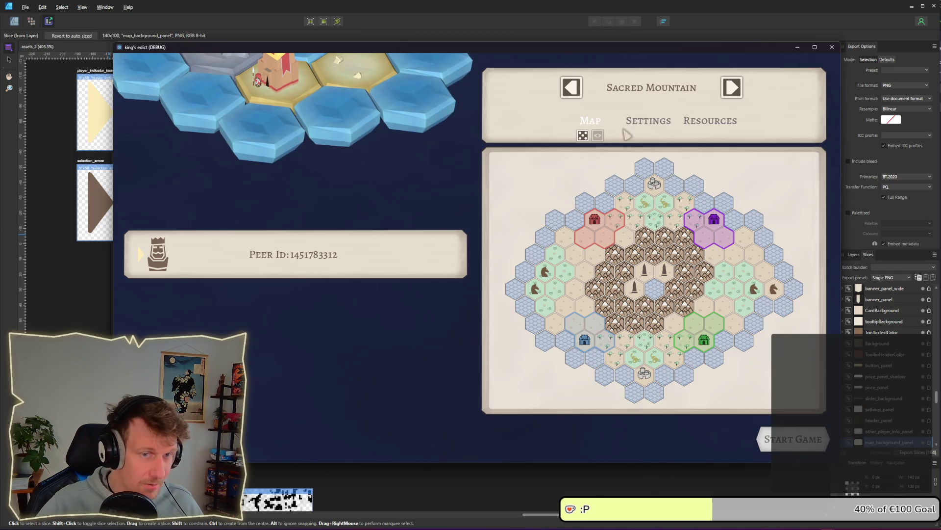
left_click(733, 88)
left_click(737, 90)
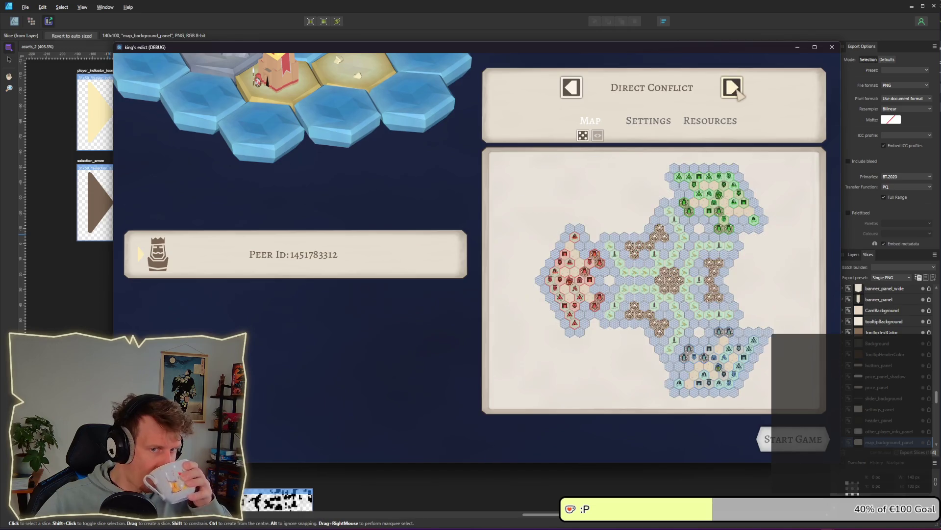
left_click(737, 91)
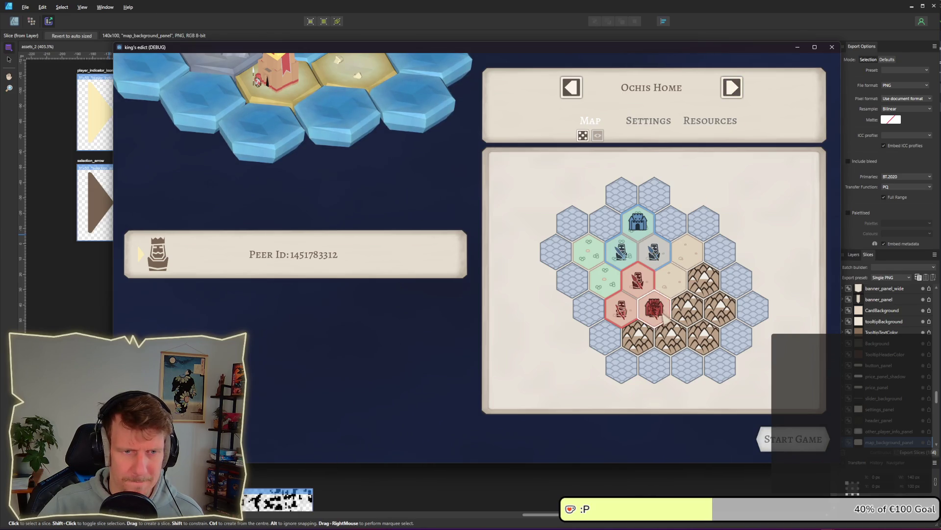
Test a red and a blue region on Ochis Home, then flip to Small Islands 2 and back.
left_click(639, 286)
left_click(654, 252)
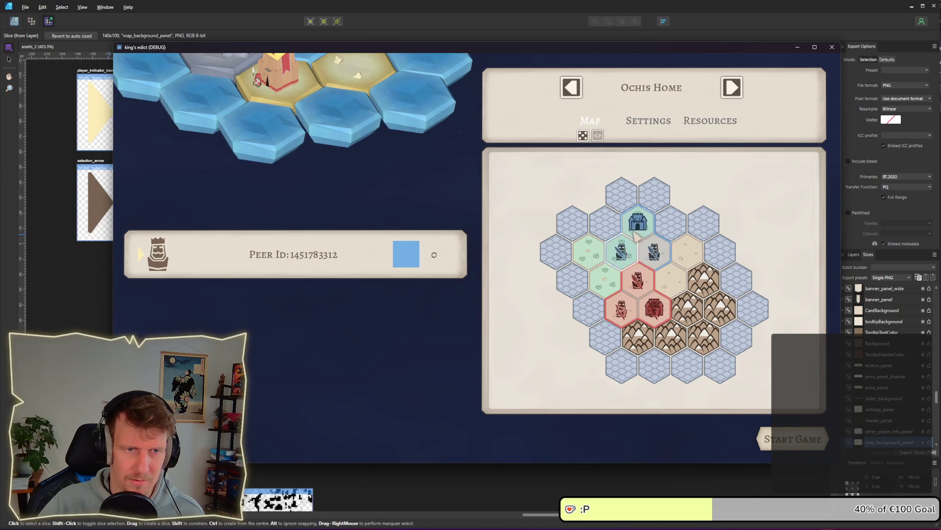
left_click(732, 87)
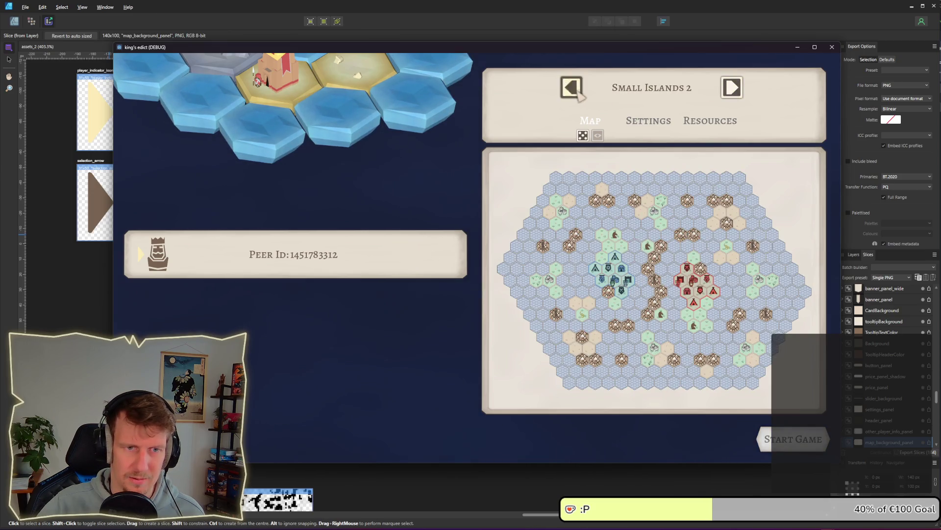
left_click(580, 95)
Alternate between red and blue region hexes, ending on red with count 1.
left_click(638, 284)
left_click(649, 262)
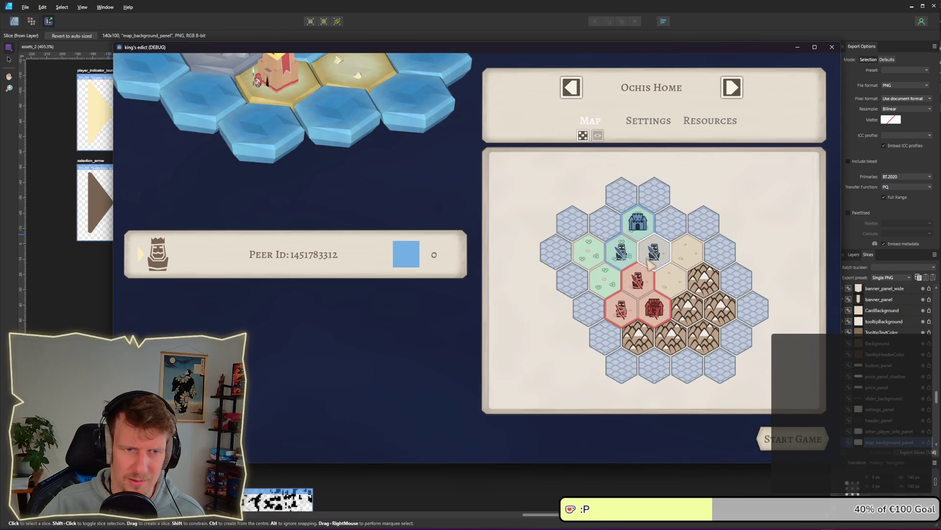
left_click(635, 279)
left_click(625, 267)
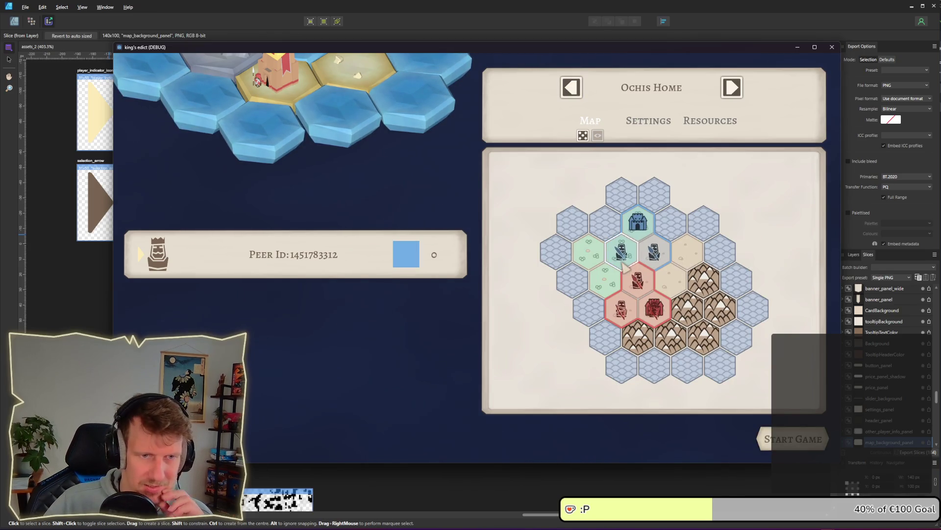
left_click(630, 309)
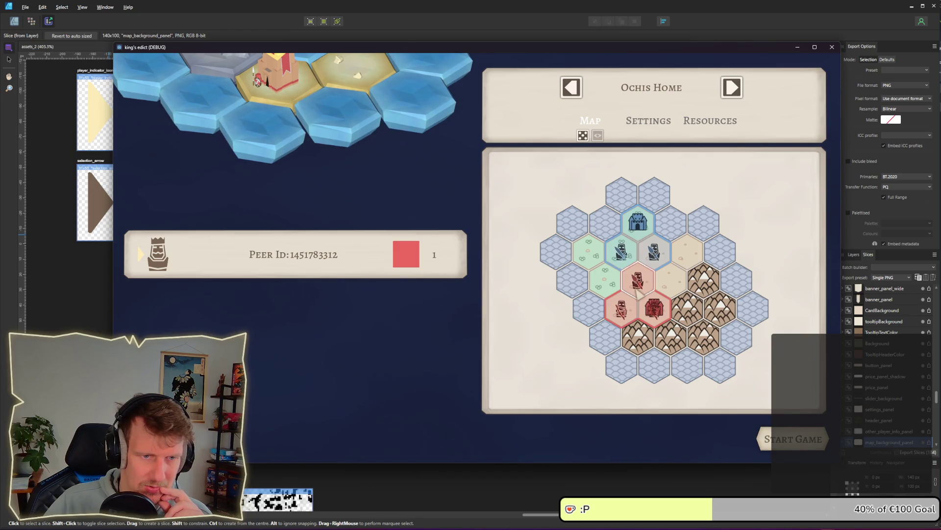
left_click(629, 260)
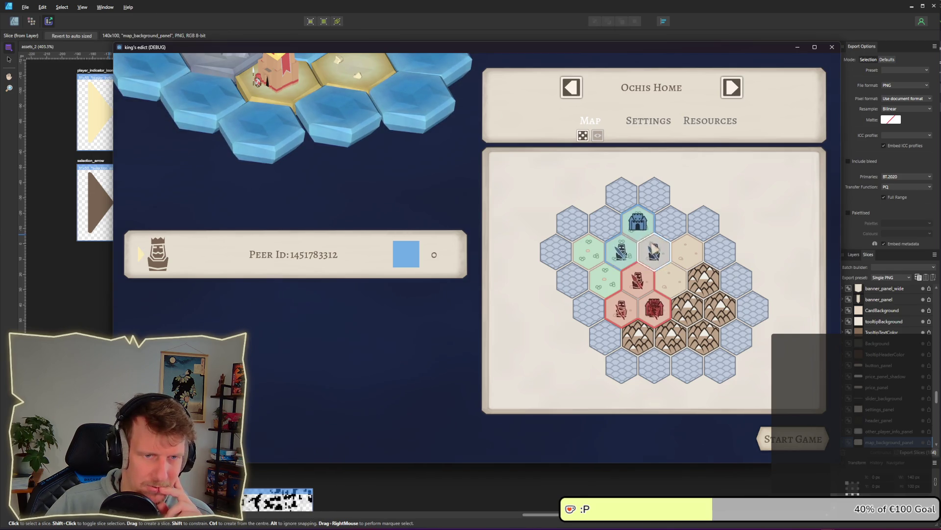
left_click(649, 263)
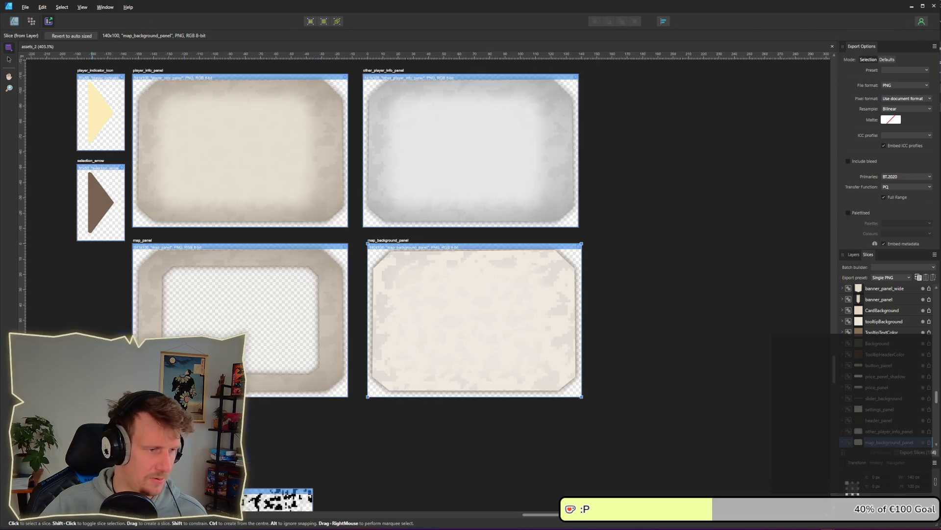
Close the running game window and bring the Godot editor forward.
key("alt+F4")
left_click(333, 463)
mouse_move(716, 523)
left_click(659, 478)
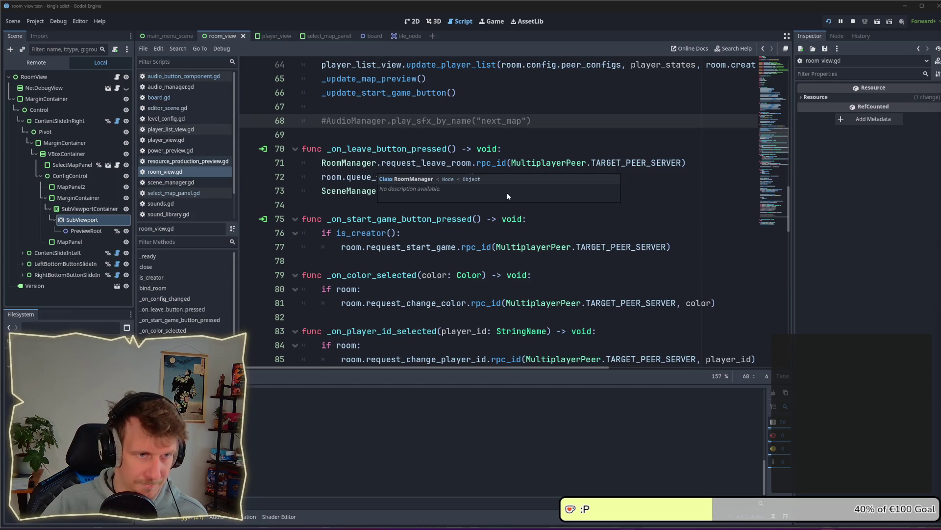
Glance through board.gd, close it, and jump to _update_map_preview in room_view.gd.
left_click(159, 97)
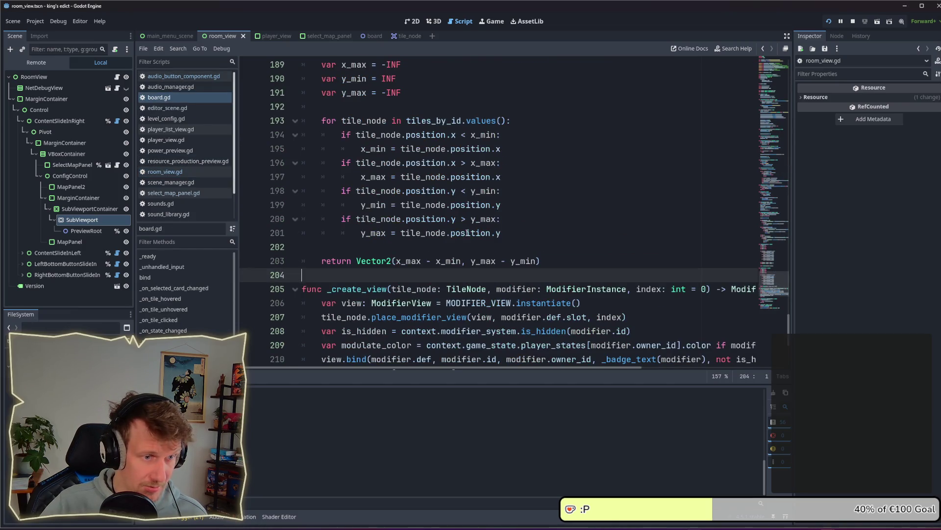
scroll(468, 233, "down", 5)
scroll(469, 233, "up", 20)
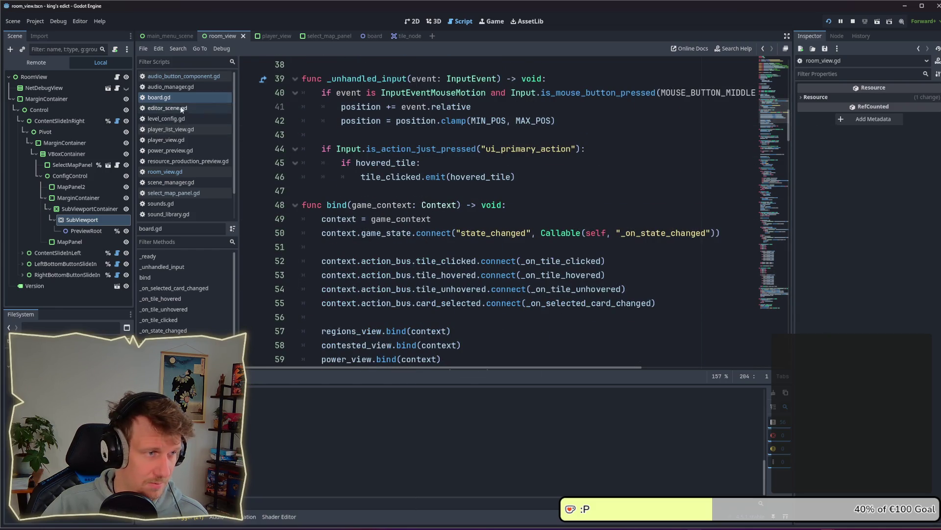
left_click(388, 162)
key("ctrl+w")
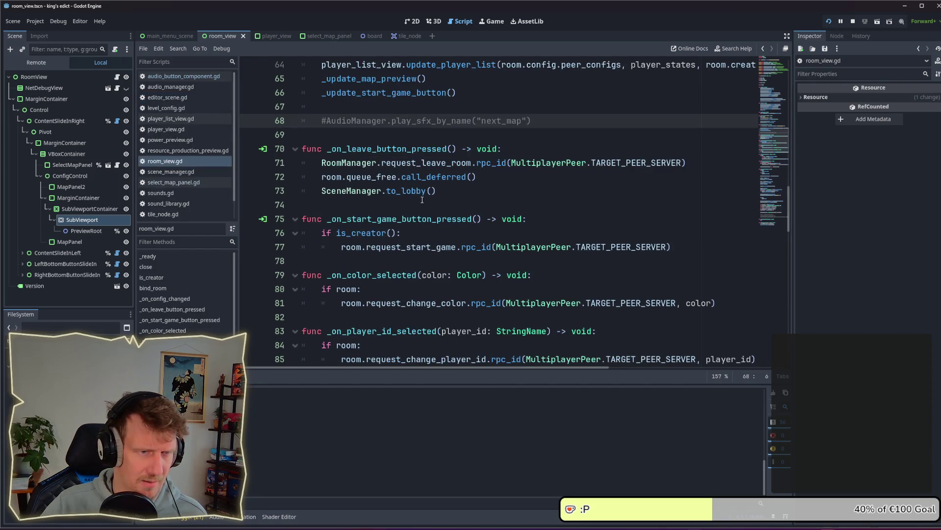
scroll(412, 167, "up", 1)
left_click(402, 125, "ctrl")
scroll(404, 140, "down", 6)
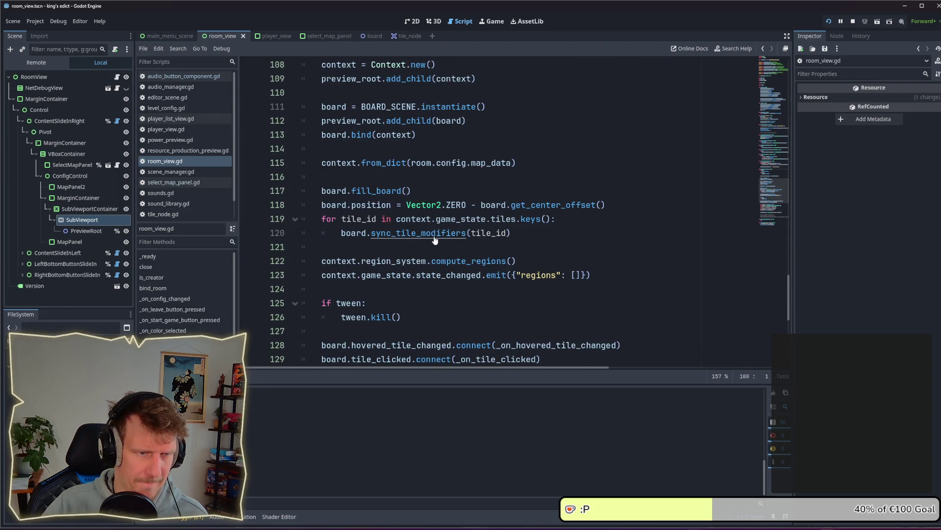
Follow sync_tile_modifiers into board.gd and inspect the _pop_in definition.
left_click(434, 235, "ctrl")
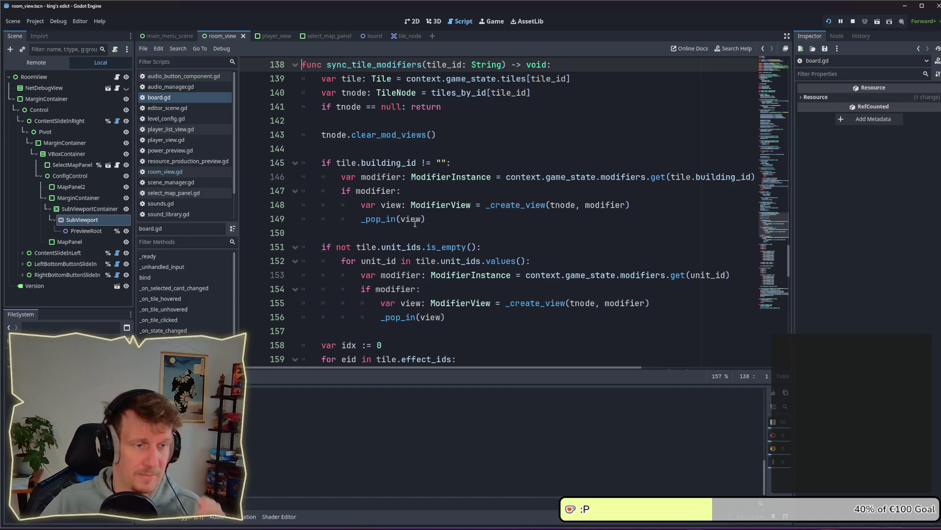
left_click(382, 221, "ctrl")
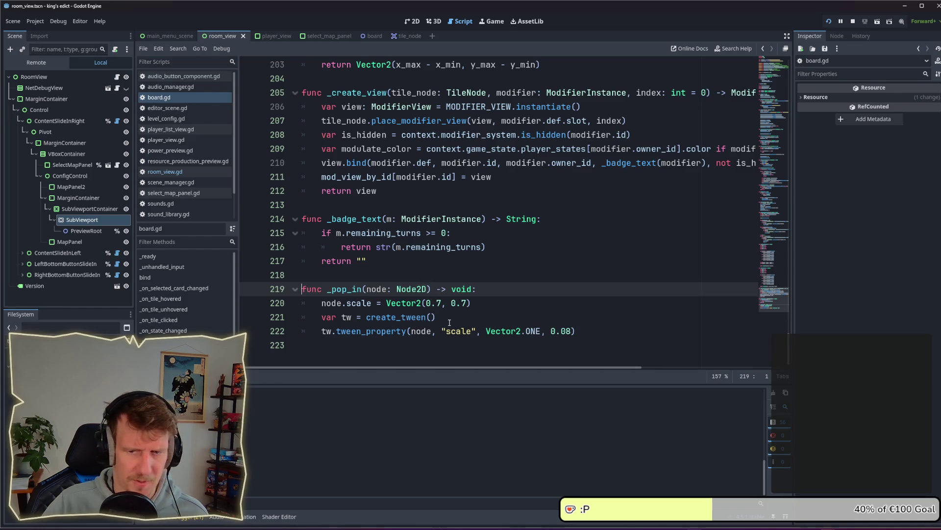
left_click(455, 320)
Scroll back and place the cursor before the _pop_in call on line 149.
scroll(454, 293, "up", 4)
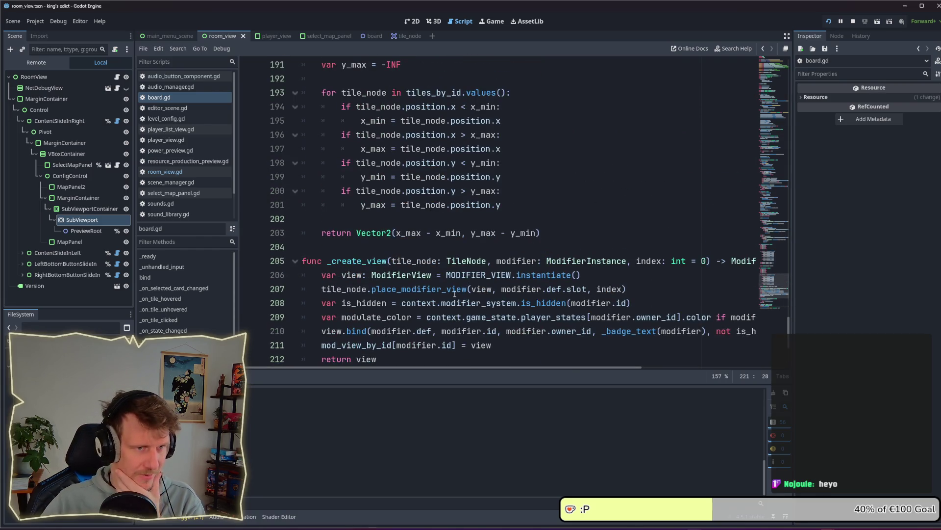
scroll(455, 293, "up", 1)
scroll(445, 234, "down", 5)
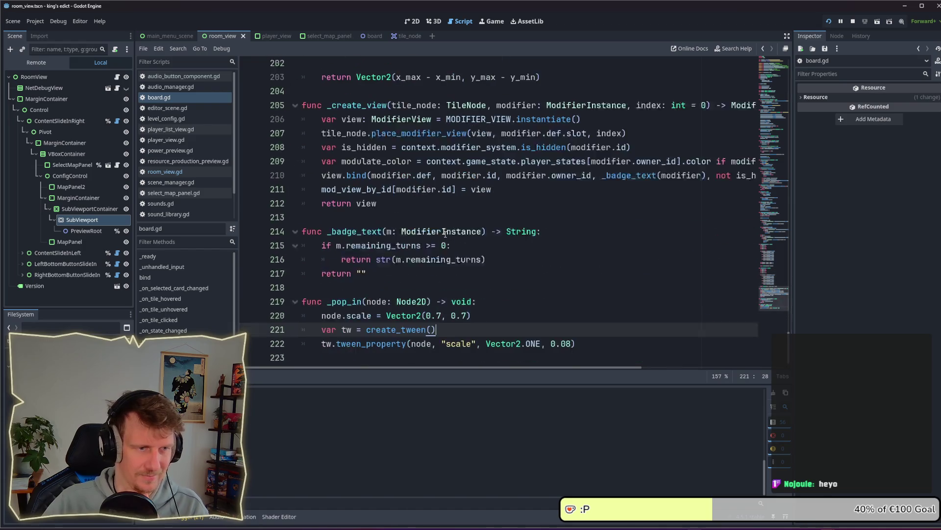
scroll(445, 233, "up", 20)
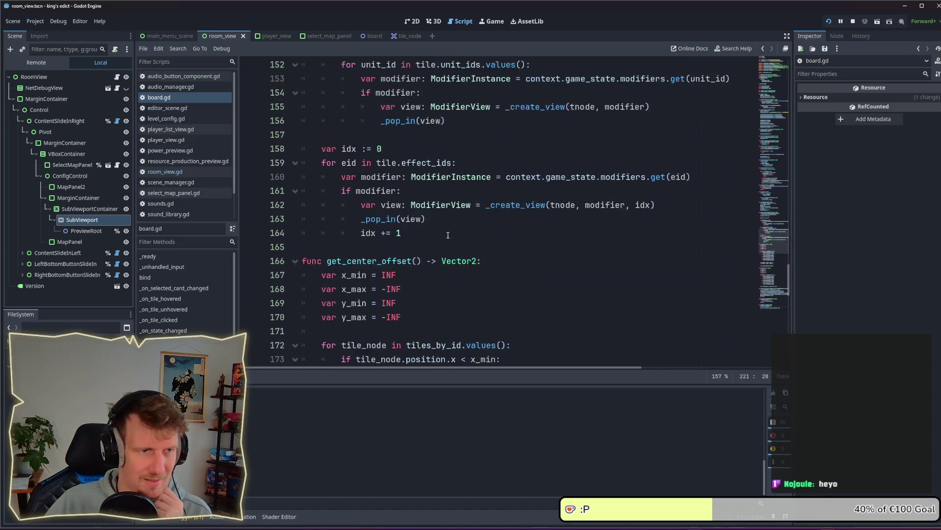
scroll(447, 235, "up", 3)
scroll(448, 235, "down", 3)
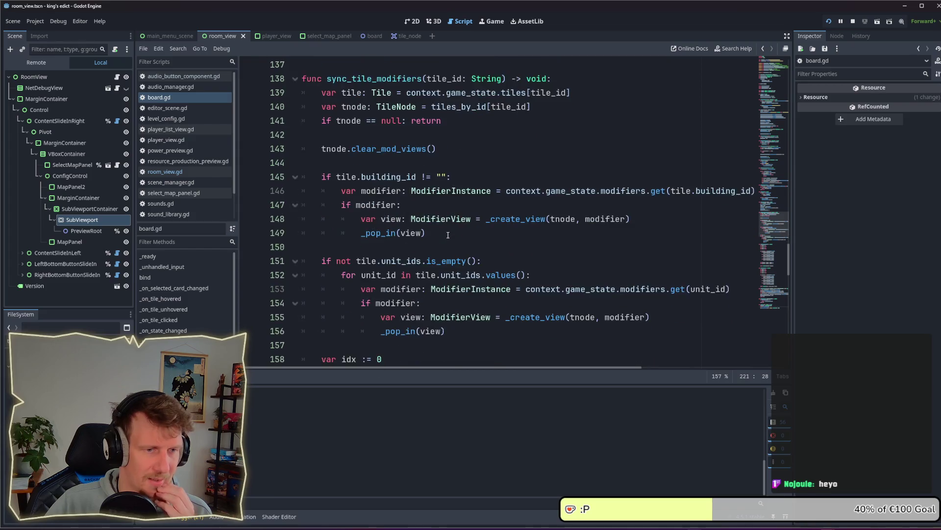
left_click(362, 150)
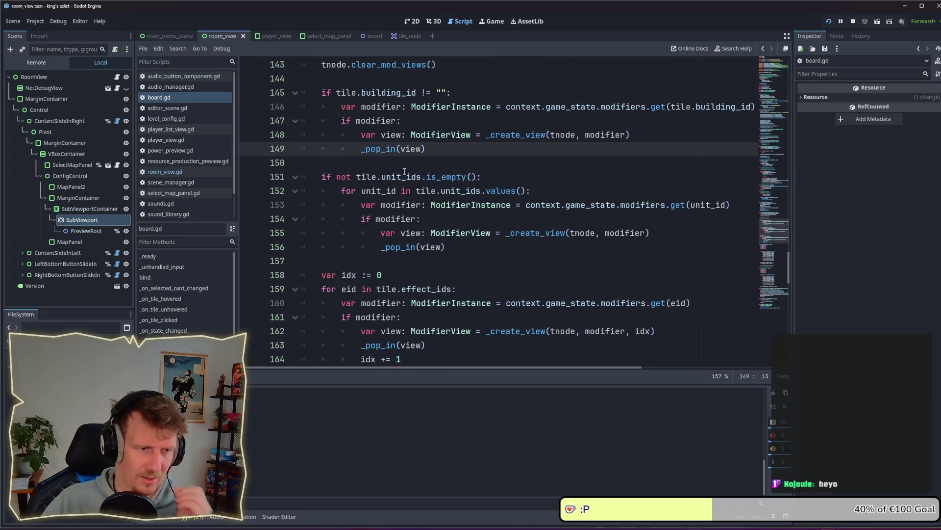
Comment out the _pop_in(view) calls on lines 149, 156 and 163 with Ctrl+K and save.
scroll(405, 172, "down", 1)
key("ctrl+k")
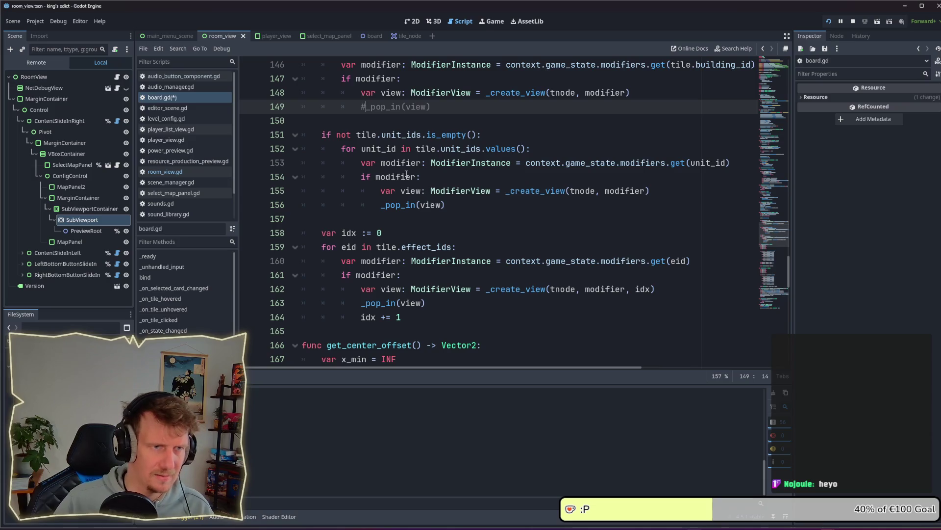
left_click(379, 209)
key("ctrl+k")
left_click(363, 303)
key("ctrl+k")
scroll(446, 284, "down", 2)
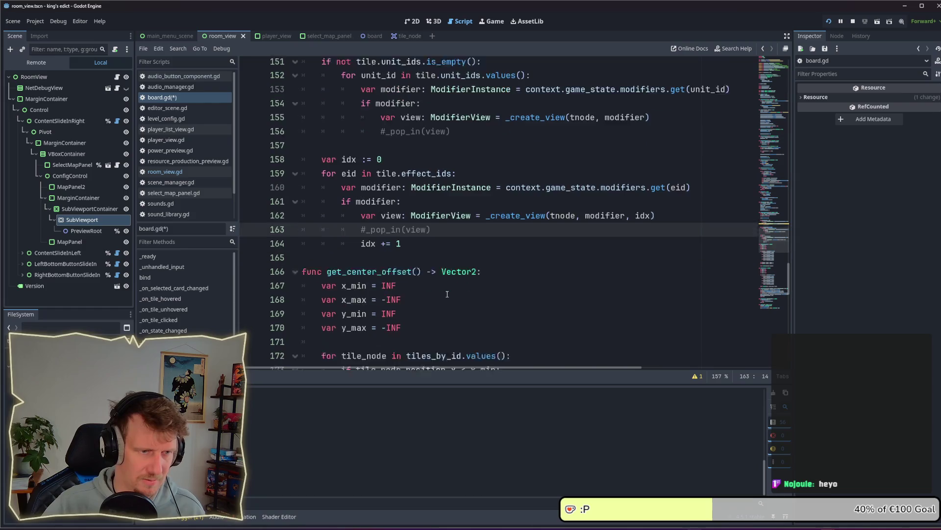
key("ctrl+s")
Uncomment the three _pop_in(view) calls on lines 156, 149 and 163 again.
scroll(444, 268, "up", 2)
scroll(443, 268, "up", 1)
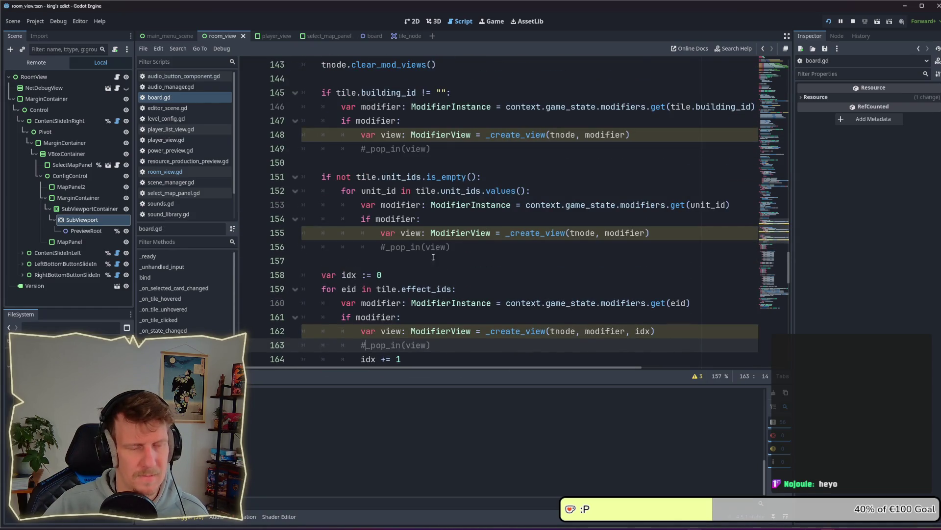
left_click(387, 247)
key("ctrl+k")
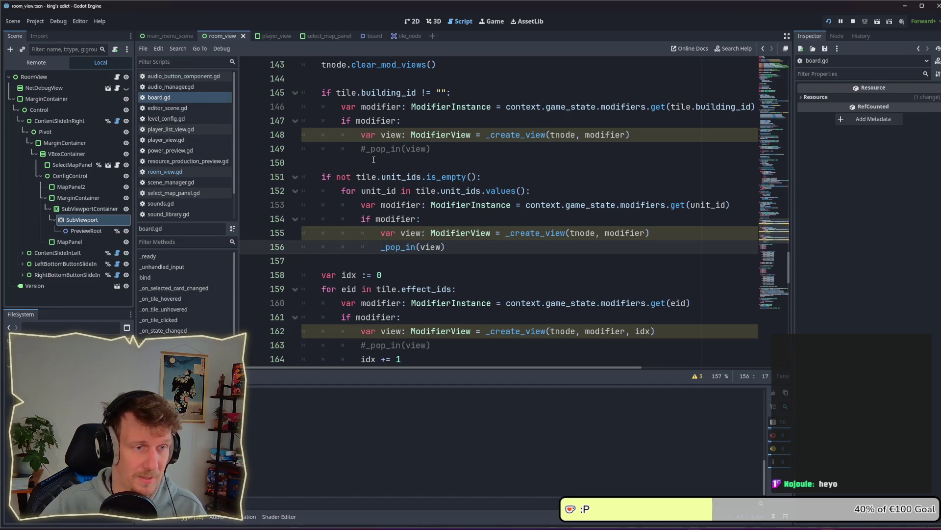
left_click(366, 149)
key("ctrl+k")
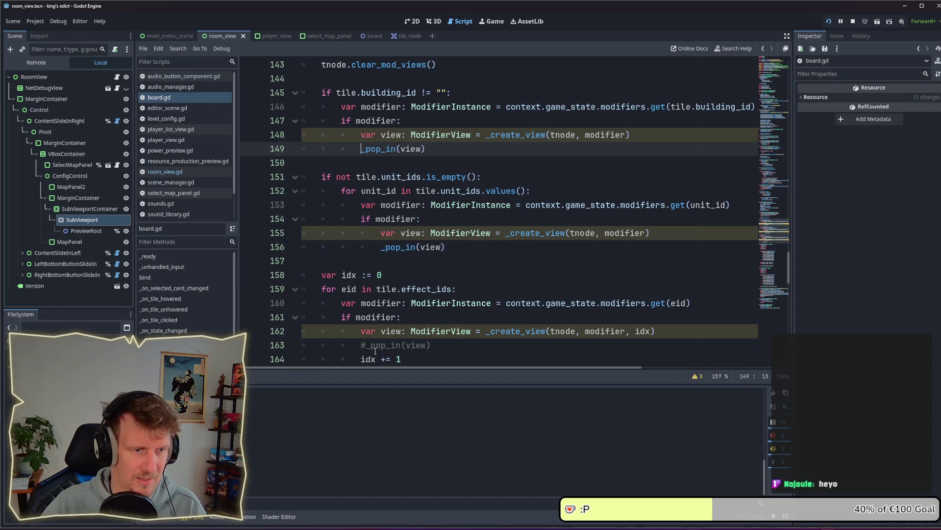
scroll(375, 351, "down", 1)
left_click(365, 303)
key("ctrl+k")
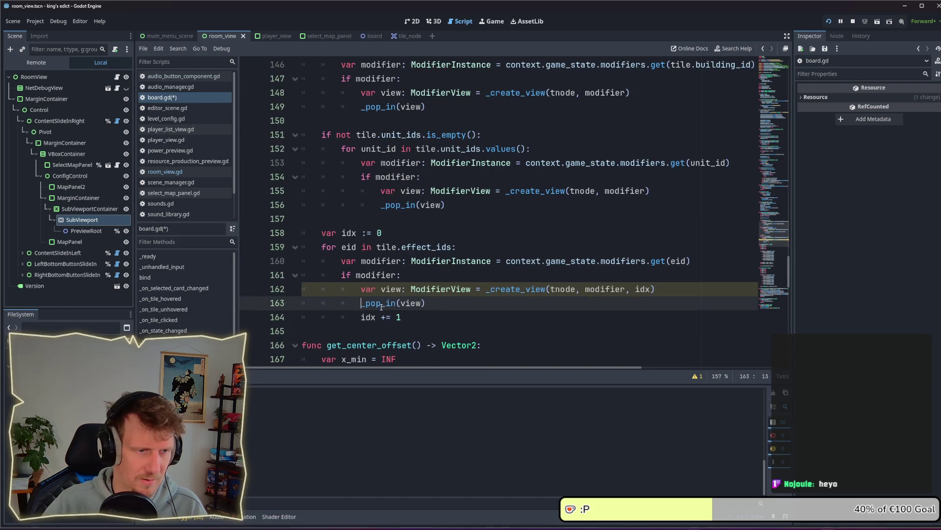
Inspect the _pop_in function definition, then scroll back to the modifier loops.
left_click(383, 303, "ctrl")
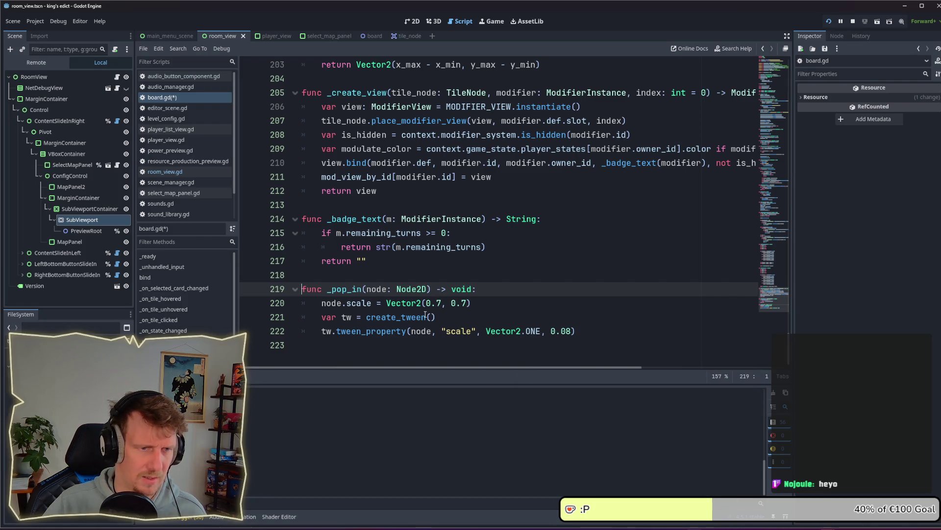
mouse_move(426, 315)
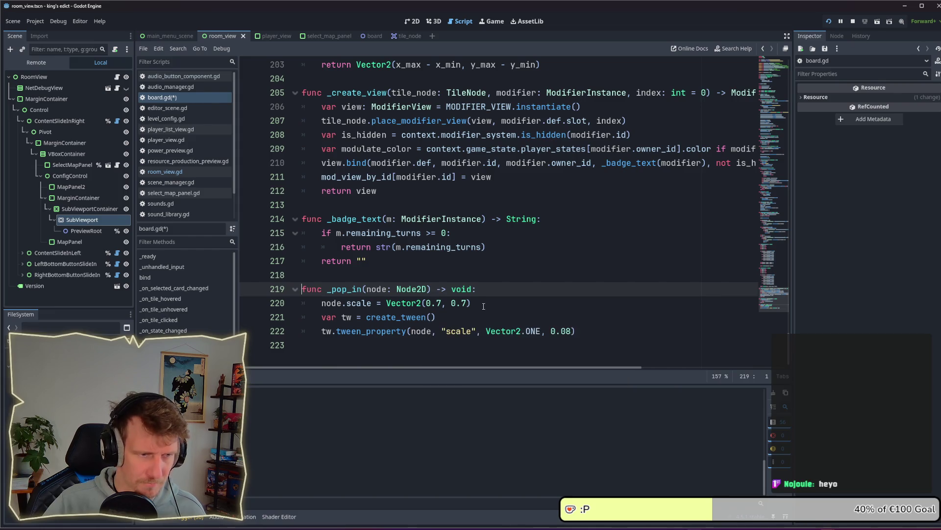
scroll(441, 294, "up", 15)
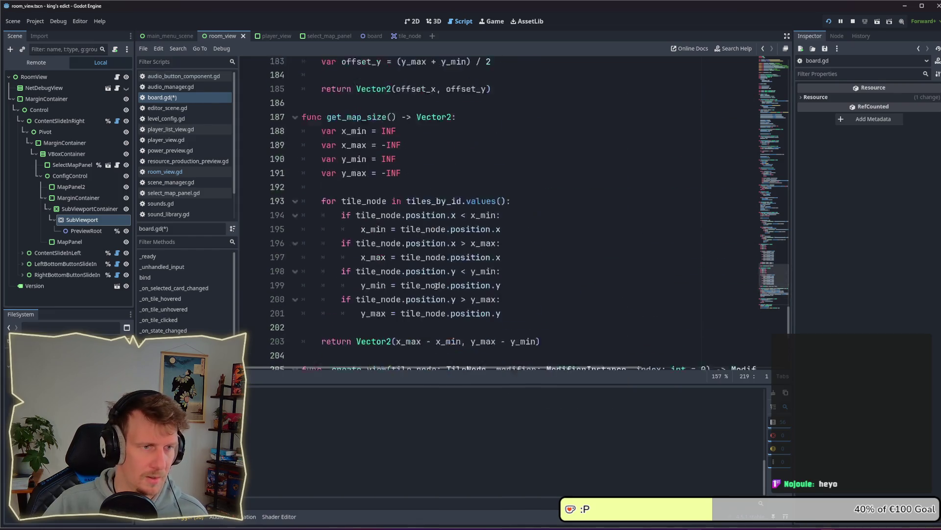
scroll(437, 284, "up", 4)
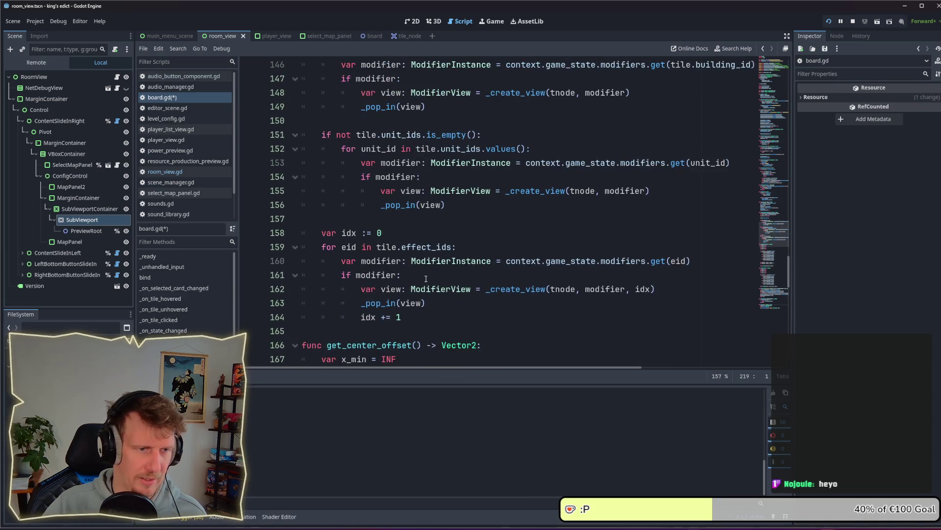
Type # before the _pop_in(view) calls on lines 163, 156 and 149, and save board.gd.
left_click(358, 303)
type("#")
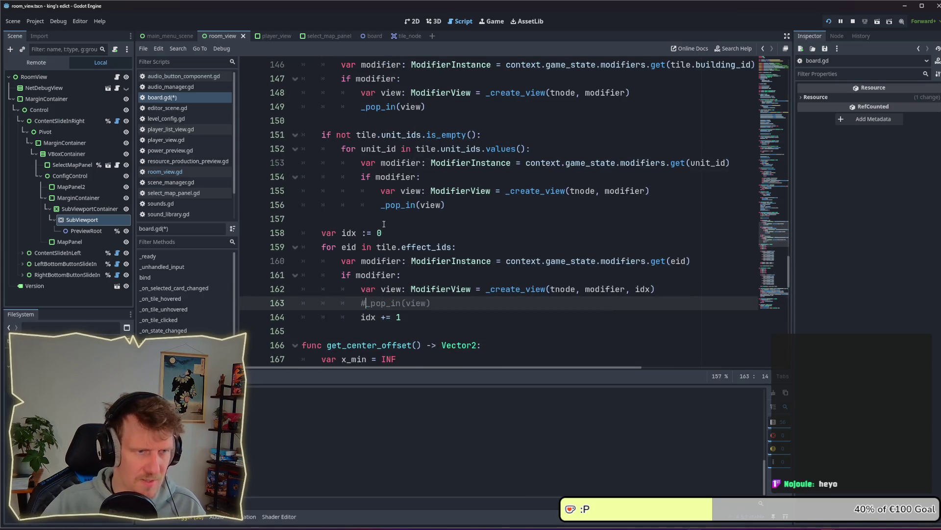
left_click(382, 205)
type("#")
left_click(361, 106)
type("#")
scroll(382, 134, "up", 2)
key("ctrl+s")
scroll(382, 135, "down", 4)
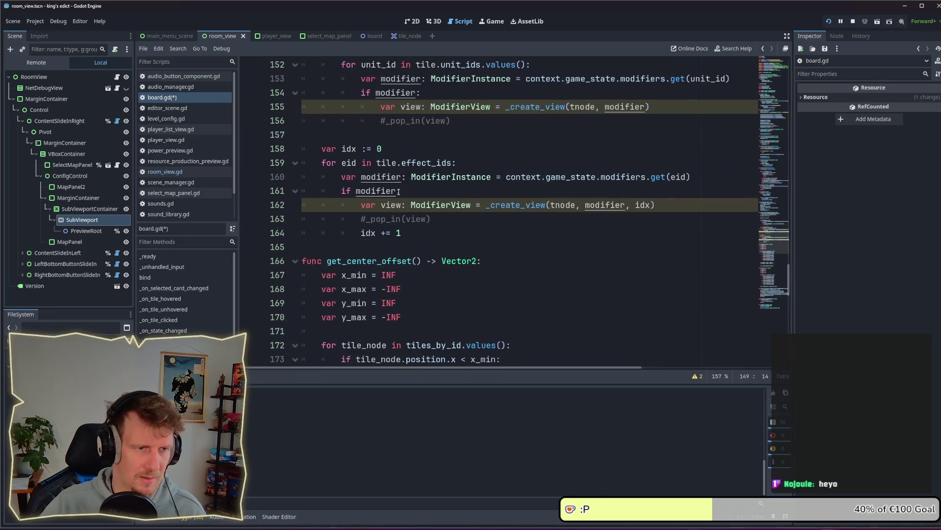
key("alt+Tab")
key("alt+Tab")
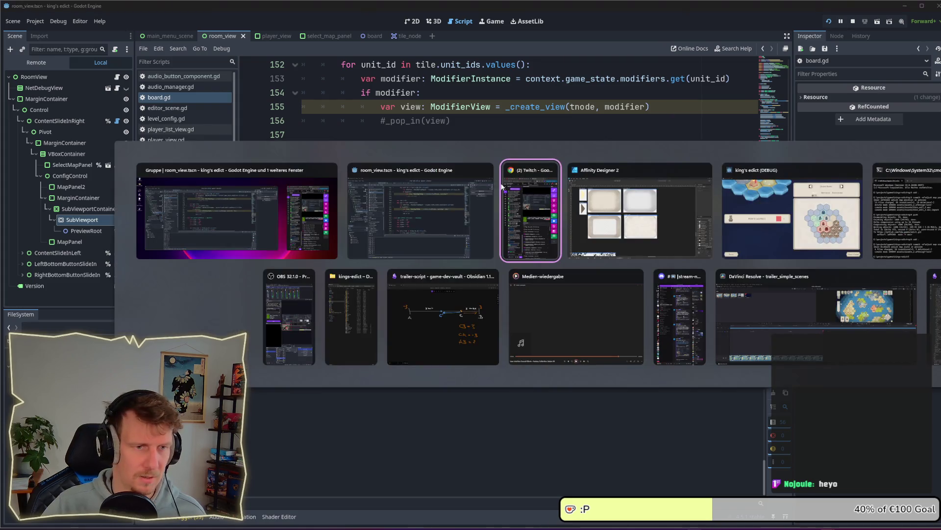
In the game, browse past Small Islands 2 and Small Islands to Stone Mountain, overshooting to Badun Dara and back.
key("alt+Tab")
key("alt+Tab")
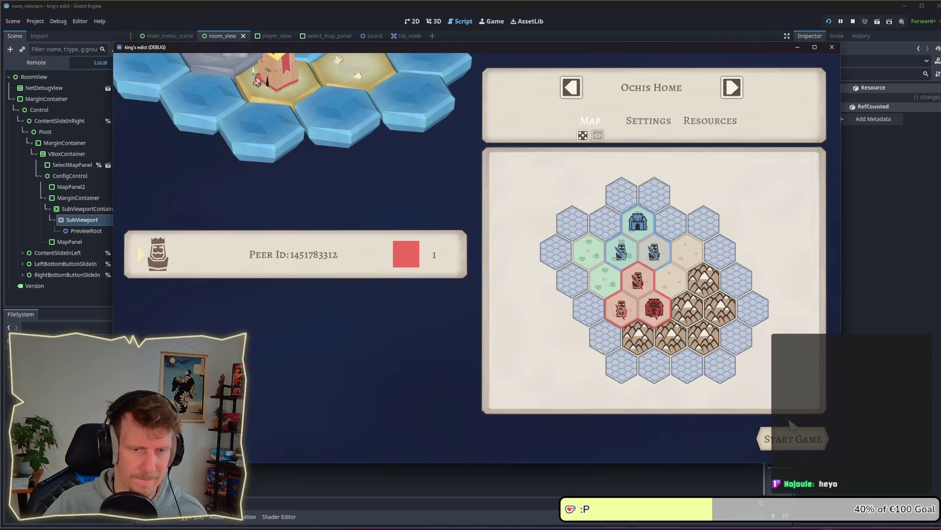
left_click(732, 91)
left_click(733, 91)
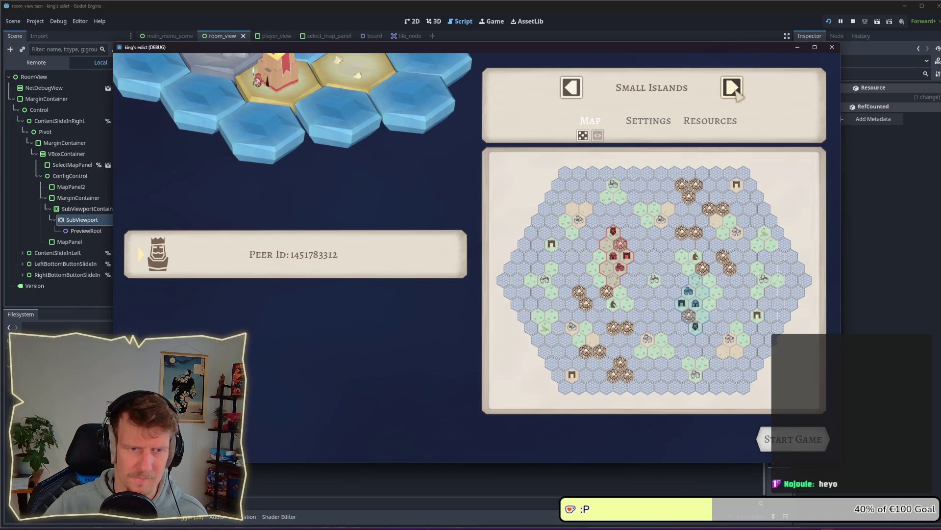
left_click(733, 92)
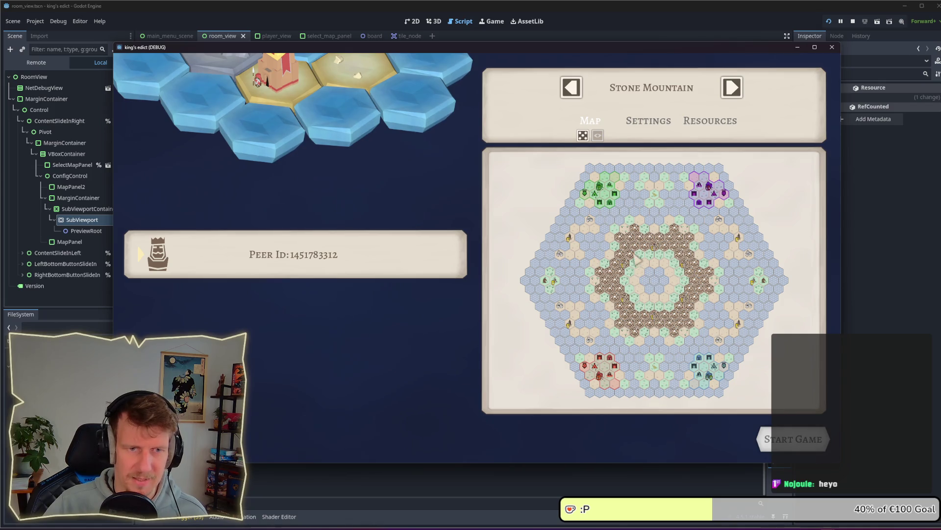
mouse_move(630, 264)
left_mouse_down()
mouse_move(629, 251)
mouse_move(597, 272)
left_mouse_up()
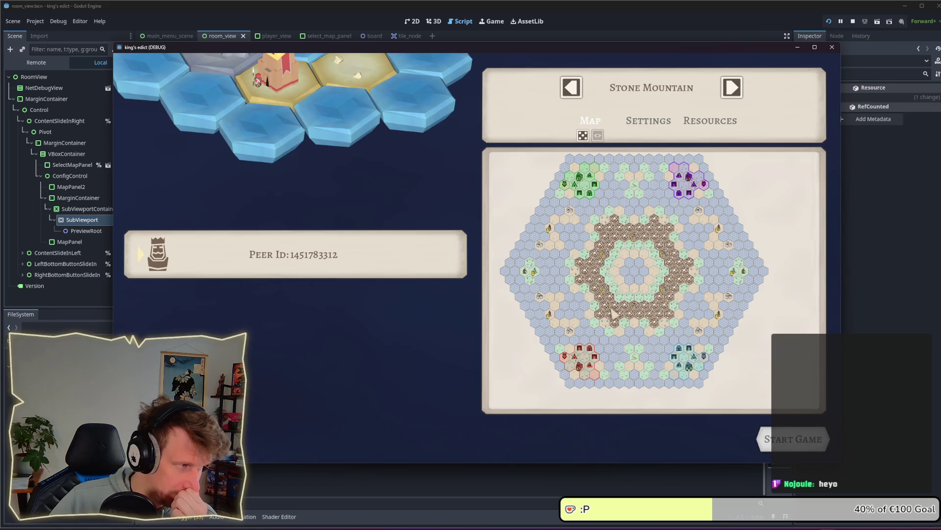
scroll(617, 303, "down", 2)
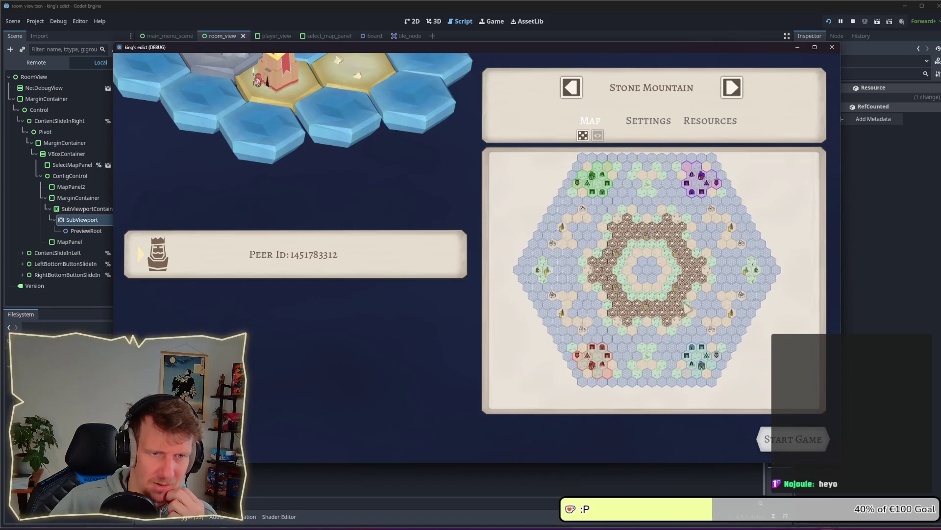
left_click(733, 88)
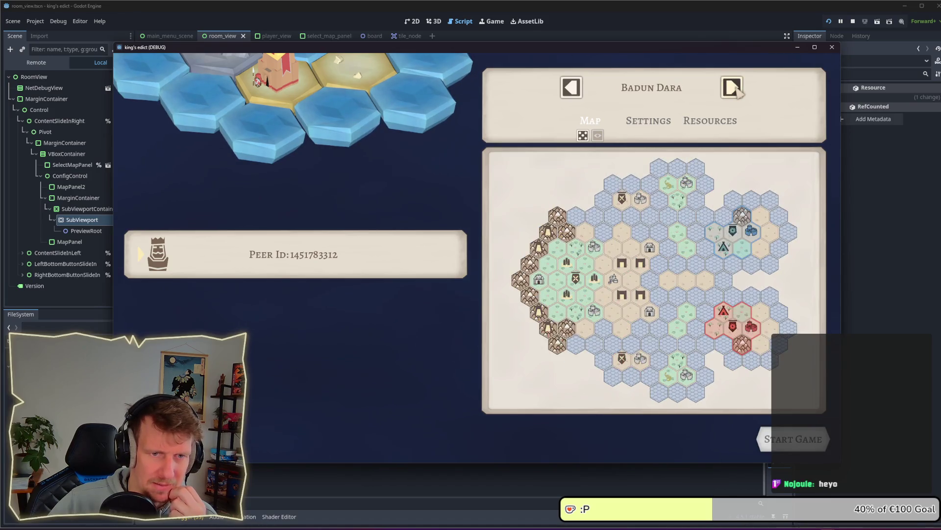
left_click(571, 87)
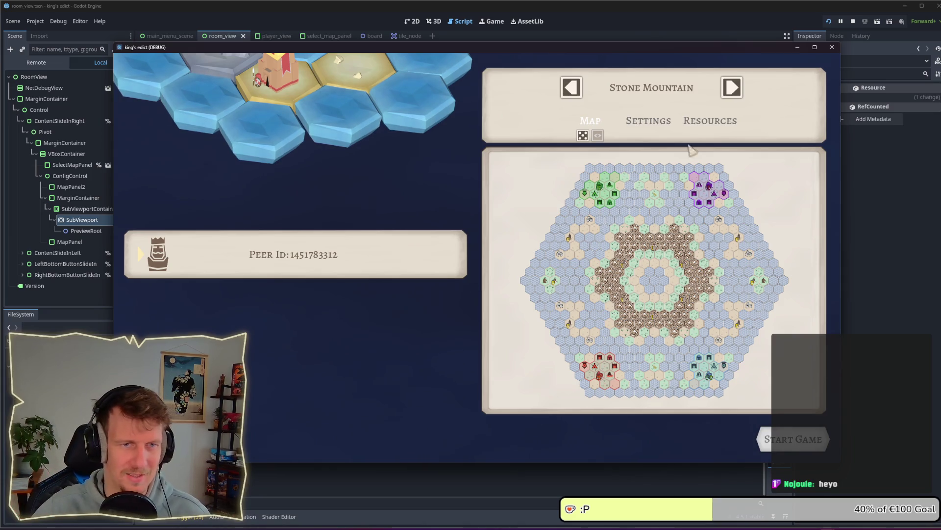
Step forward from Badun Dara through Fight Riverside, Oasis, Invasion, No Islands and Placement to Raid.
left_click(730, 93)
left_click(729, 96)
left_click(729, 96)
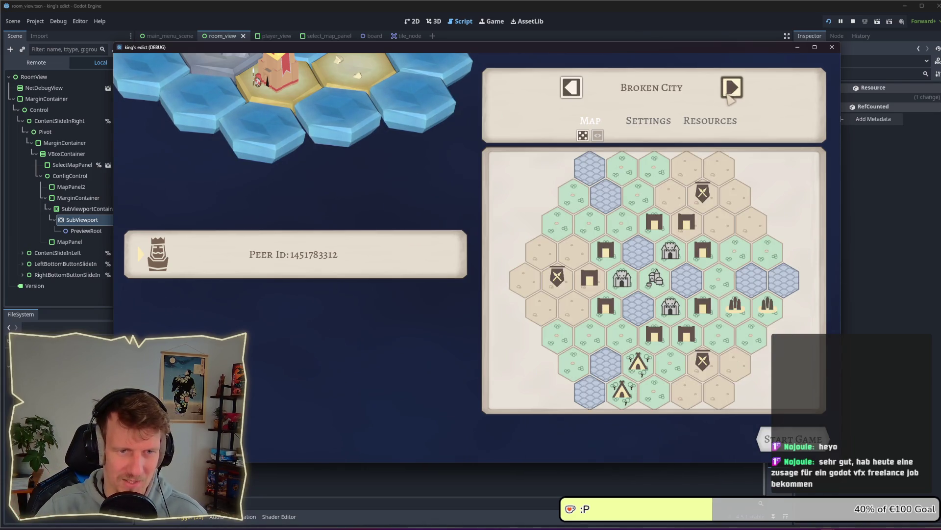
left_click(729, 93)
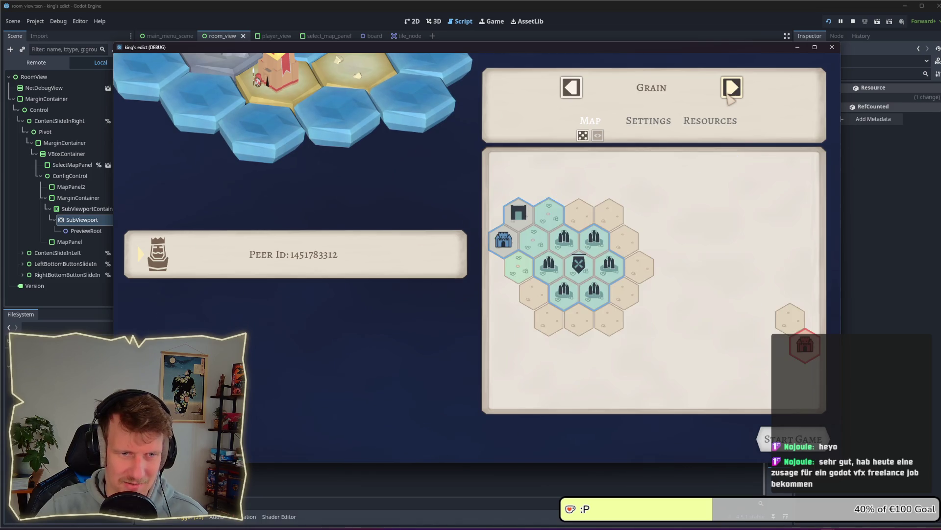
left_click(728, 93)
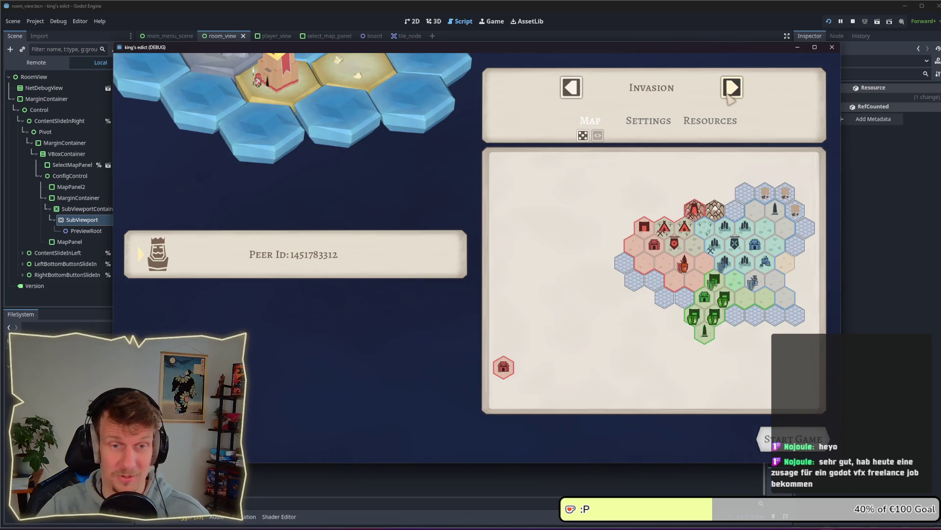
left_click(728, 94)
left_click(729, 94)
left_click(729, 95)
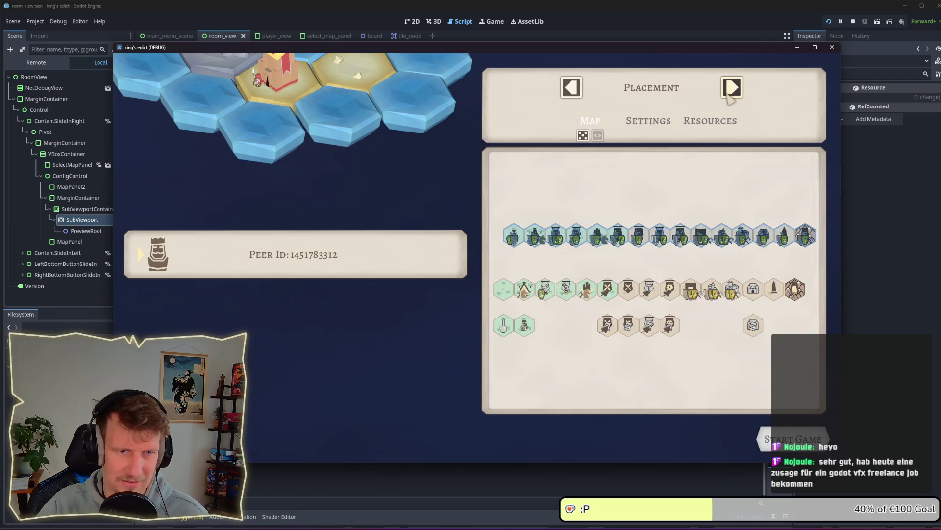
left_click(729, 96)
Continue past Ships and The Line to I Know This Place, then step back to Even Steven.
left_click(729, 96)
left_click(729, 96)
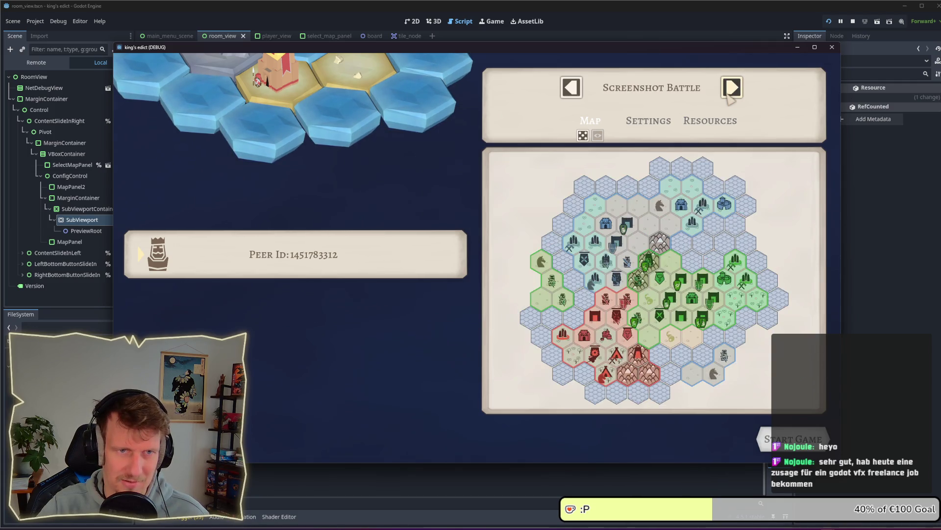
left_click(729, 96)
left_click(729, 96)
left_click(729, 96)
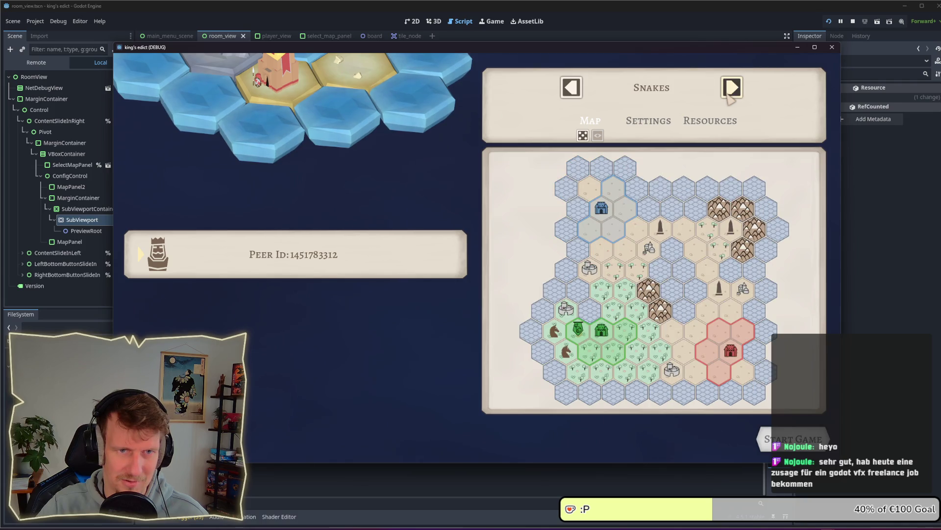
left_click(729, 96)
left_click(729, 96)
left_click(729, 96)
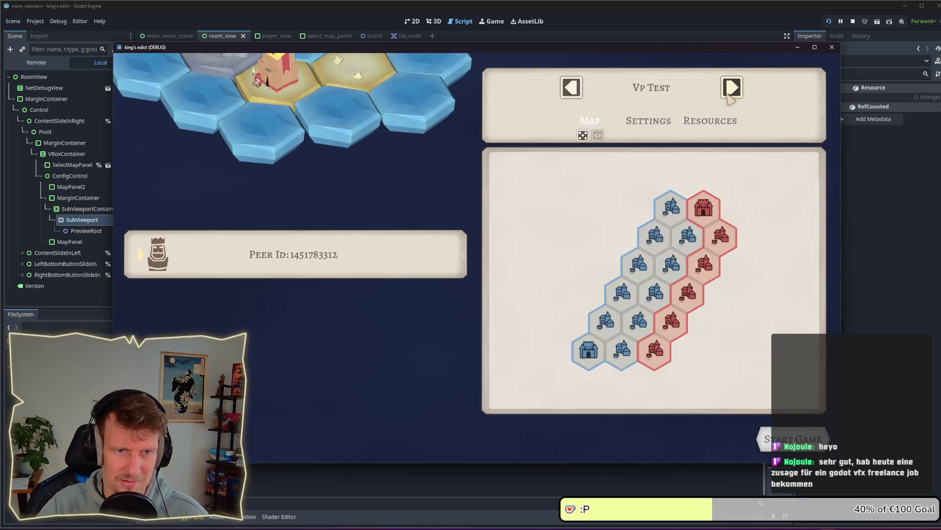
left_click(730, 96)
left_click(729, 96)
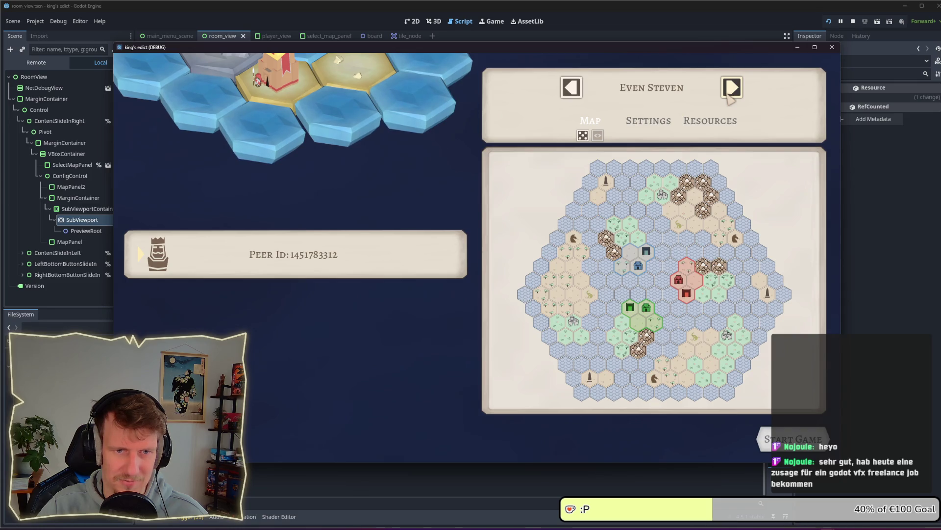
left_click(729, 95)
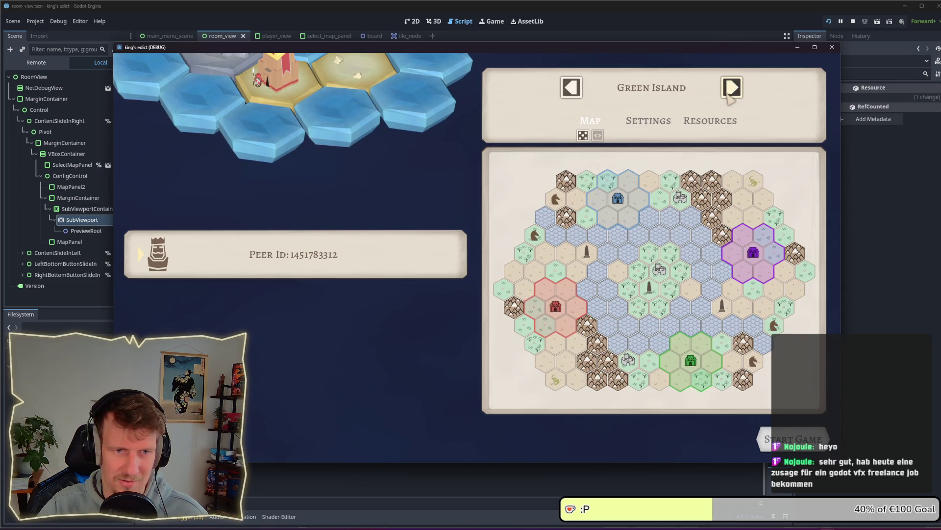
left_click(729, 96)
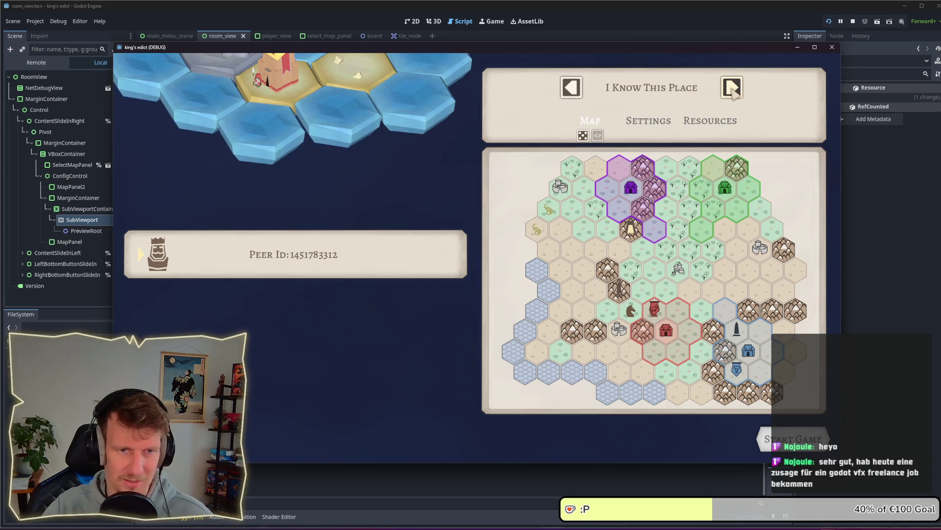
left_click(571, 87)
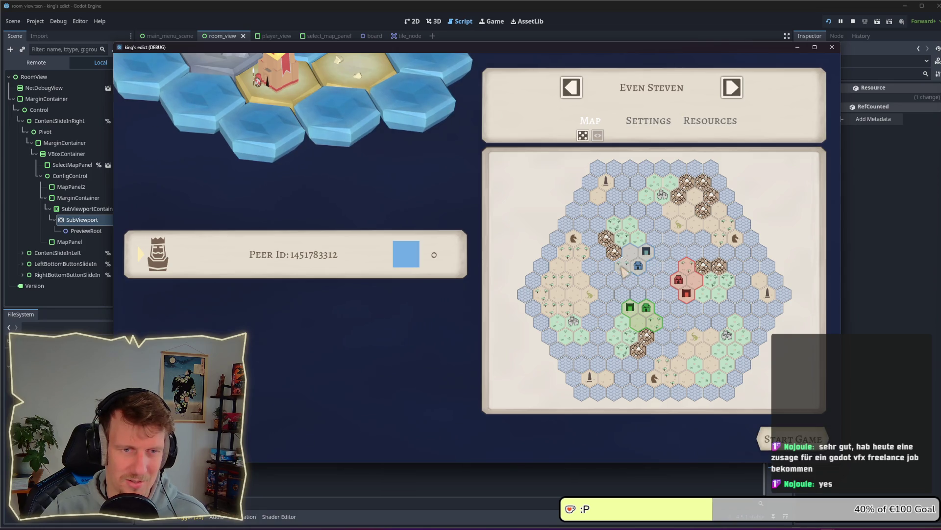
Check the red and green castle owners (1 and 2), then advance to I Know This Place.
left_click(688, 294)
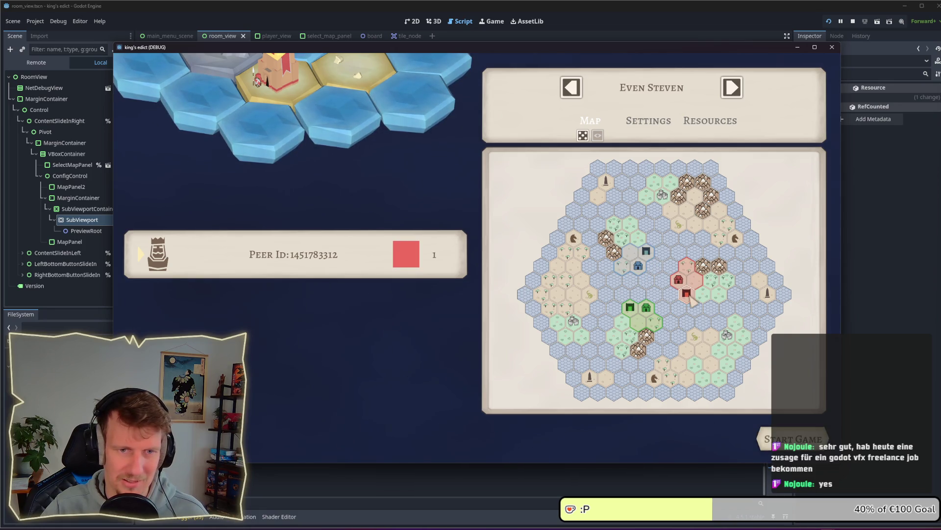
left_click(651, 311)
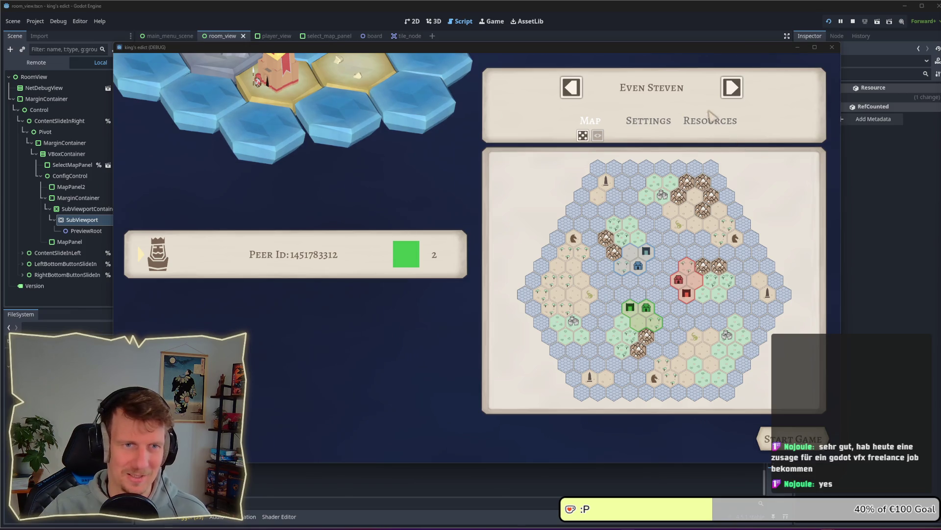
left_click(732, 88)
left_click(732, 89)
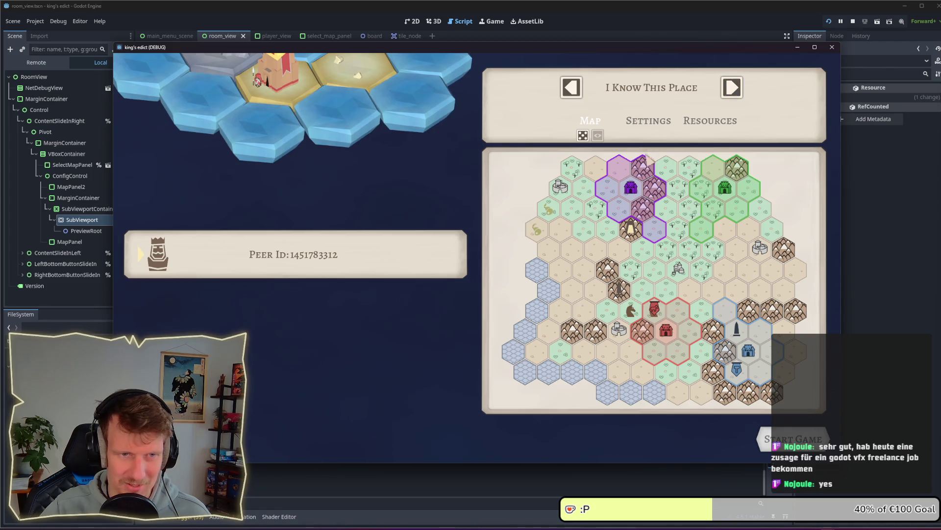
Check purple (owner 3), green, blue and red territory readouts, then highlight the green territory.
left_click(637, 190)
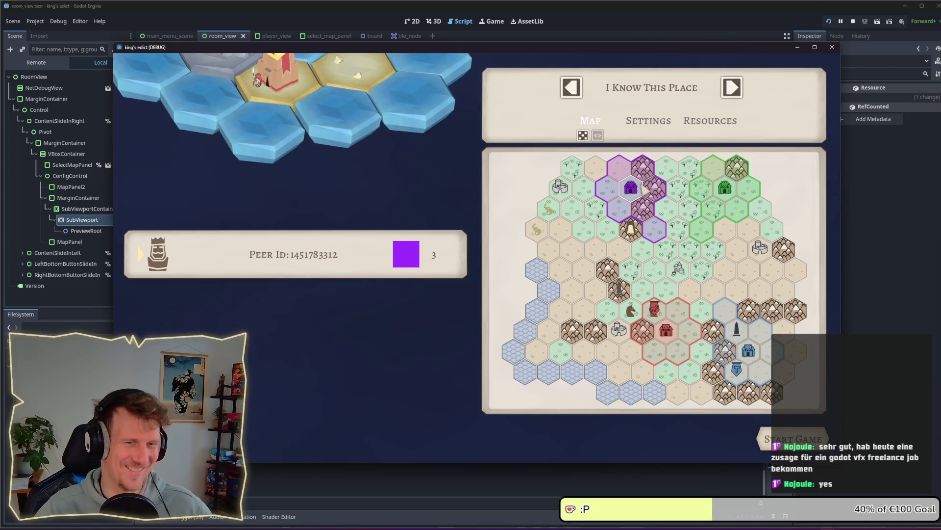
left_click(720, 194)
left_click(746, 350)
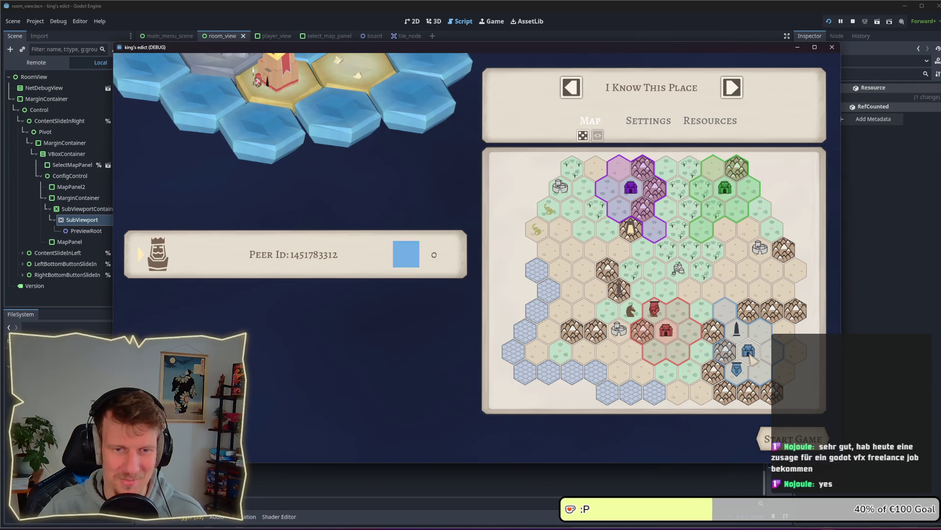
left_click(666, 330)
left_click(746, 350)
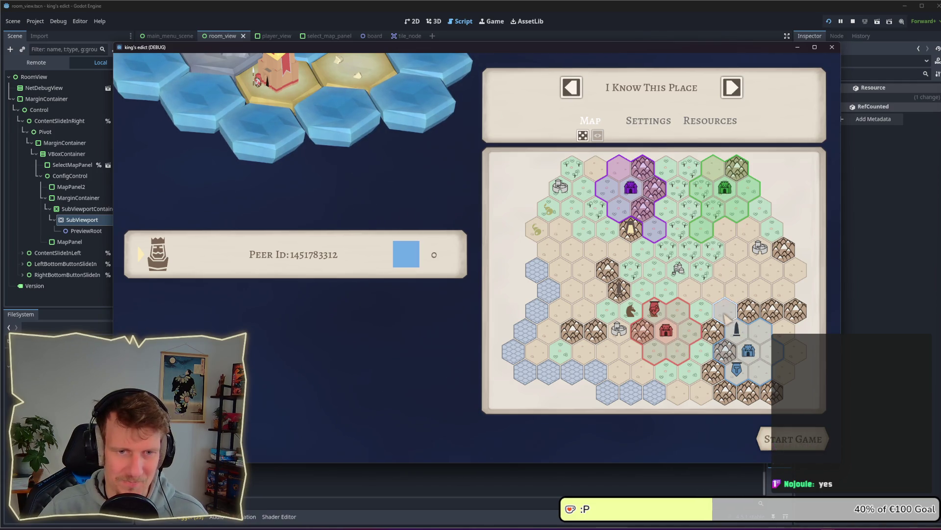
left_click(667, 330)
left_click(638, 209)
left_click(712, 191)
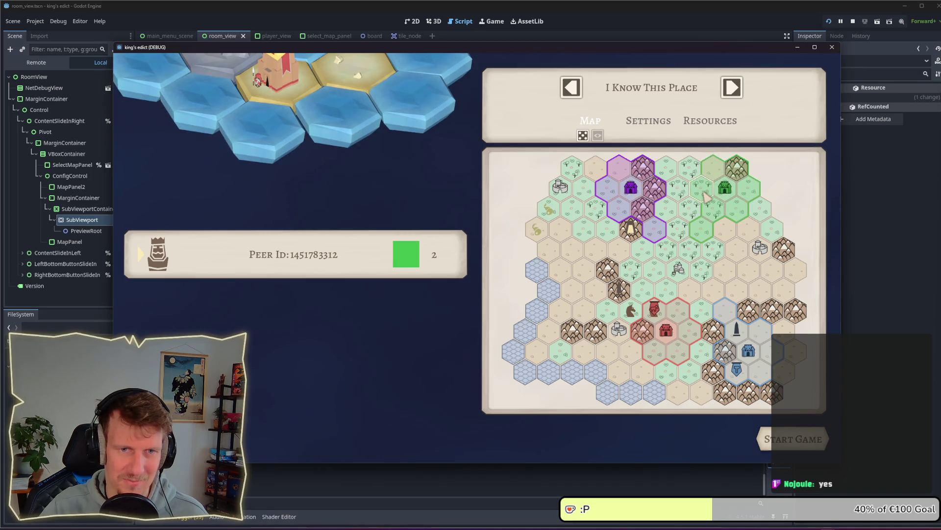
left_click(709, 228)
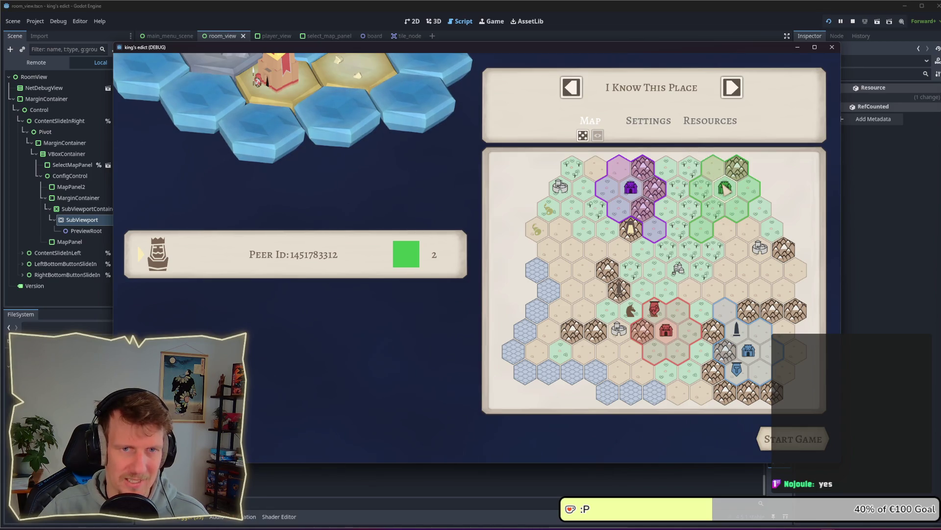
Browse back to Diamond and forward again to I Know This Place.
left_click(575, 90)
left_click(575, 89)
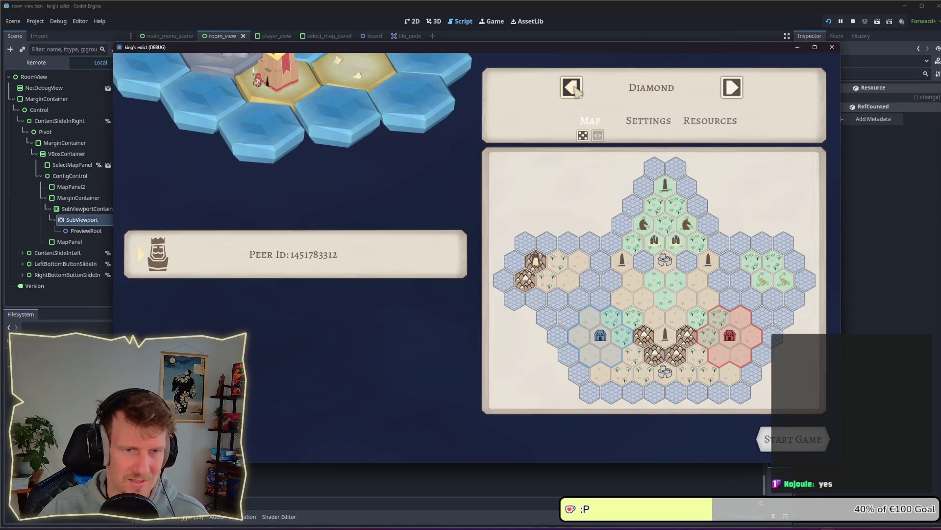
left_click(733, 88)
left_click(732, 89)
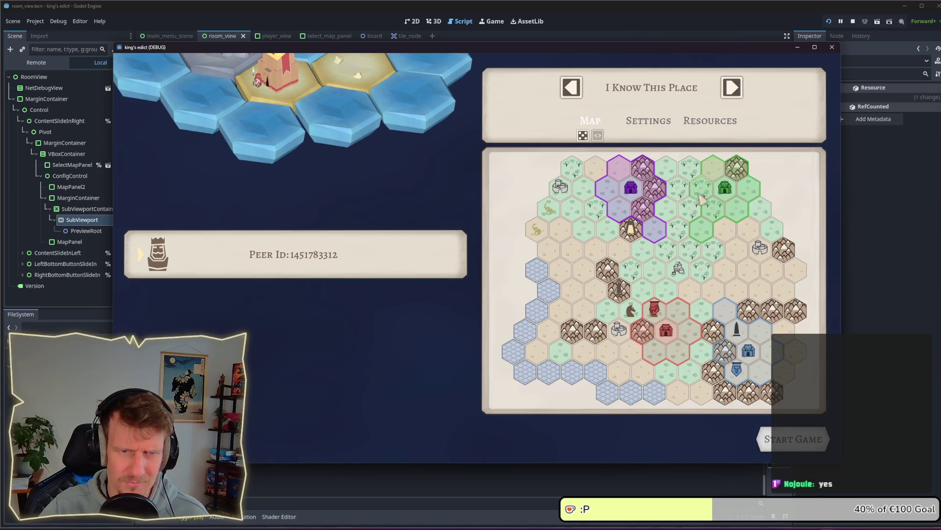
Highlight the green territory and check the purple and blue territory owner readouts.
left_click(732, 191)
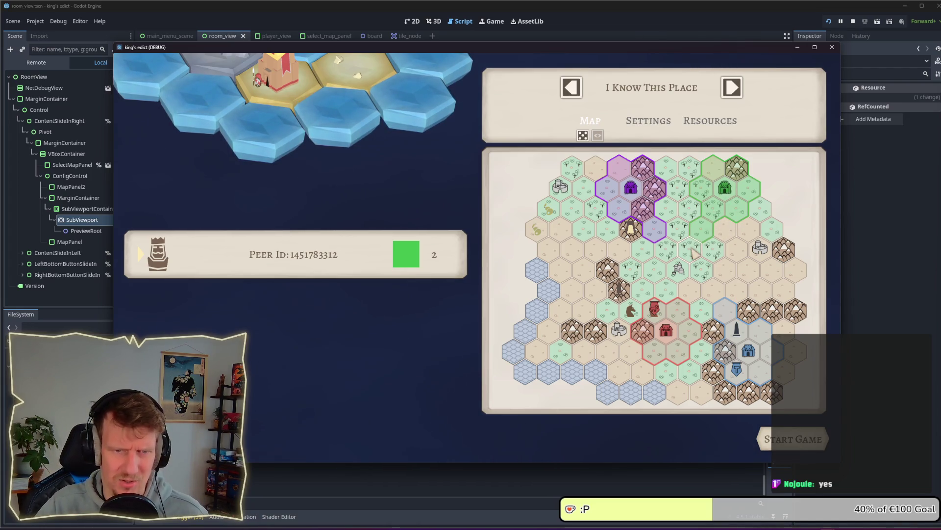
left_click(706, 229)
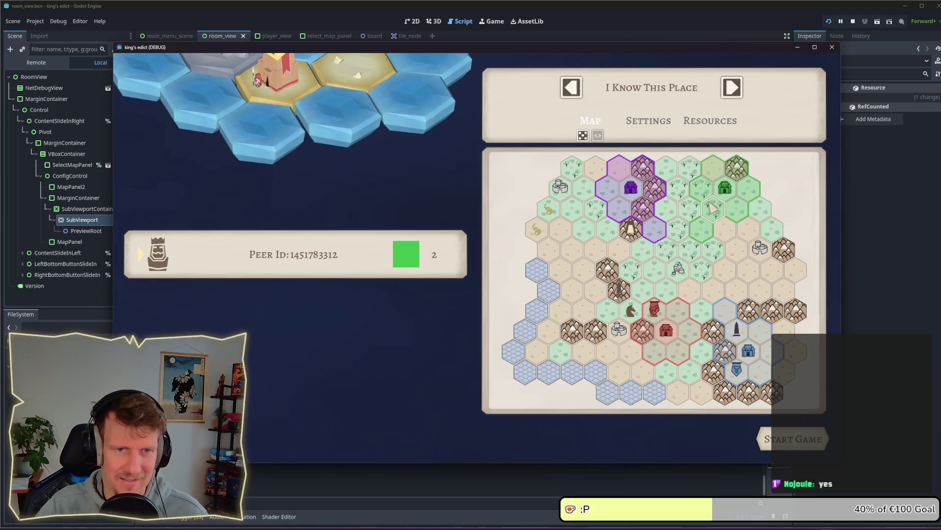
left_click(710, 233)
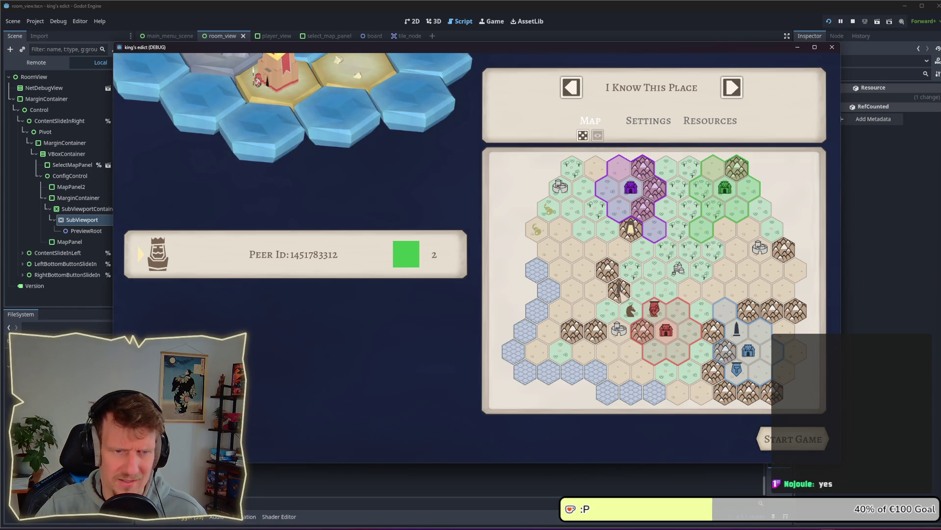
left_click(654, 276)
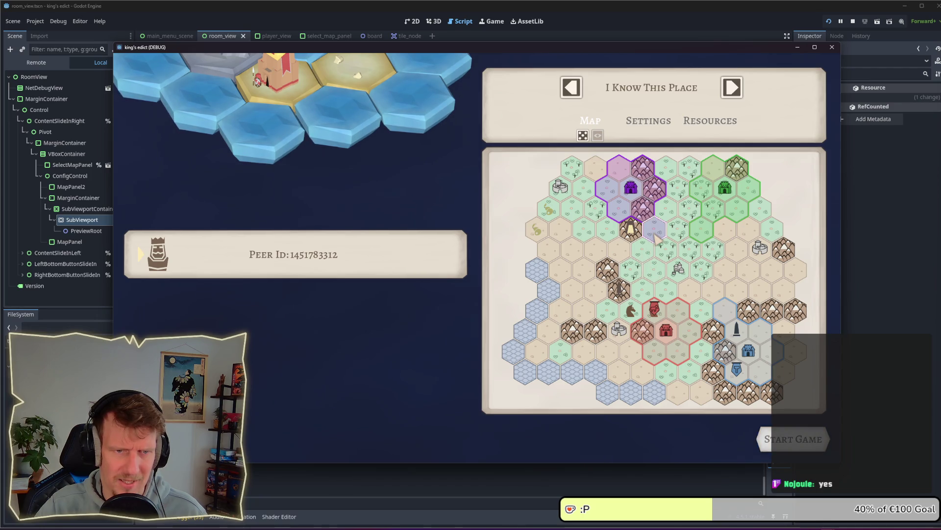
left_click(646, 210)
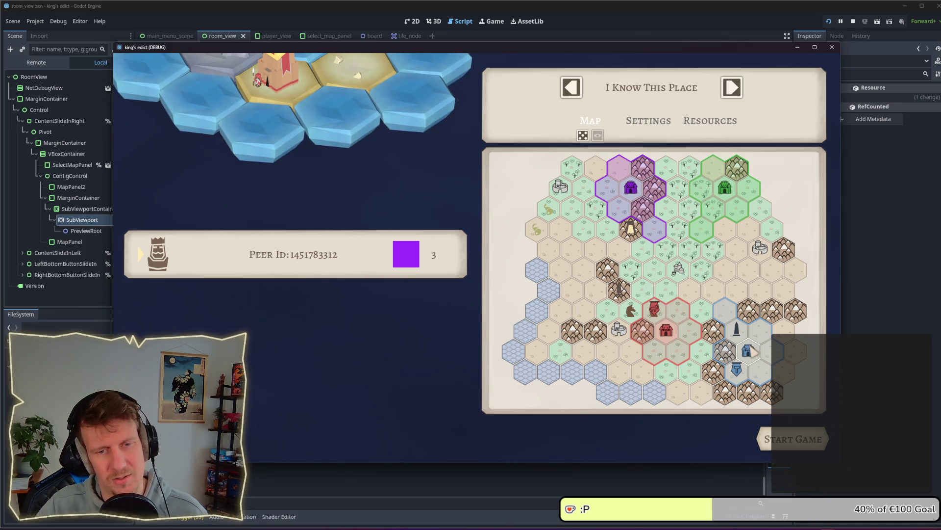
left_click(753, 351)
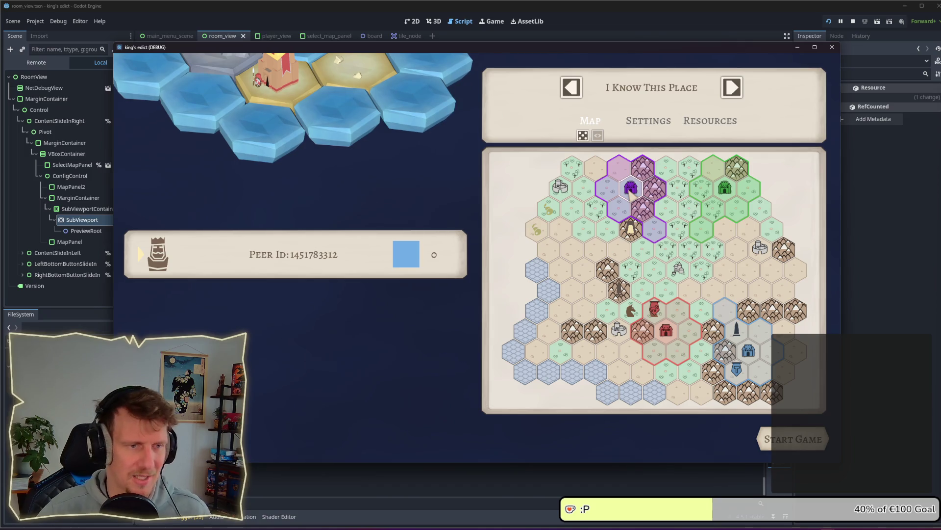
Recheck purple, unowned and red hexes, highlight the purple territory, then stop the game.
left_click(631, 193)
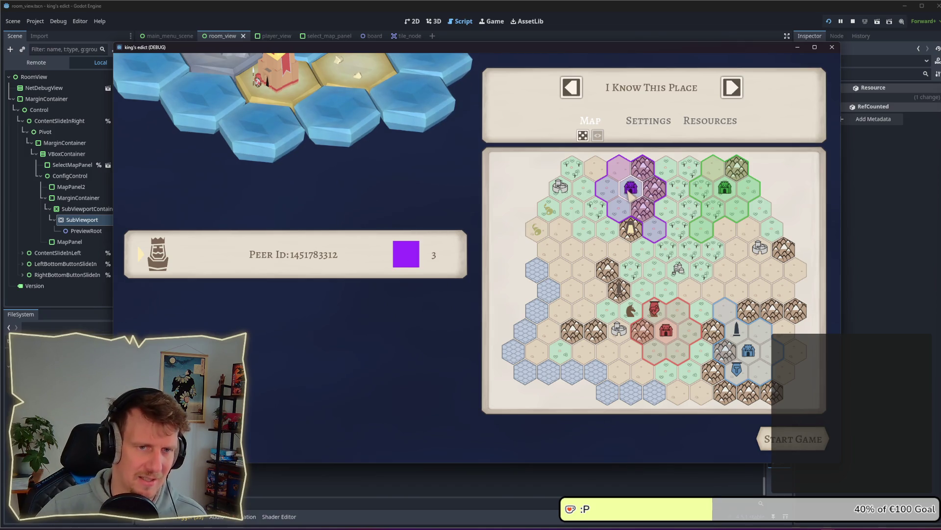
left_click(630, 258)
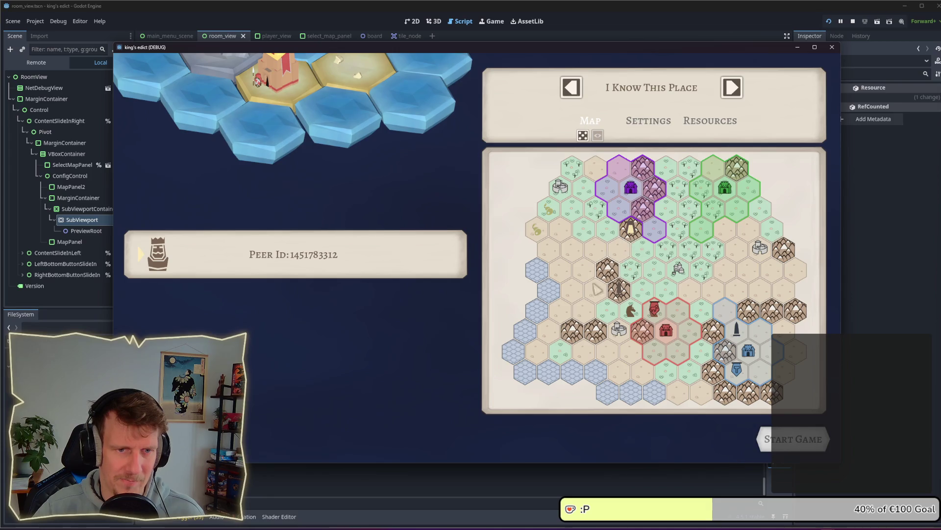
left_click(619, 208)
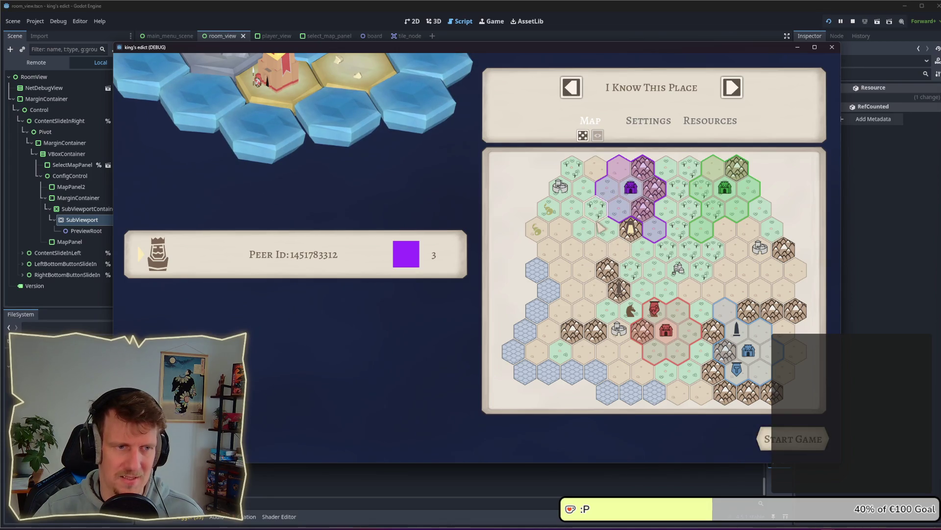
left_click(655, 312)
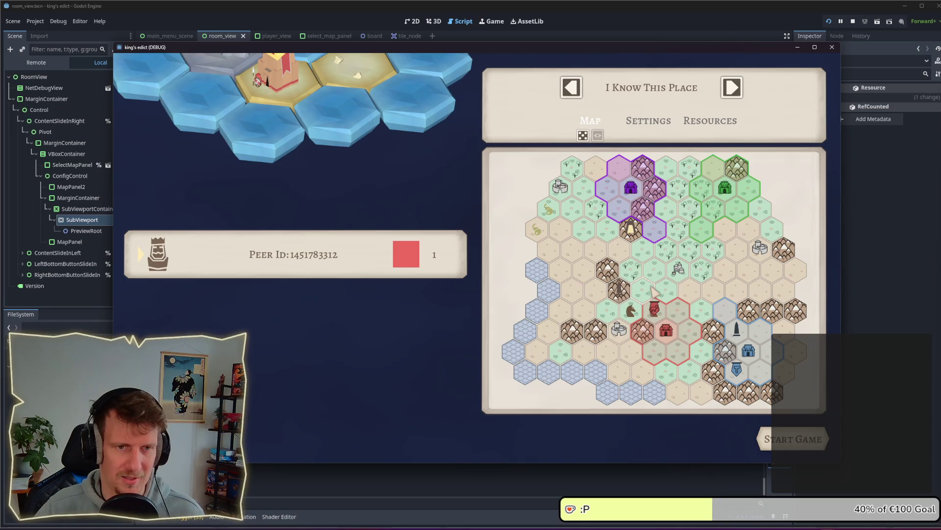
left_click(633, 190)
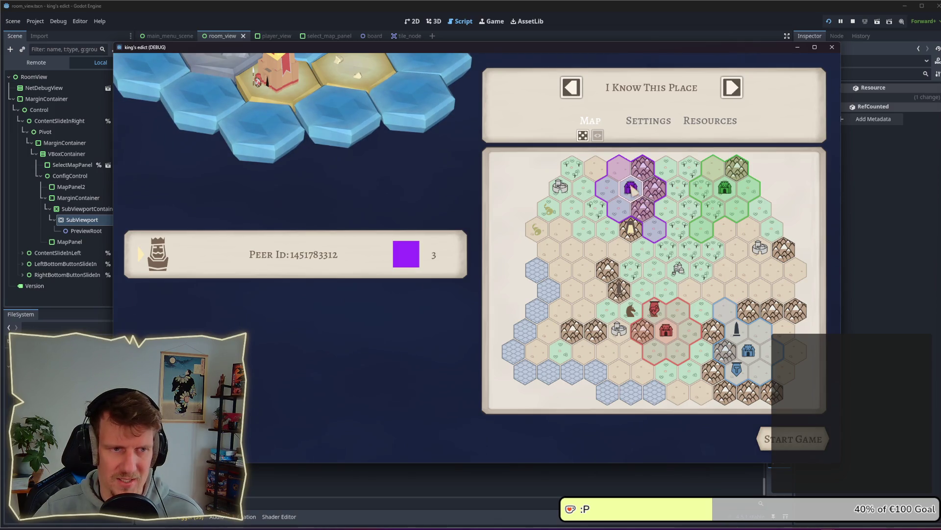
left_click(652, 229)
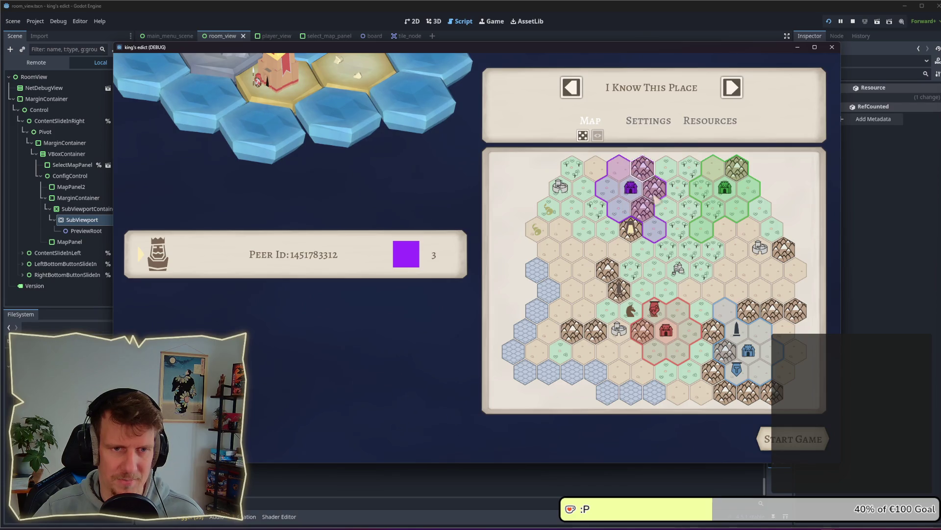
left_click(850, 22)
In board.gd, delete the commented pop-in line, the unused view declaration, the idx increment and the idx argument.
left_click(466, 224)
left_click_drag(467, 225, 302, 219)
key("BackSpace")
key("BackSpace")
left_click_drag(410, 205, 360, 205)
key("BackSpace")
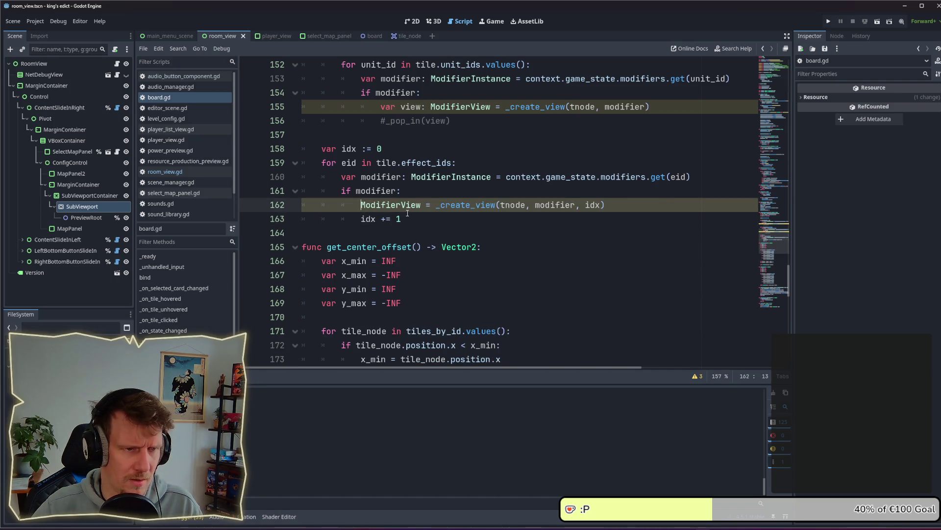
scroll(410, 215, "up", 1)
left_click_drag(402, 260, 302, 260)
key("BackSpace")
double_click(593, 246)
key("BackSpace")
key("BackSpace")
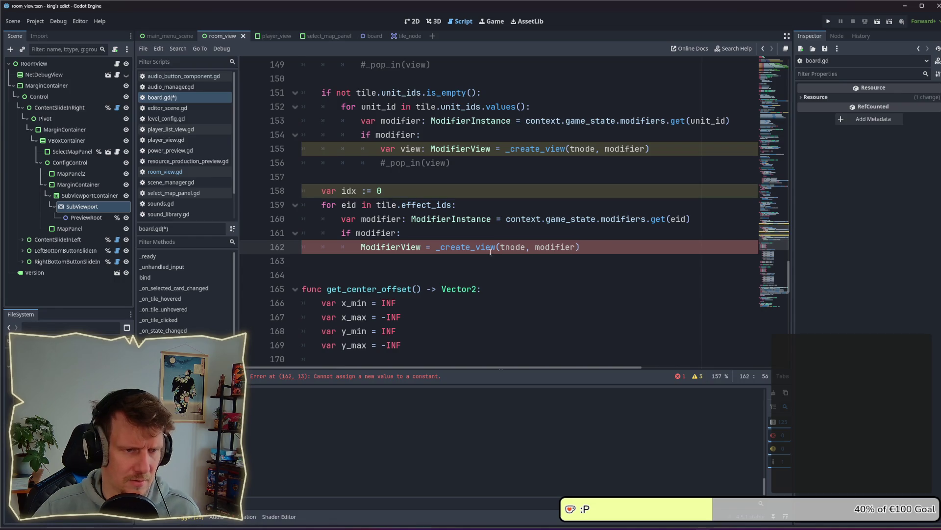
Check the index parameter in the _create_view definition and restore the idx argument.
left_click(490, 248, "ctrl")
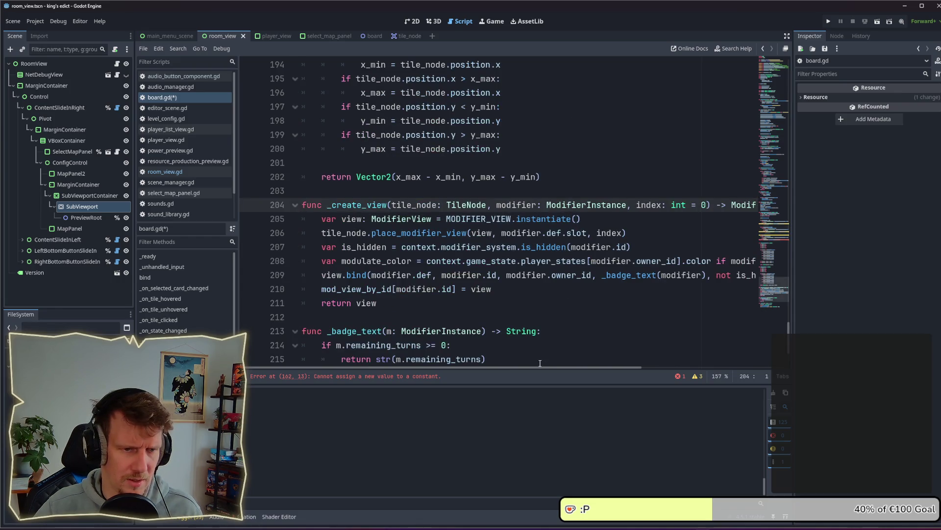
double_click(641, 206)
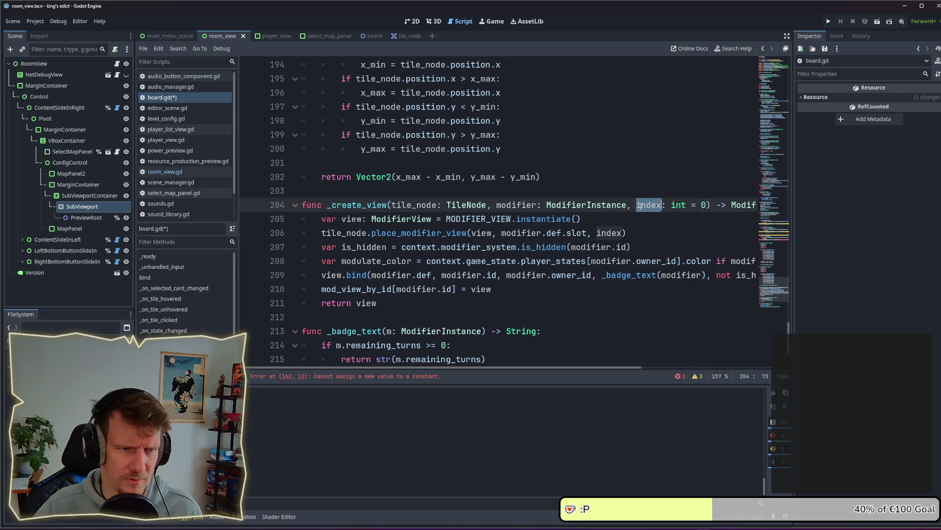
left_click(553, 284)
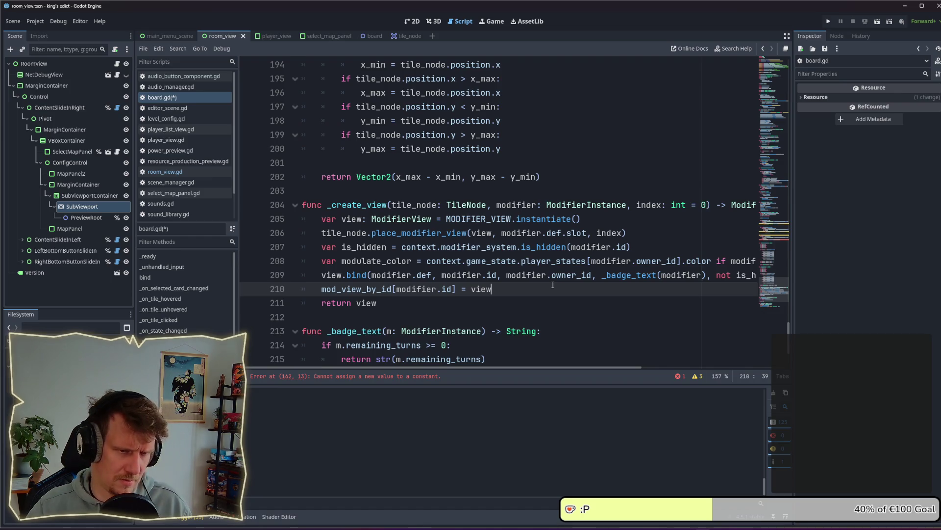
key("alt+Left")
Remove the remaining commented pop-in line and unused view assignment on line 148.
scroll(540, 264, "up", 5)
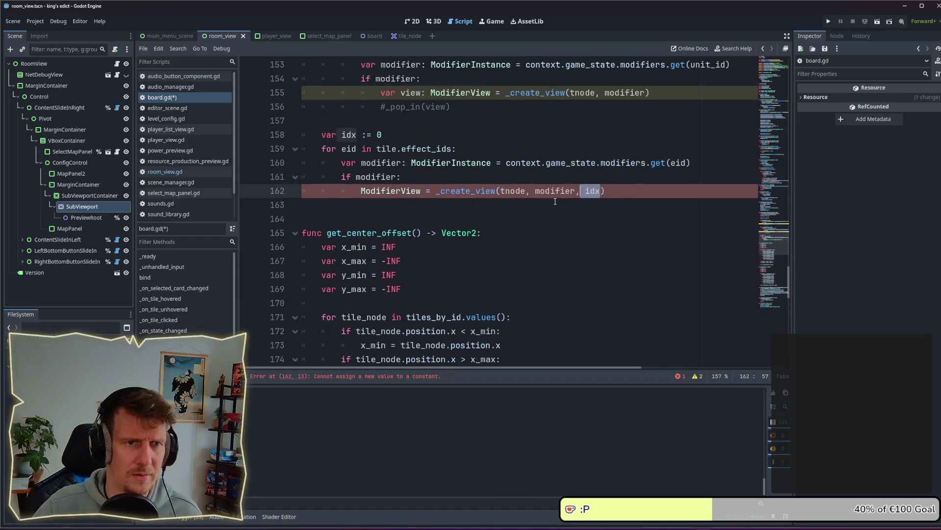
left_click(559, 257)
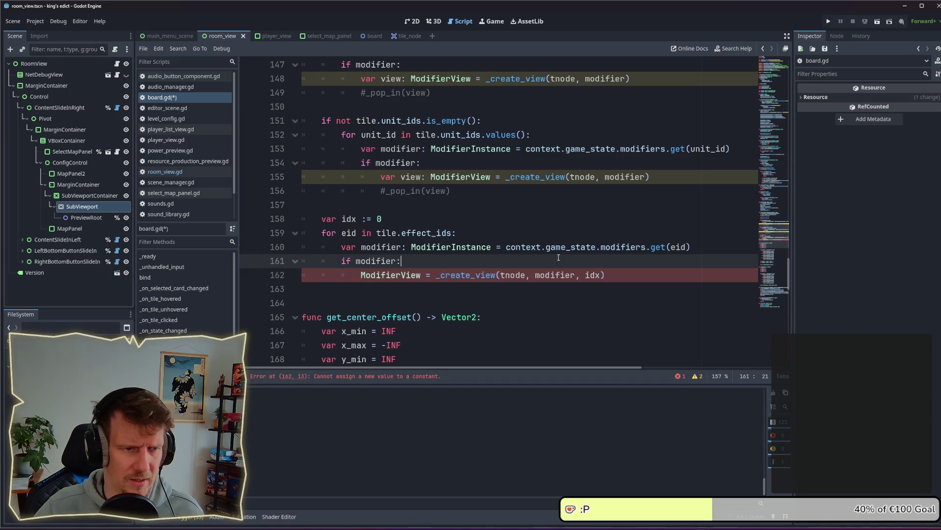
left_click(583, 273)
key("ctrl+z")
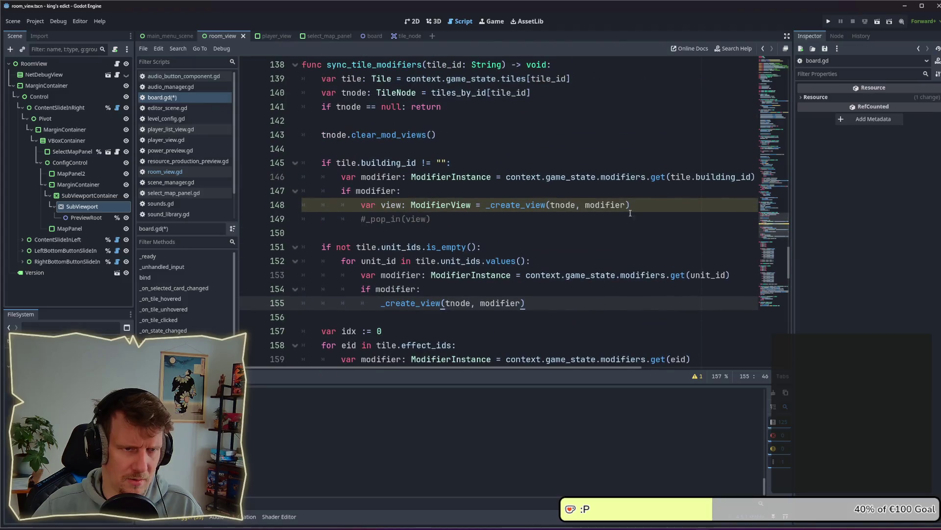
mouse_move(621, 218)
left_mouse_down()
mouse_move(613, 206)
mouse_move(629, 205)
left_mouse_up()
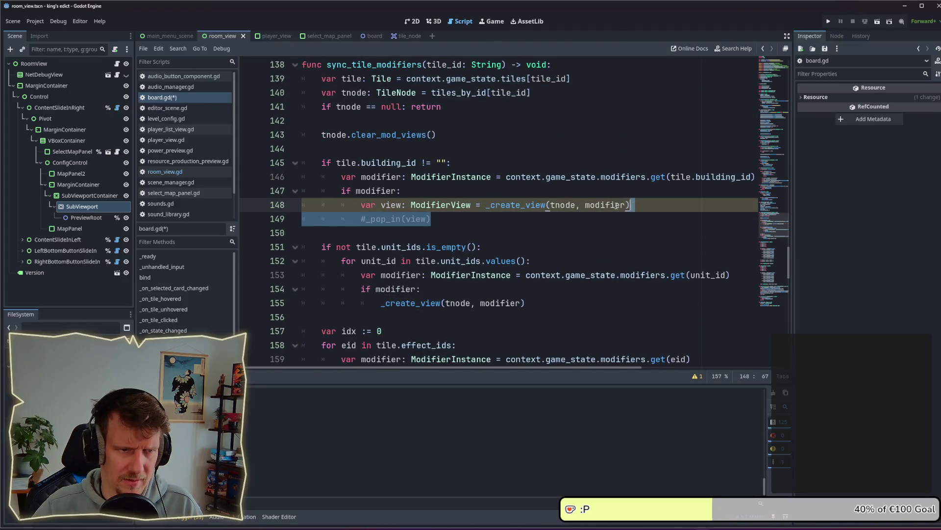
key("Delete")
left_click_drag(485, 205, 359, 205)
key("Delete")
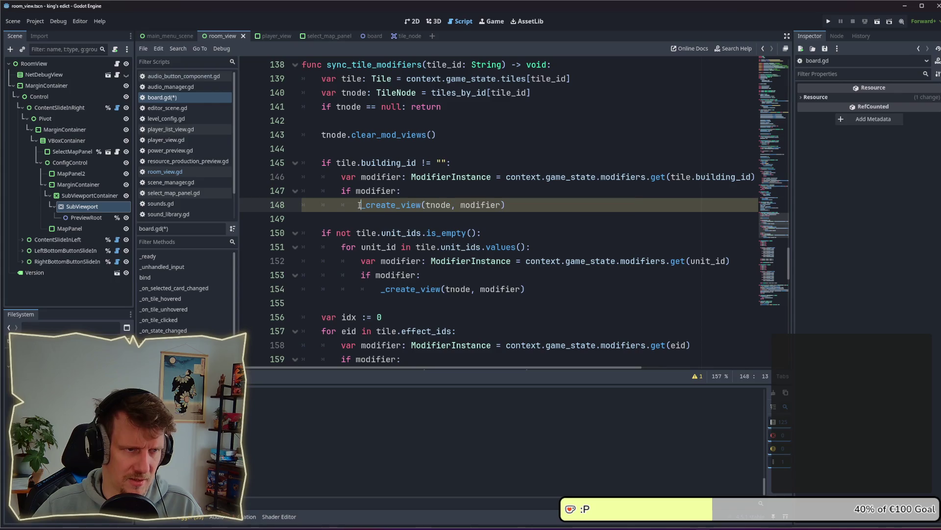
Save board.gd and relaunch the game to test again.
scroll(406, 195, "down", 3)
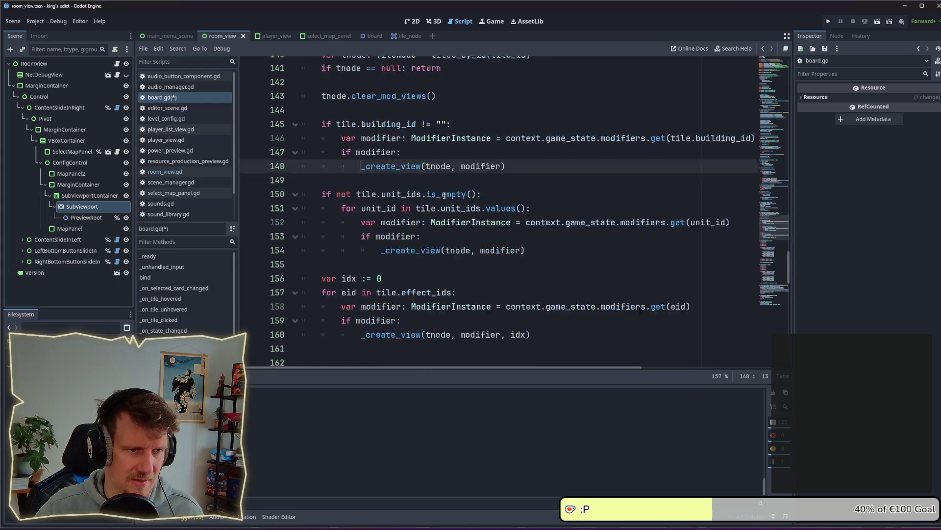
key("ctrl+s")
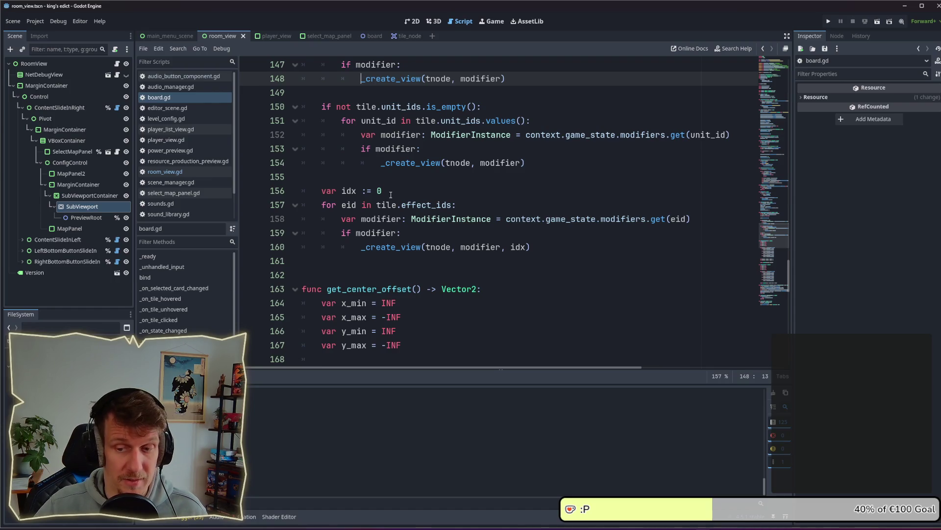
scroll(391, 195, "up", 3)
scroll(390, 202, "up", 3)
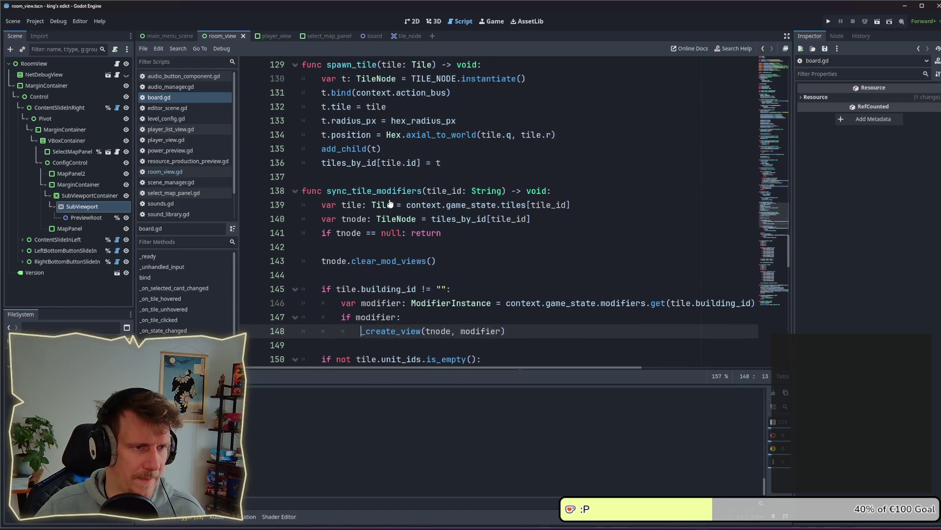
left_click(829, 23)
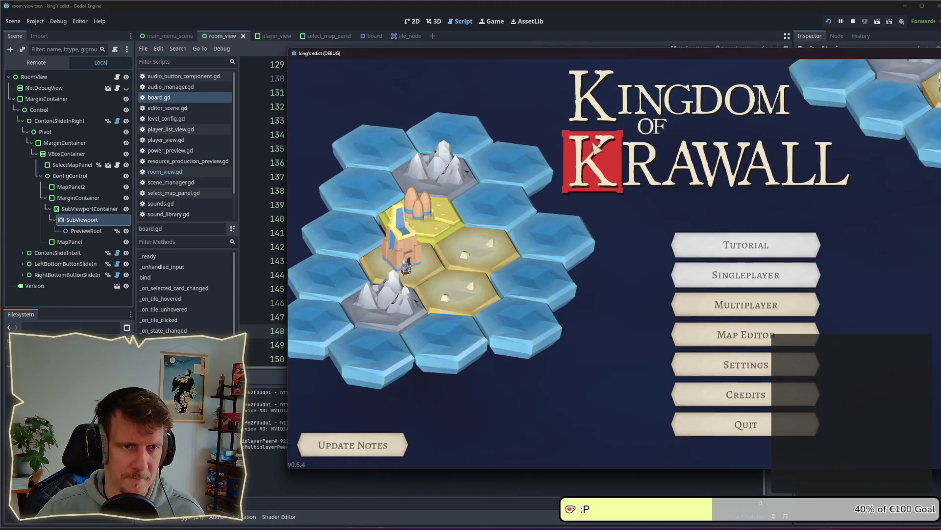
Open the multiplayer lobby, move the game window on screen, and browse several maps, including random picks.
left_click(701, 292)
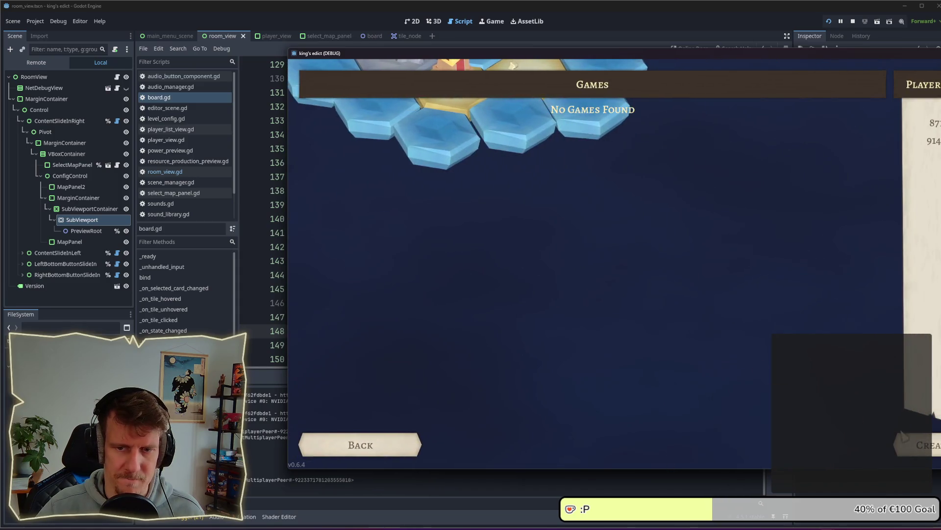
left_click_drag(681, 54, 508, 51)
left_click(732, 92)
left_click(732, 92)
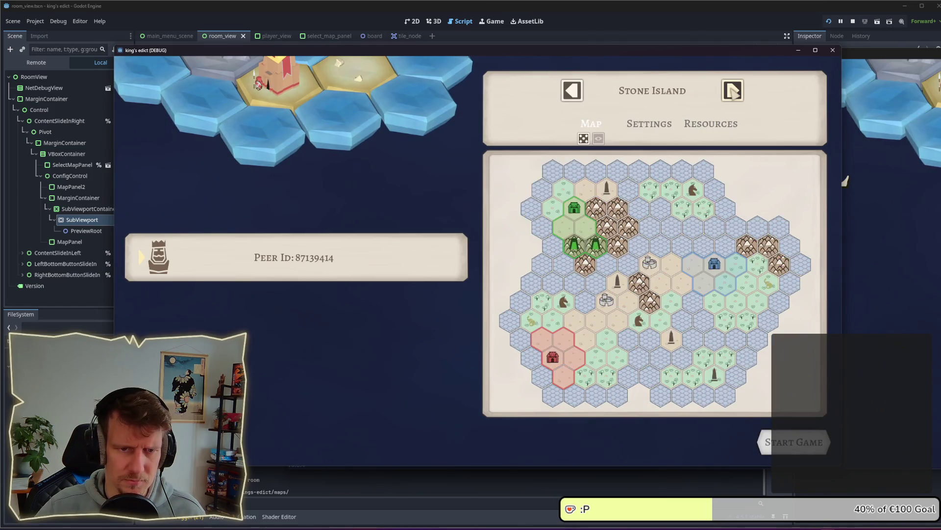
left_click(732, 91)
left_click(585, 139)
left_click(584, 139)
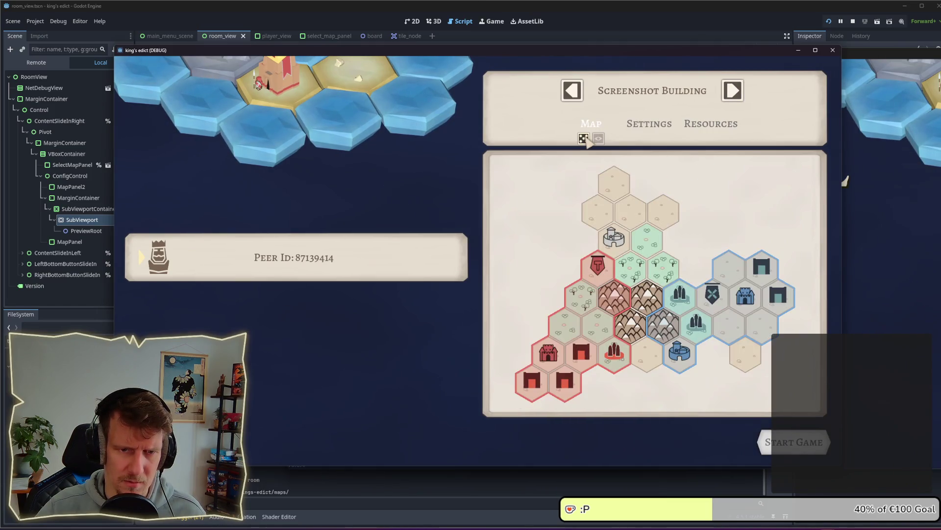
left_click(586, 139)
left_click(586, 138)
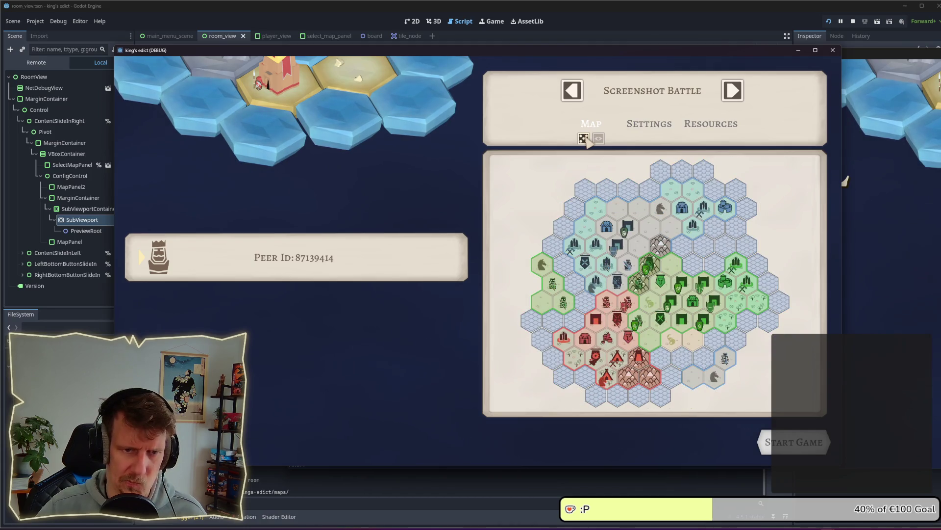
left_click(584, 139)
Step forward and back through neighbouring maps, then choose Badun Dara from the map list.
left_click(585, 138)
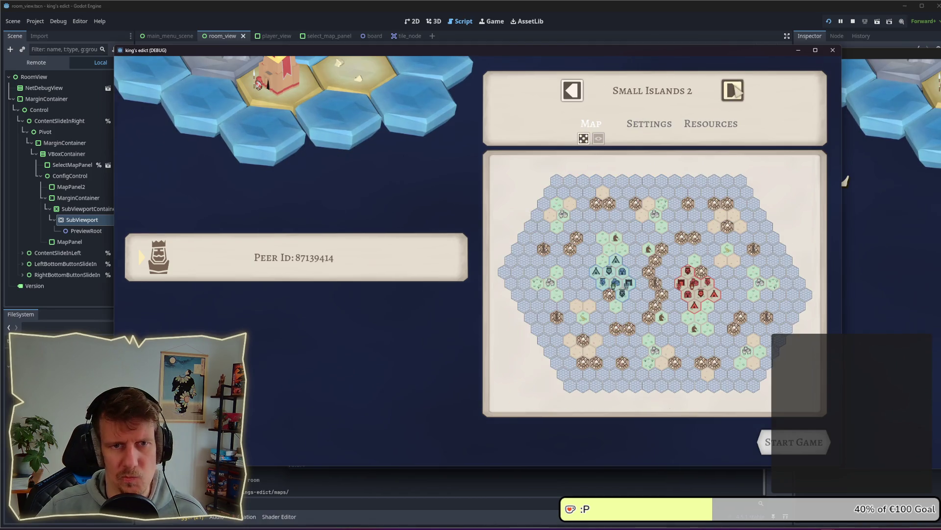
left_click(732, 91)
left_click(734, 92)
left_click(734, 92)
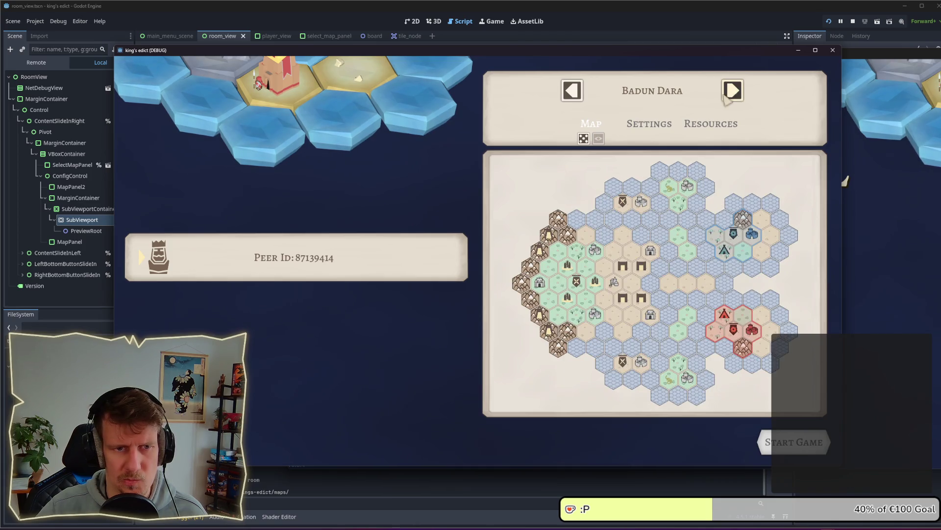
left_click(573, 95)
left_click(573, 93)
left_click(573, 93)
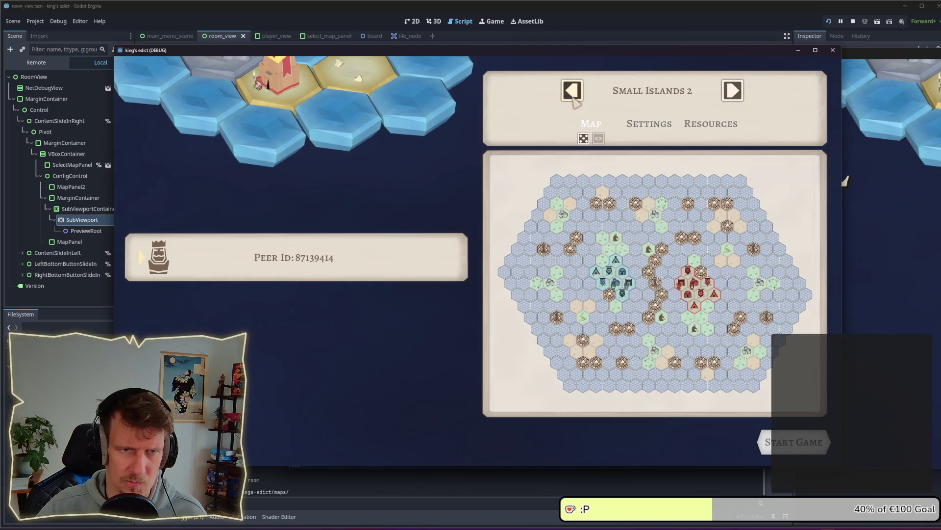
left_click(572, 93)
left_click(639, 96)
left_click(629, 229)
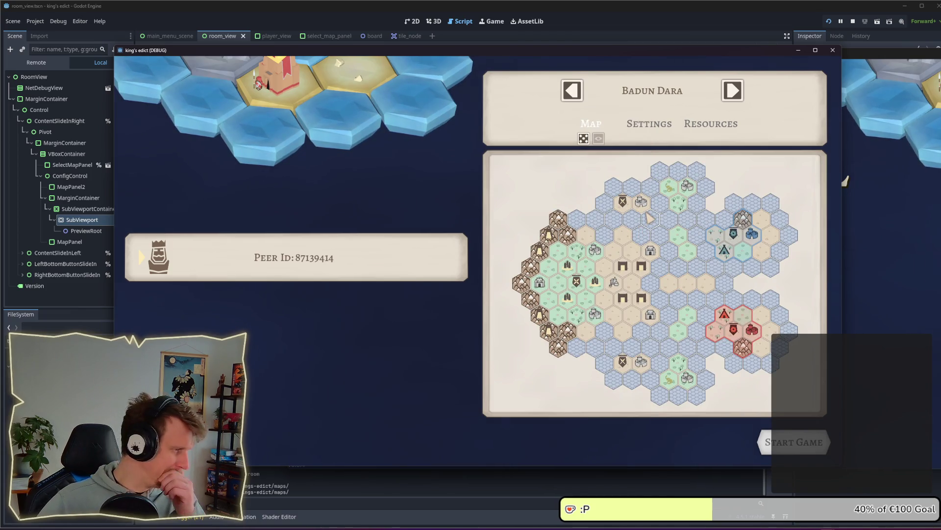
Preview two more random maps, then stop the running game.
left_click(845, 181)
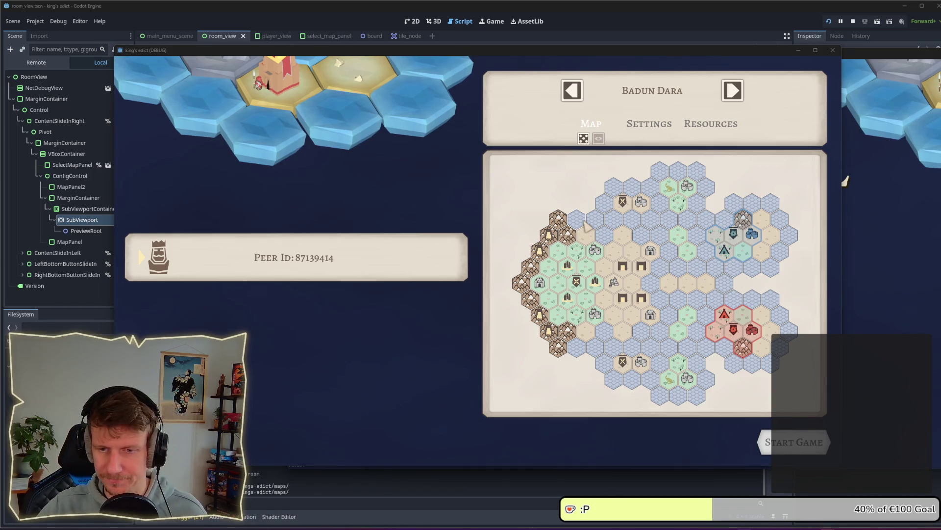
left_click(587, 139)
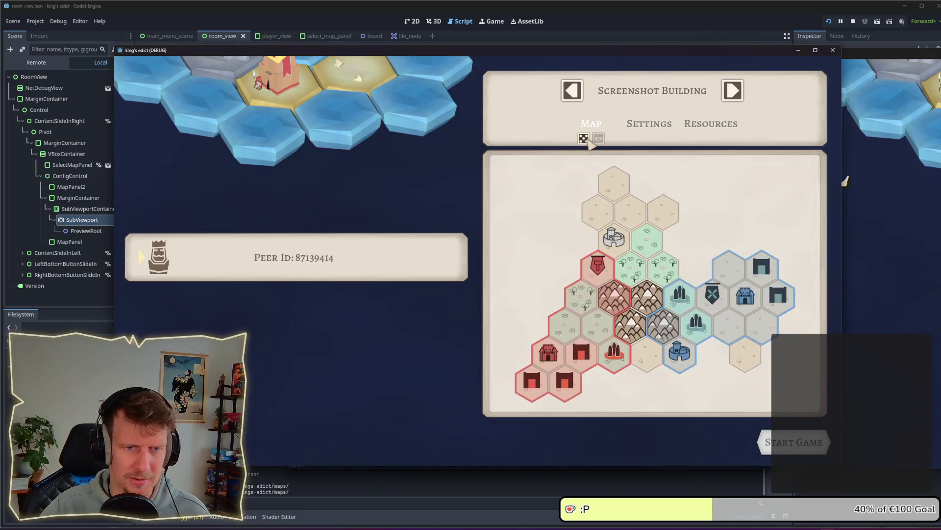
left_click(587, 139)
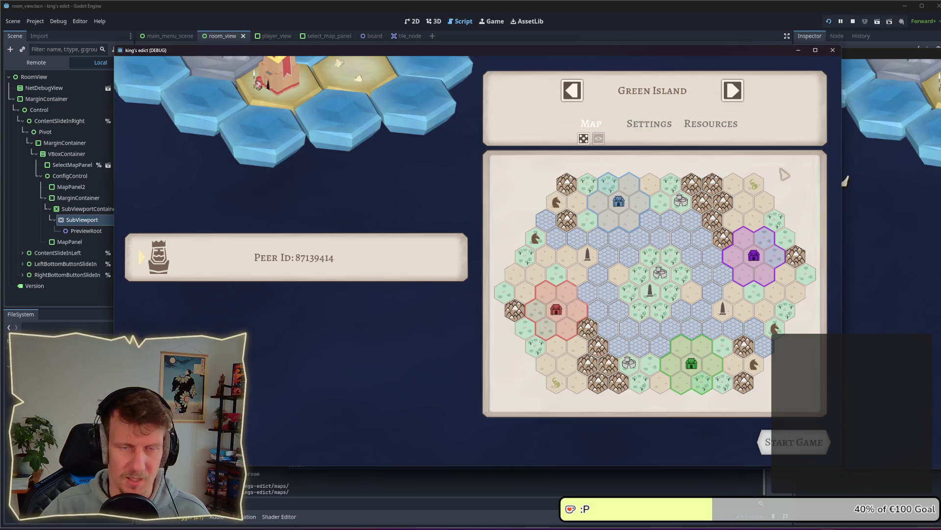
left_click(852, 21)
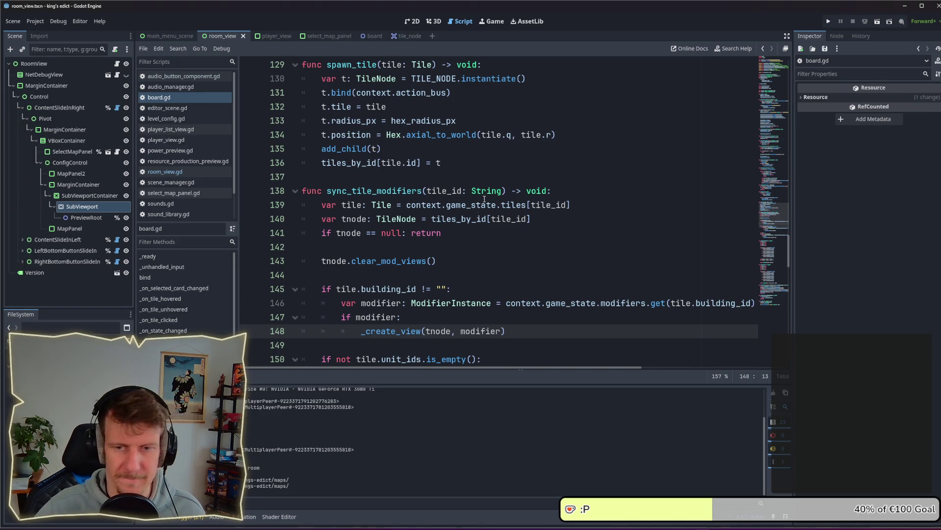
left_click(508, 176)
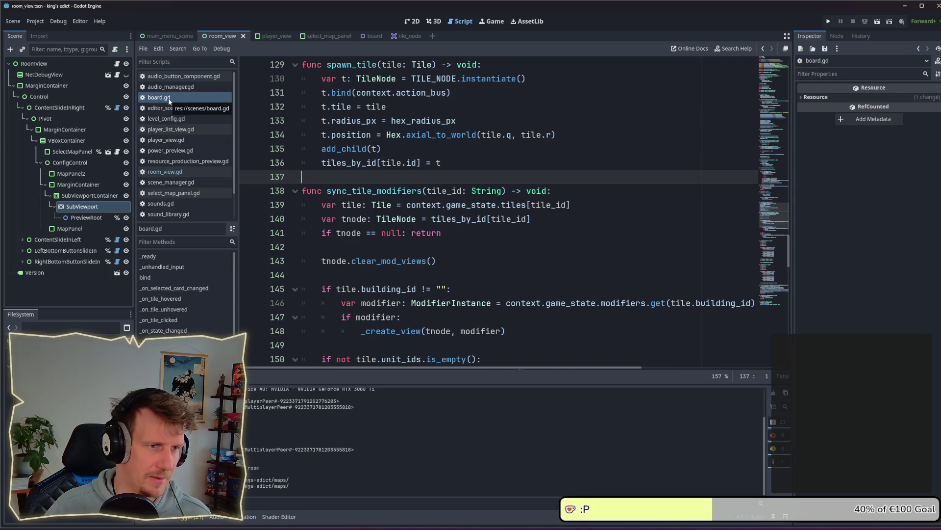
scroll(399, 165, "down", 7)
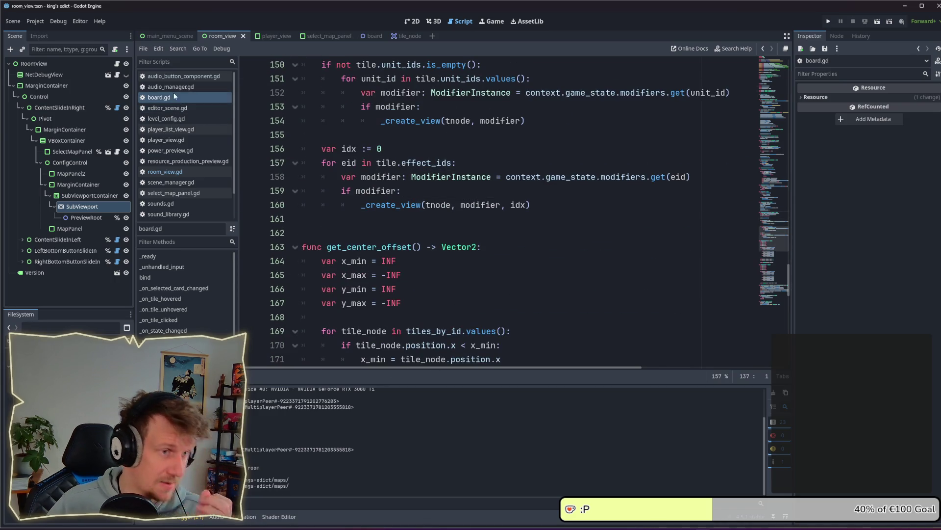
left_click(374, 36)
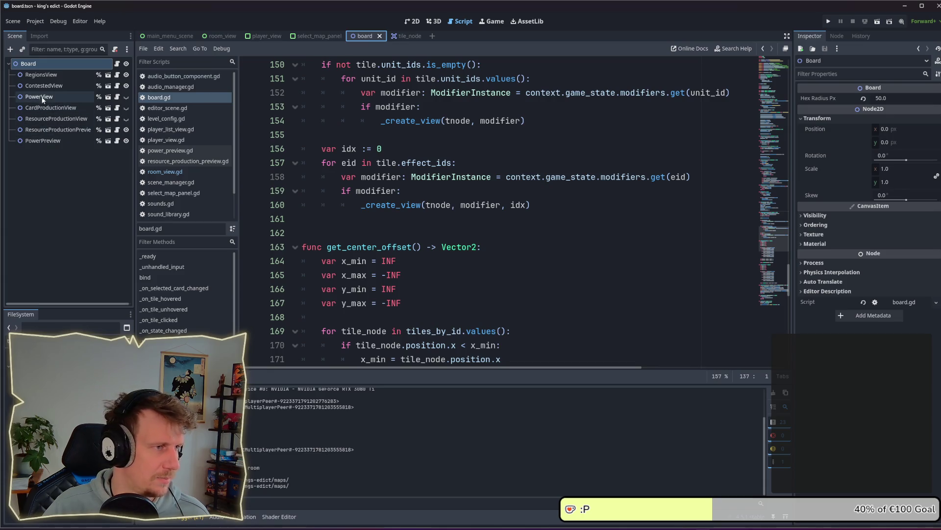
Select the RegionsView node in the board scene and open its scene for editing.
left_click(46, 75)
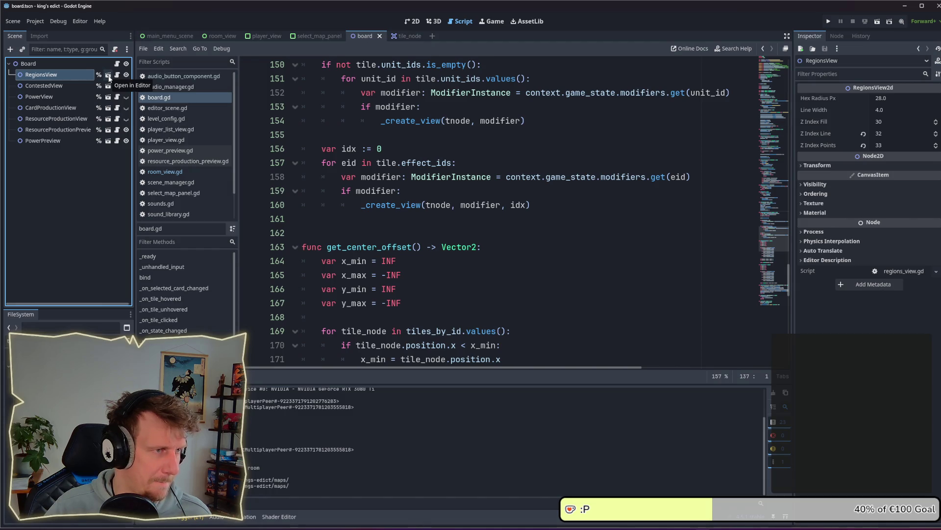
left_click(108, 75)
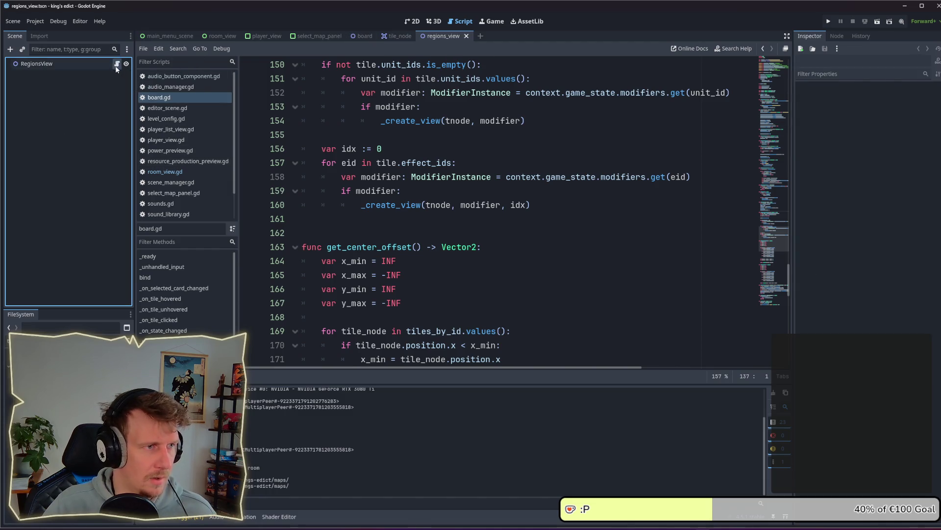
scroll(400, 175, "down", 2)
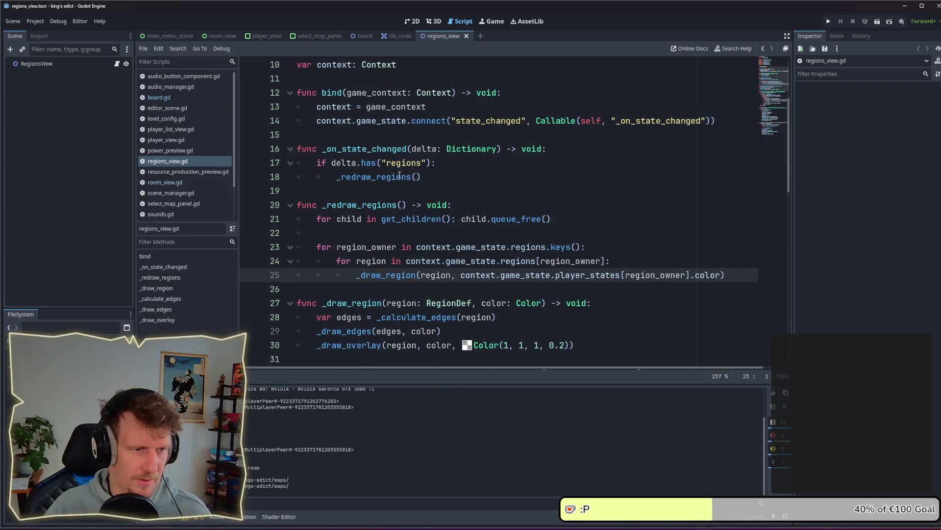
scroll(416, 251, "down", 1)
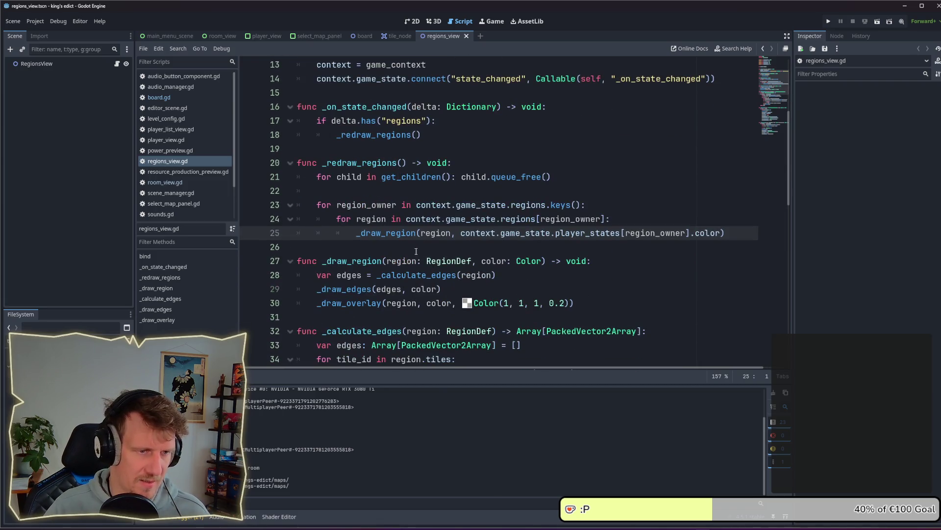
mouse_move(419, 298)
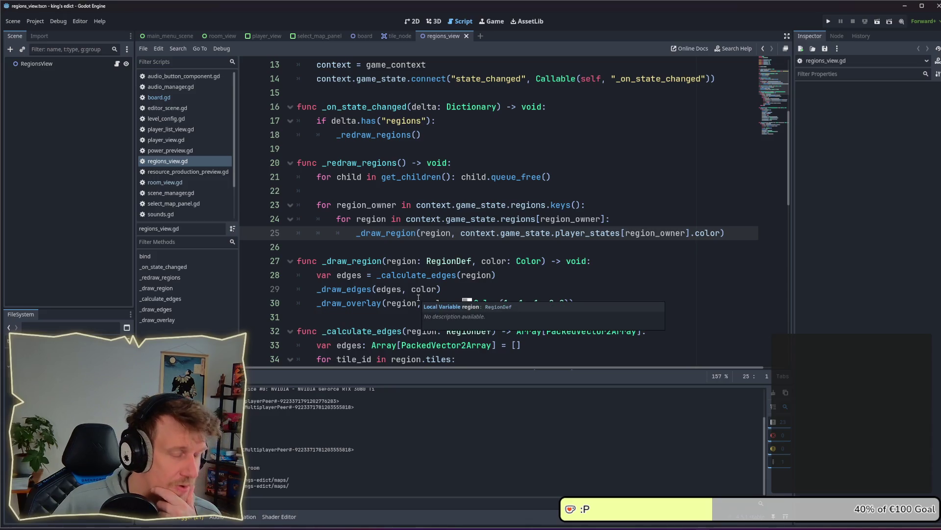
scroll(418, 298, "down", 2)
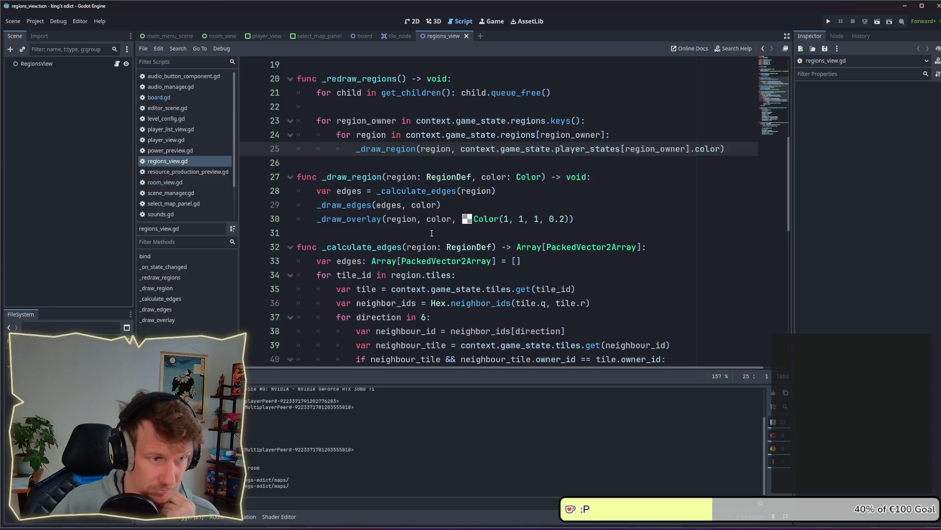
Examine _draw_region in regions_view.gd, focusing on the Color(1, 1, 1, 0.2) overlay argument.
double_click(353, 176)
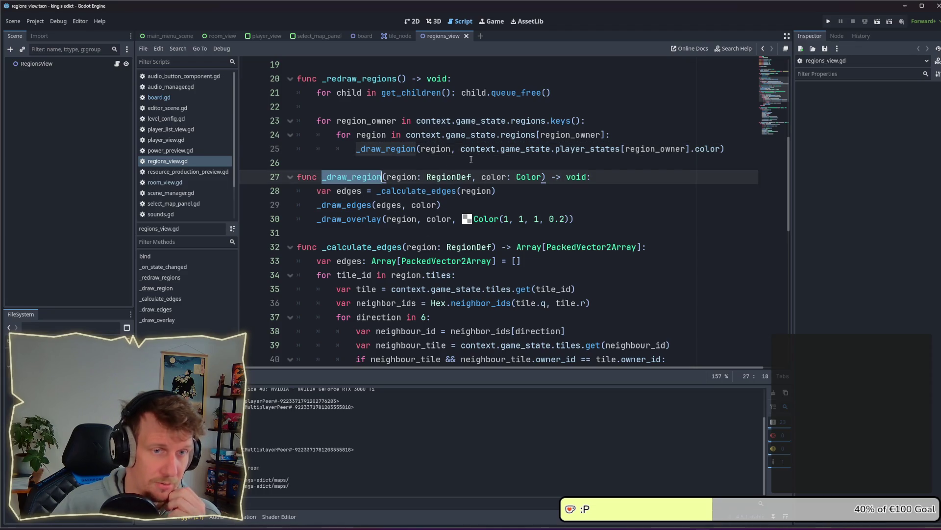
left_click(623, 134)
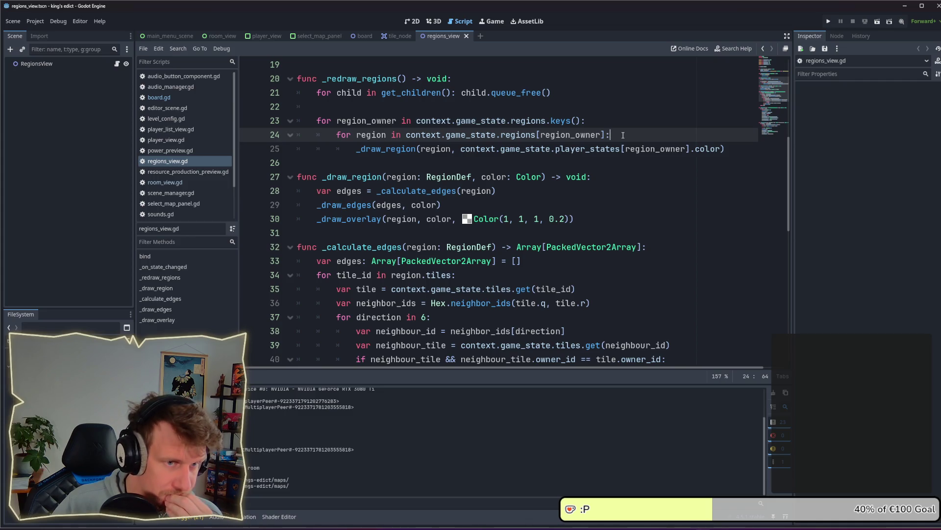
scroll(623, 135, "up", 1)
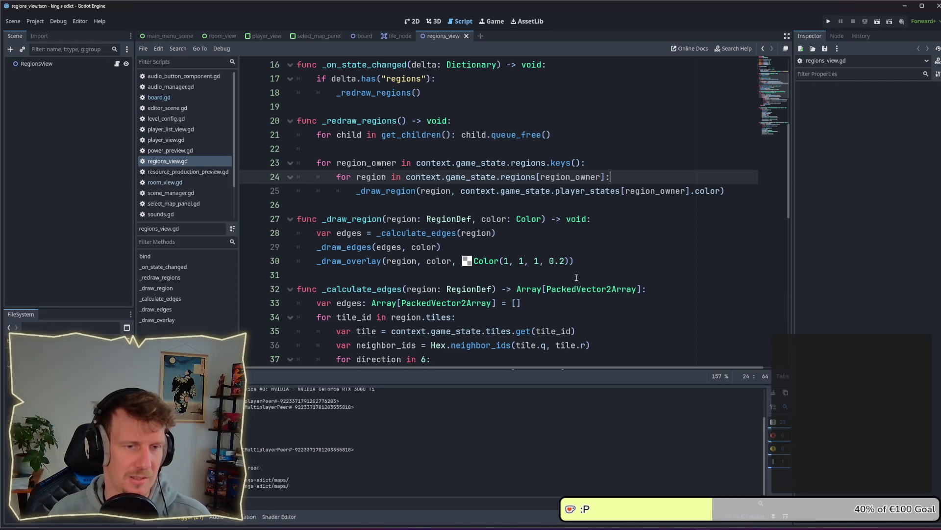
left_click_drag(564, 264, 547, 263)
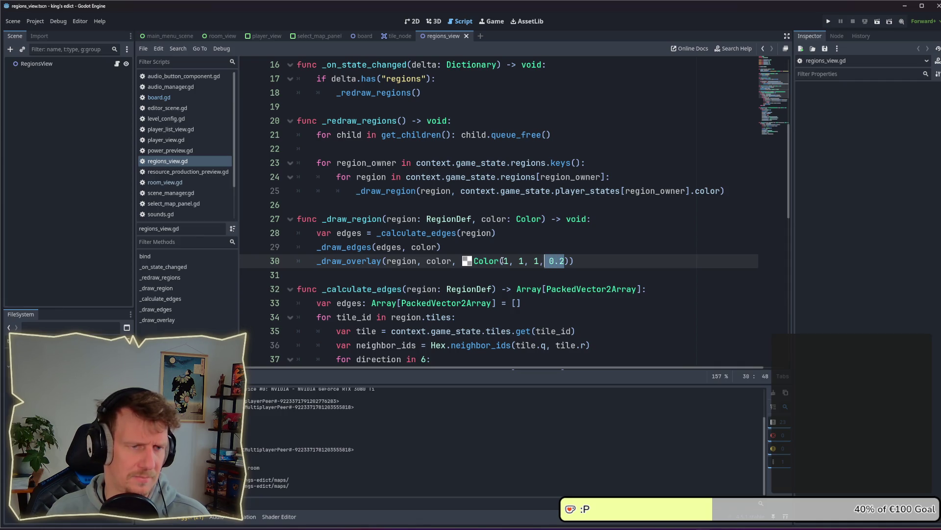
key("Right")
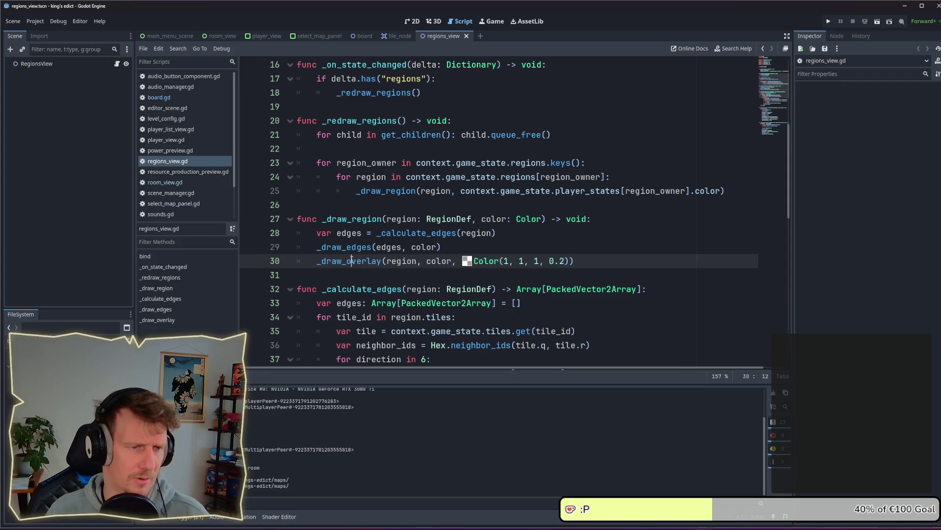
left_click_drag(565, 260, 462, 260)
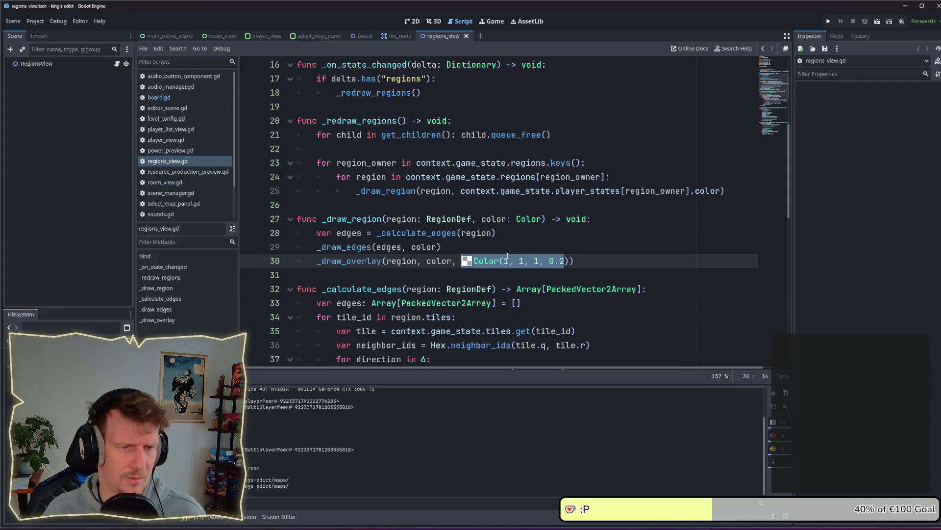
Look up the _draw_overlay definition and its modulate_color uses, then run the project with F5.
left_click(362, 262, "ctrl")
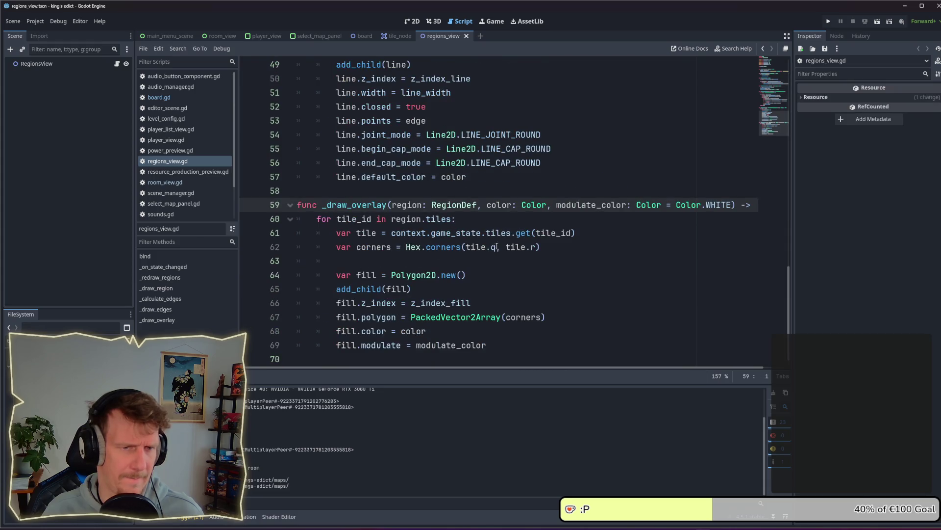
double_click(592, 204)
scroll(490, 287, "down", 1)
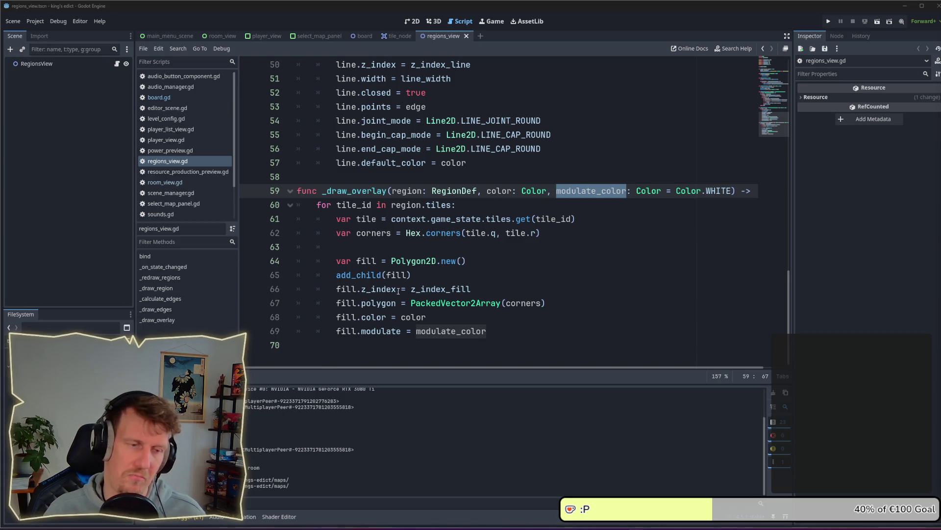
key("F5")
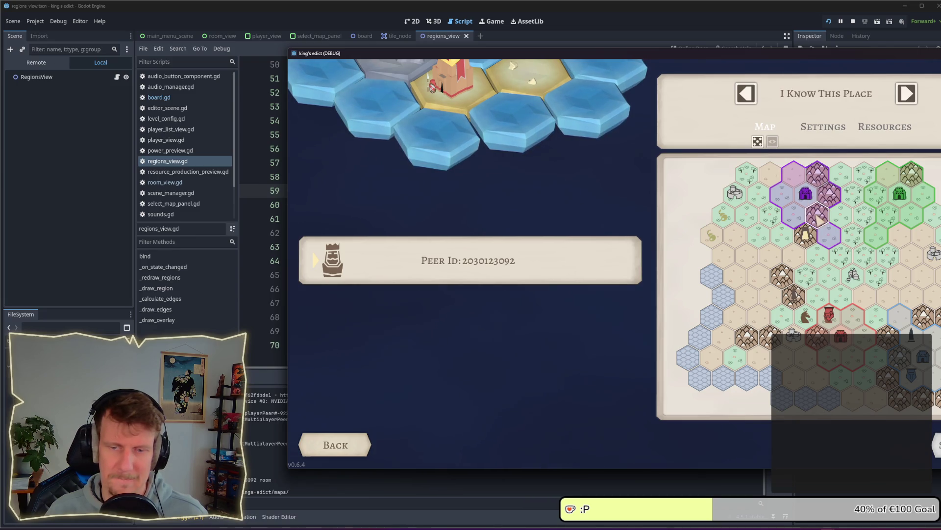
Stop the running game and scroll regions_view.gd up to line 18.
left_click(852, 22)
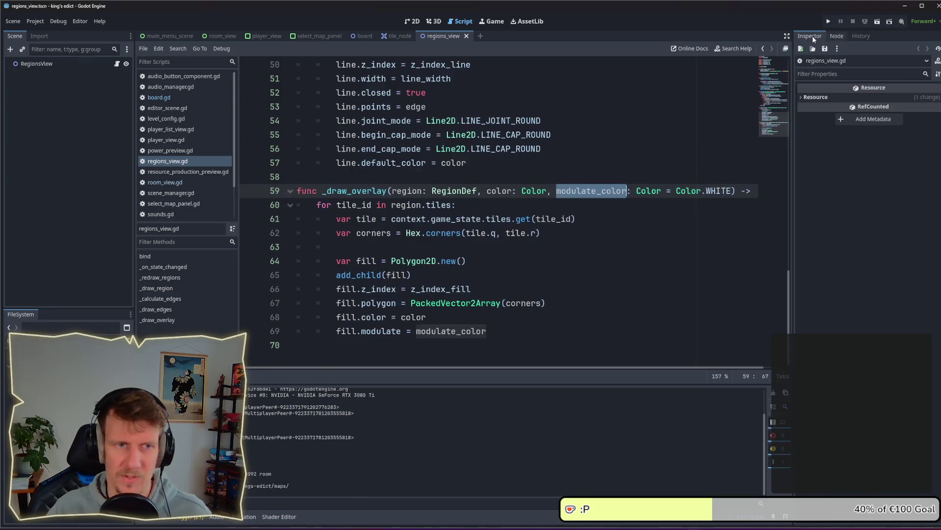
scroll(401, 240, "up", 6)
scroll(402, 239, "up", 4)
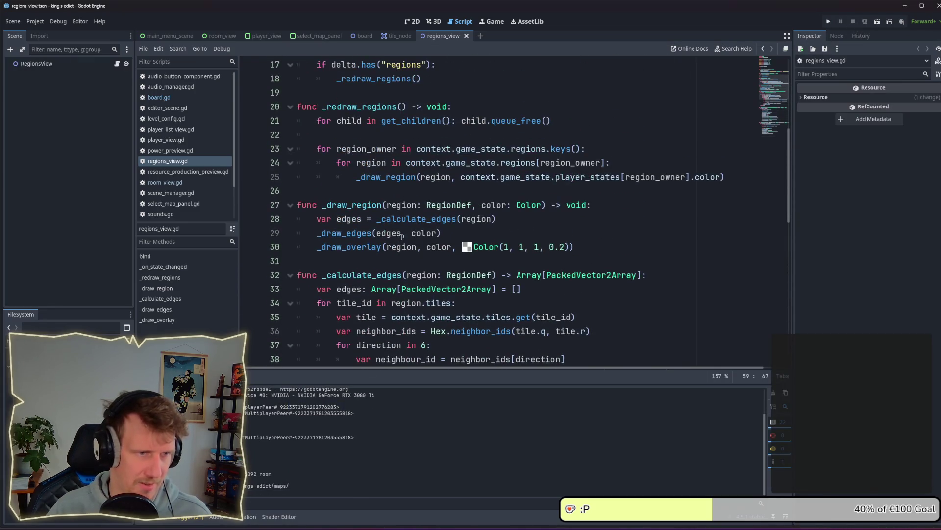
scroll(372, 262, "up", 4)
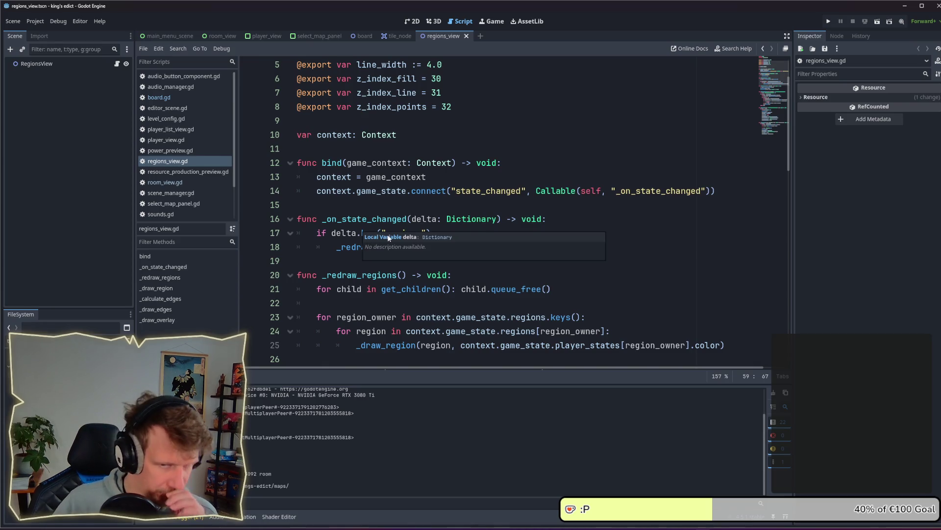
left_click(369, 239)
Find the state_changed connect call on line 14 in bind, then open board.gd.
scroll(370, 237, "down", 3)
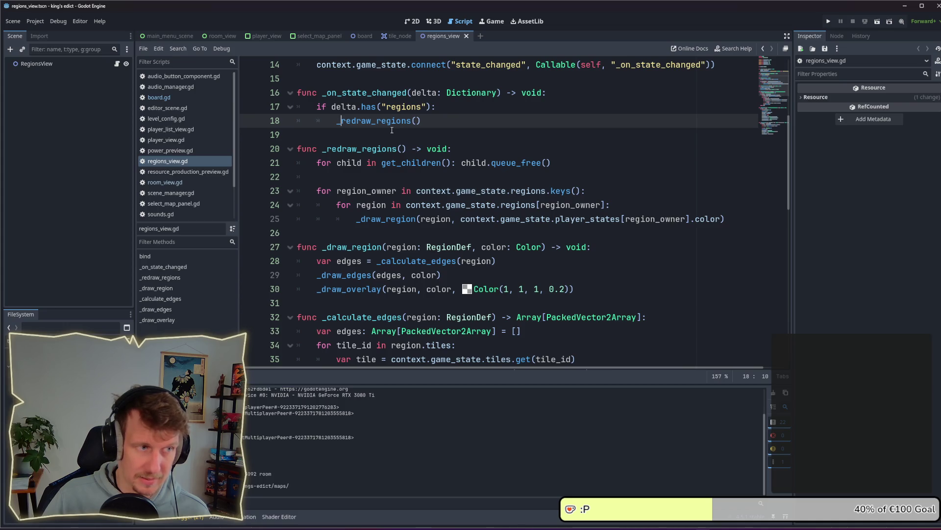
scroll(392, 130, "up", 2)
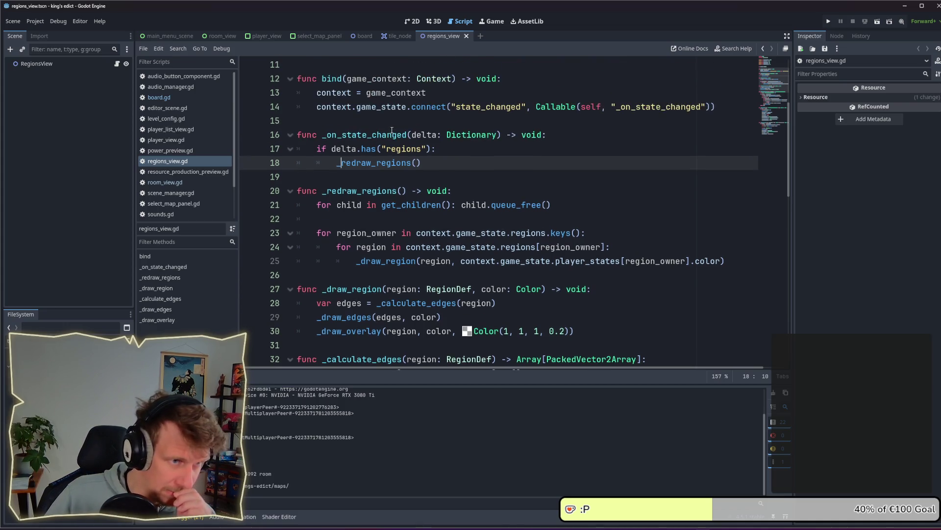
left_click(383, 149)
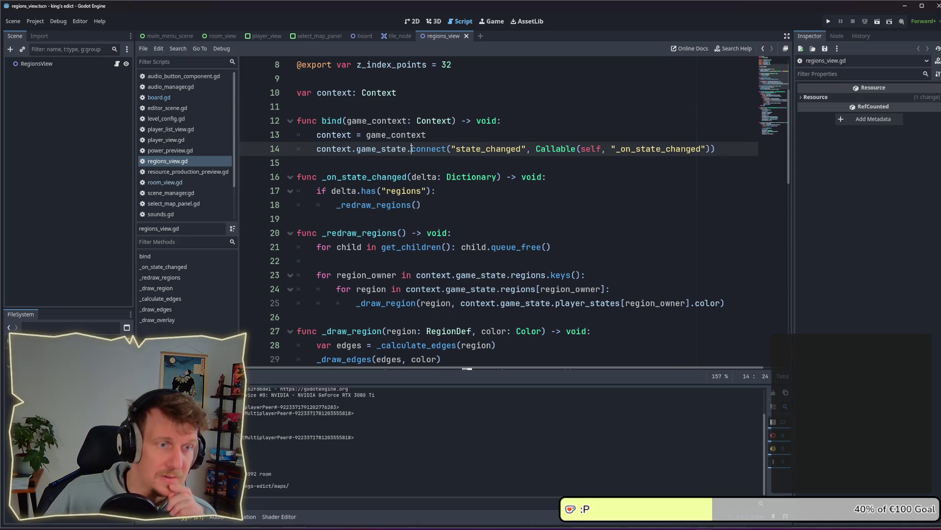
double_click(418, 149)
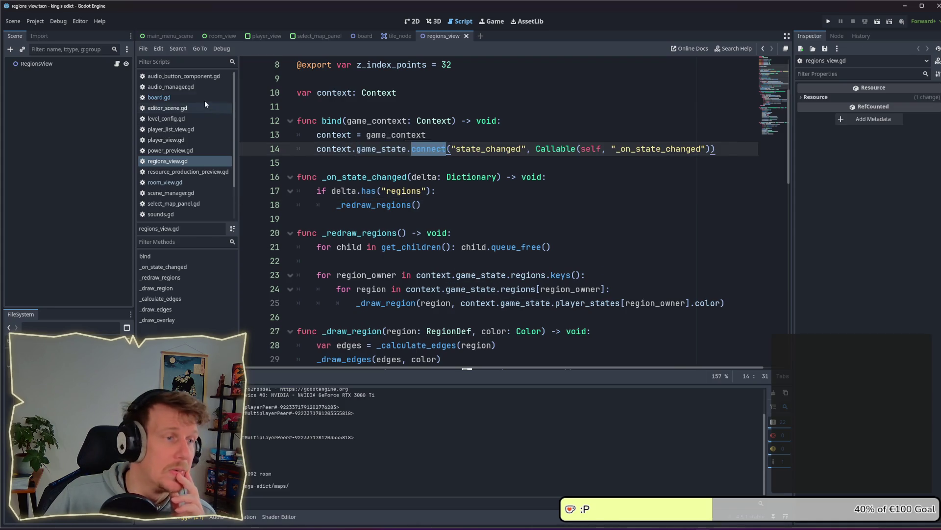
left_click(162, 98)
Review the bind function in board.gd.
scroll(444, 210, "up", 20)
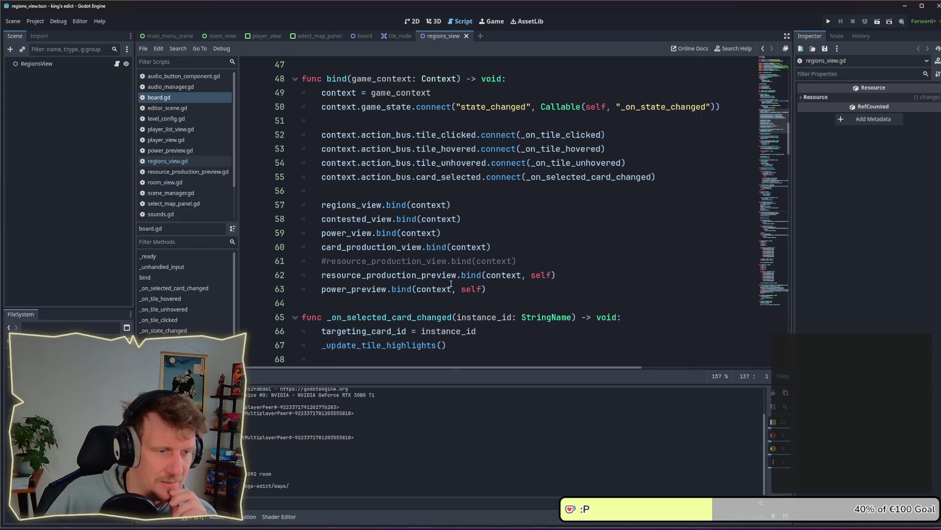
mouse_move(450, 284)
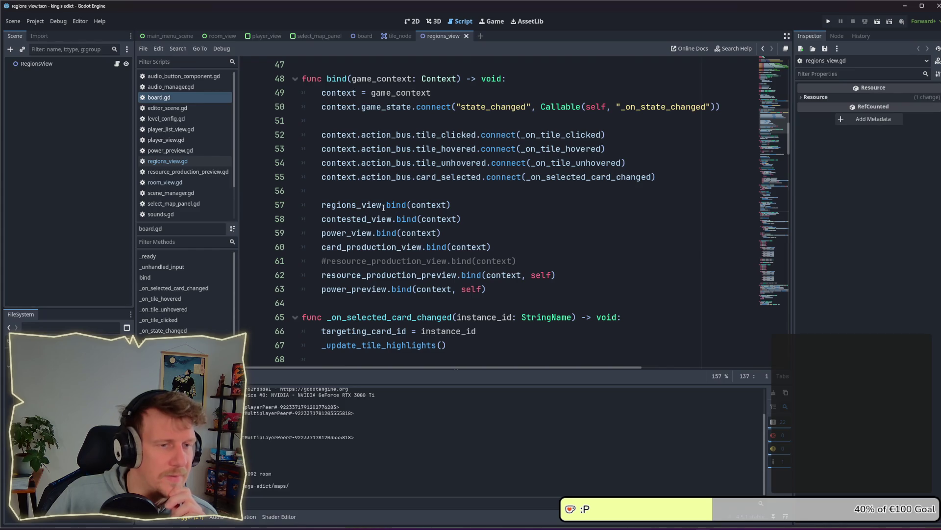
scroll(383, 207, "down", 3)
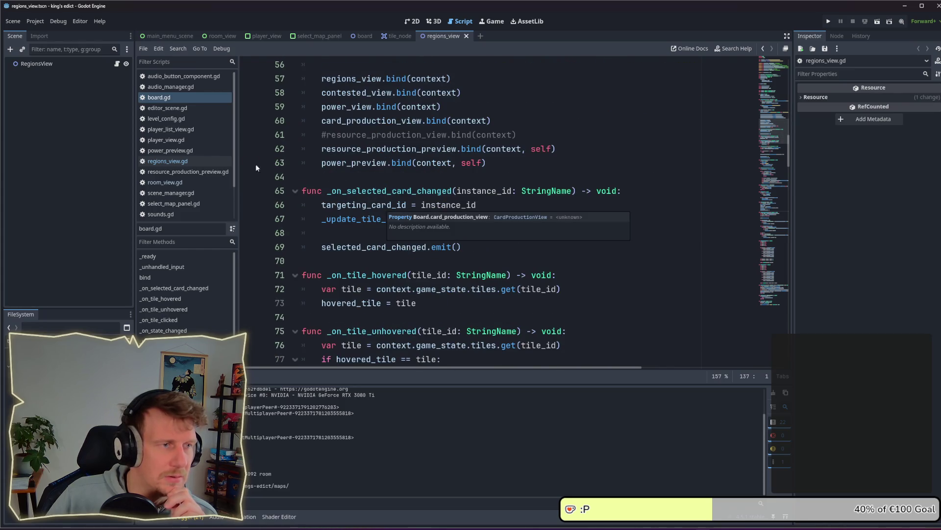
scroll(380, 204, "up", 2)
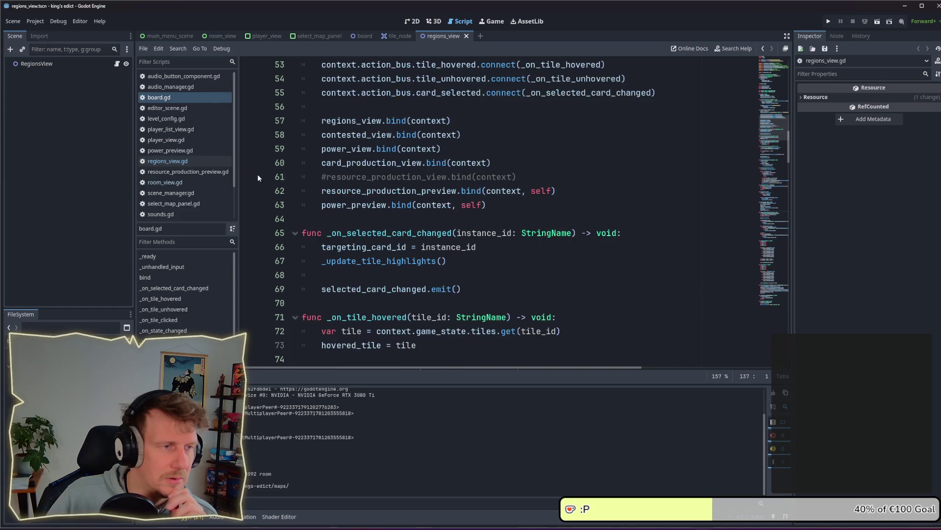
Return to regions_view.gd, then cycle through the player_view, select_map_panel and main_menu scene tabs to room_view.
left_click(167, 161)
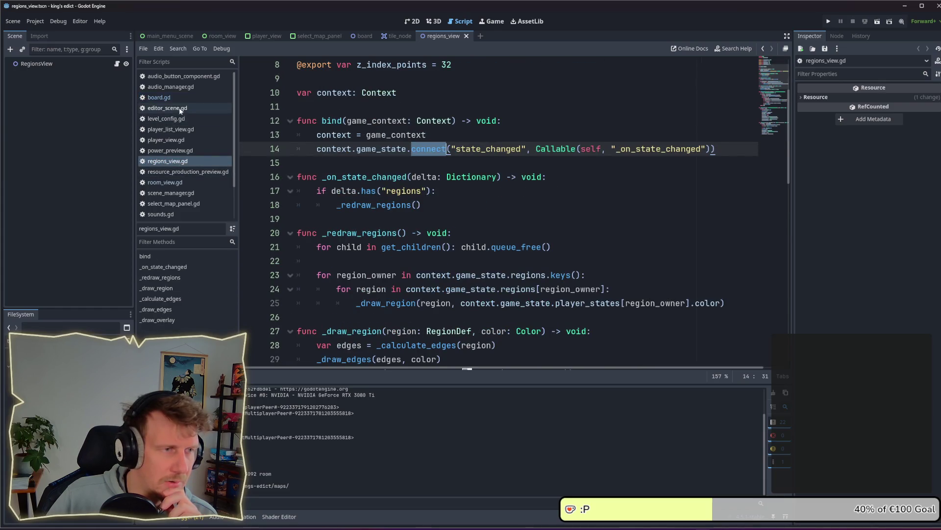
left_click(272, 37)
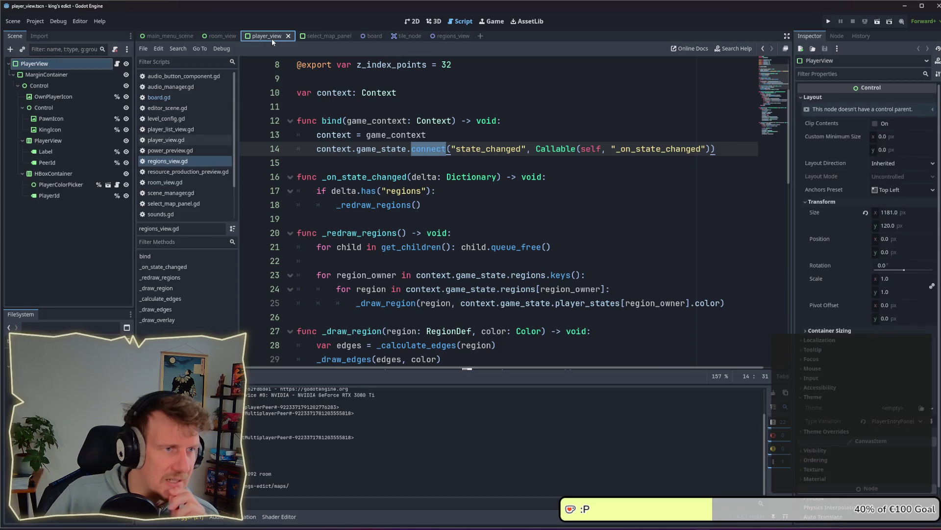
left_click(319, 38)
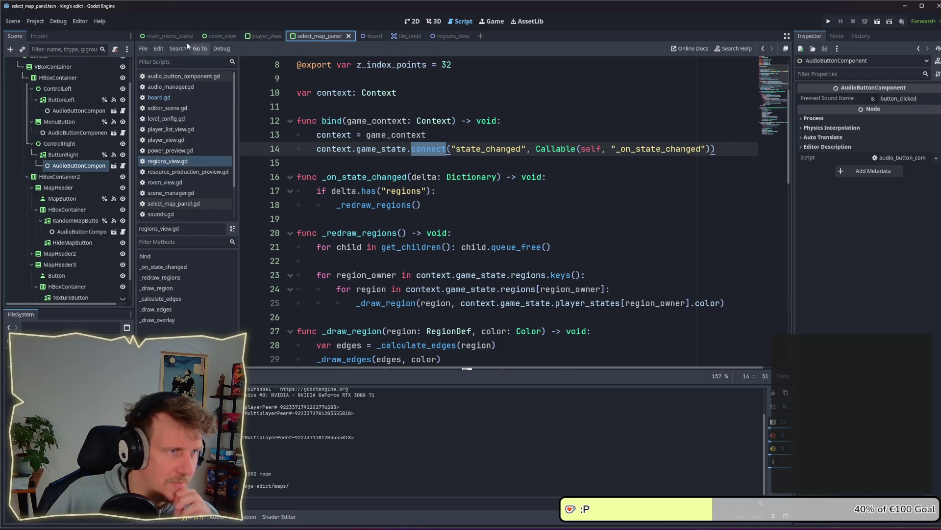
left_click(166, 36)
left_click(226, 37)
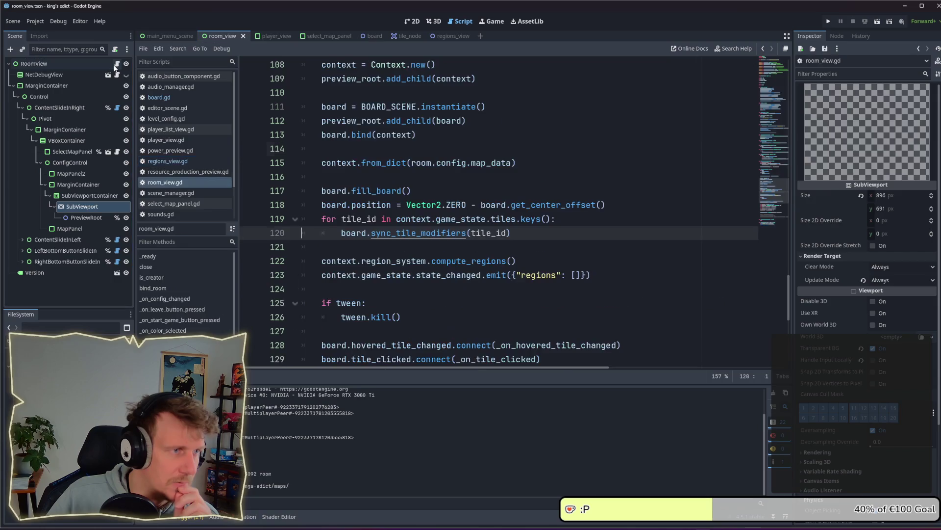
Trace the hovered-tile connection on line 128 to the empty _on_hovered_tile_changed pass stub.
left_click_drag(520, 263, 323, 261)
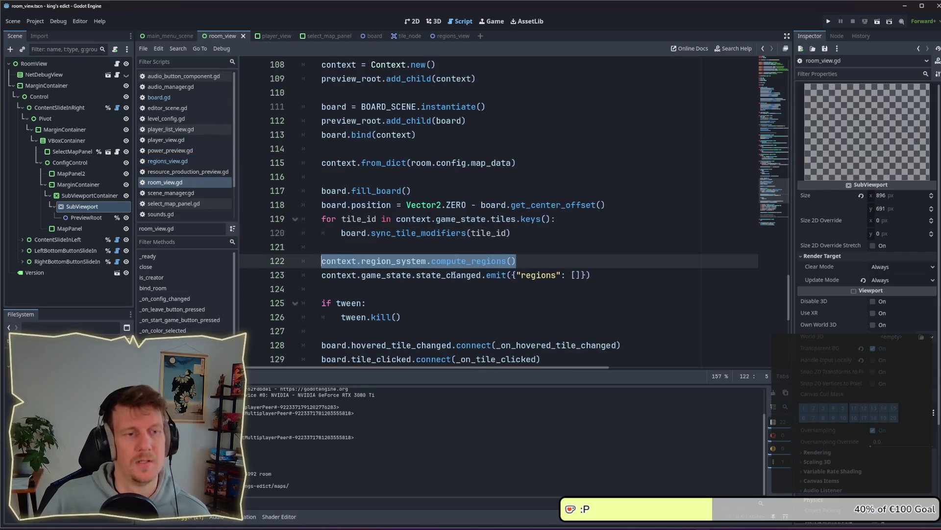
left_click(516, 263)
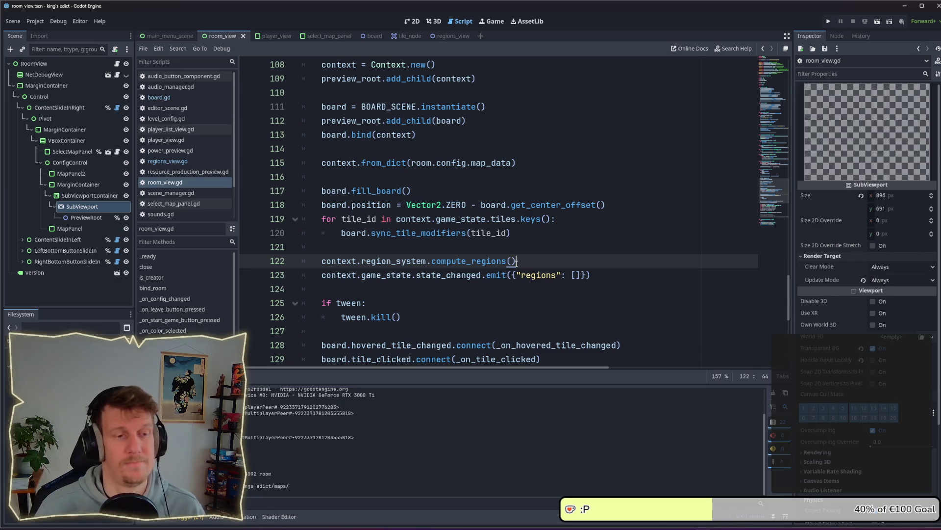
scroll(516, 263, "down", 2)
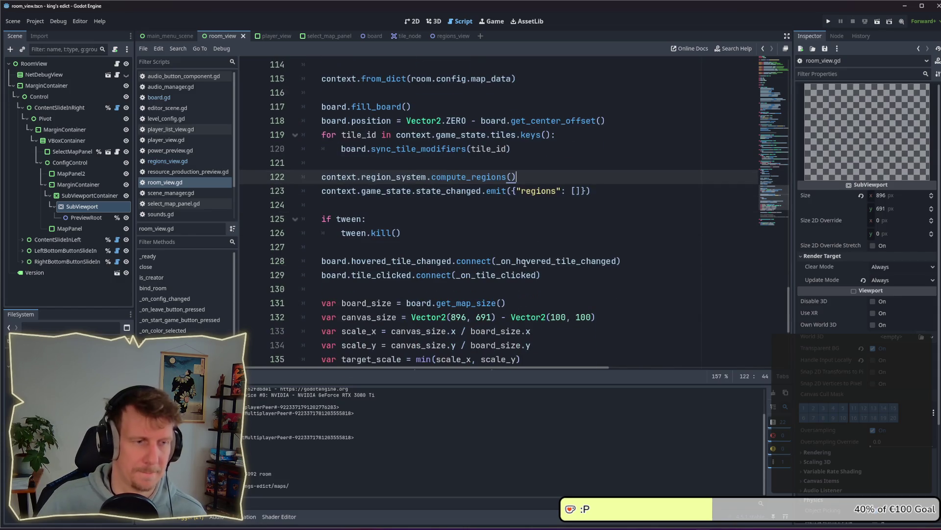
left_click(538, 261)
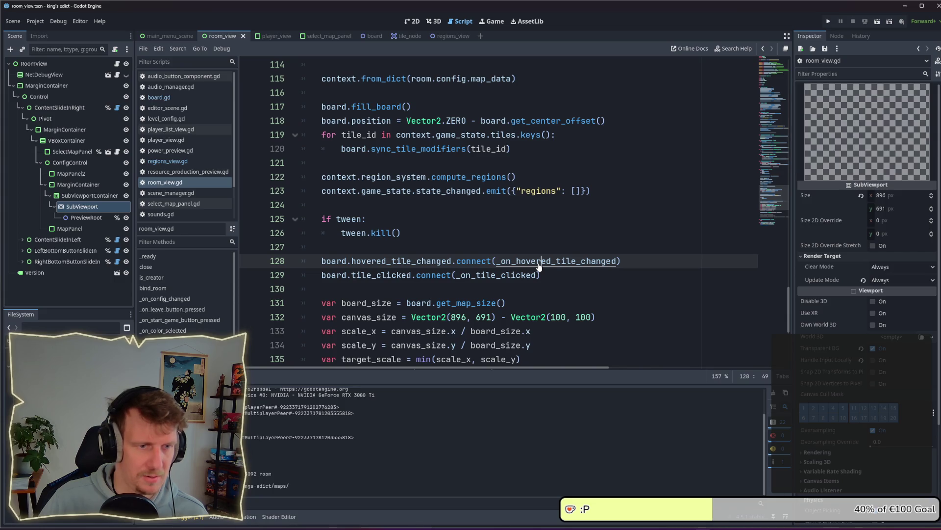
left_click(538, 262, "ctrl")
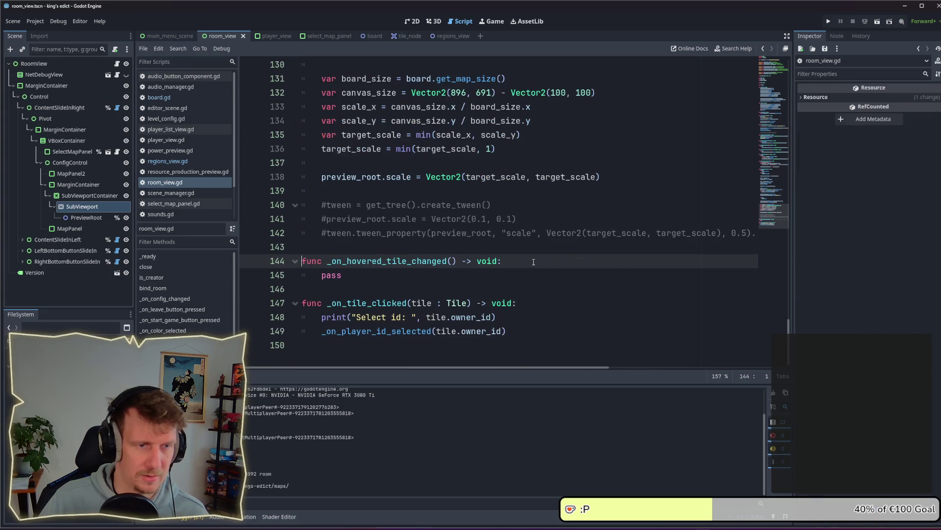
left_click(484, 276)
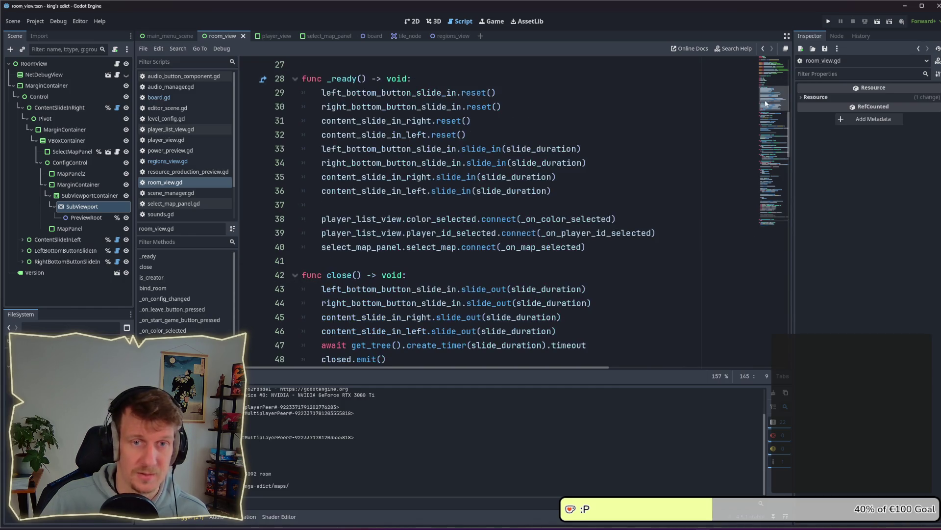
scroll(484, 276, "up", 20)
scroll(450, 265, "down", 4)
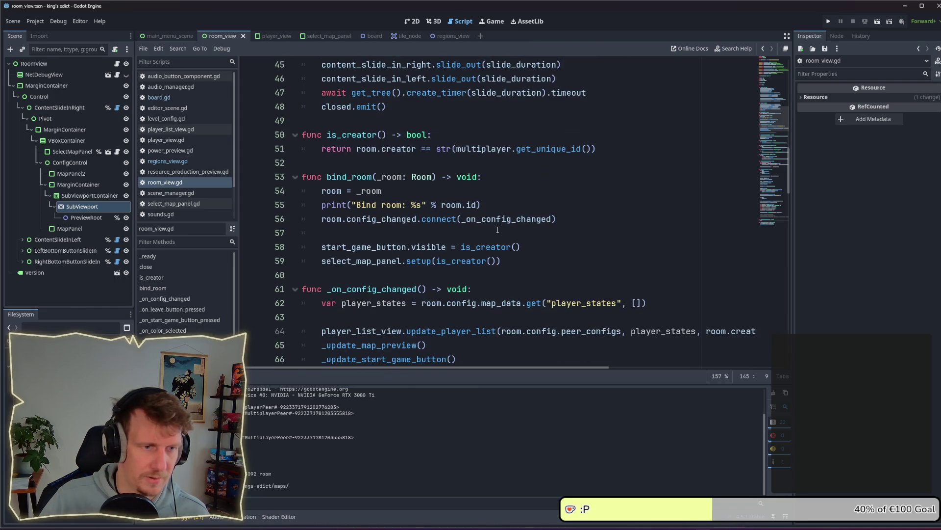
scroll(497, 229, "up", 9)
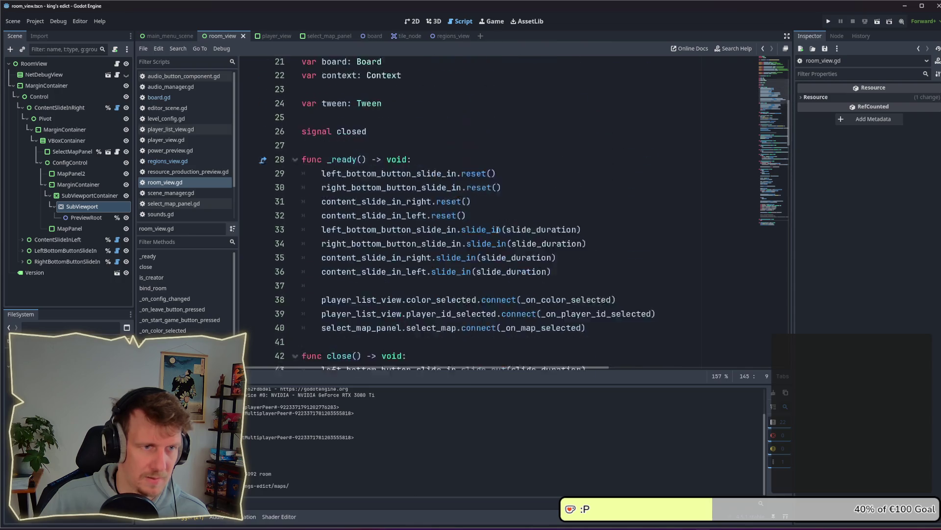
scroll(498, 229, "down", 1)
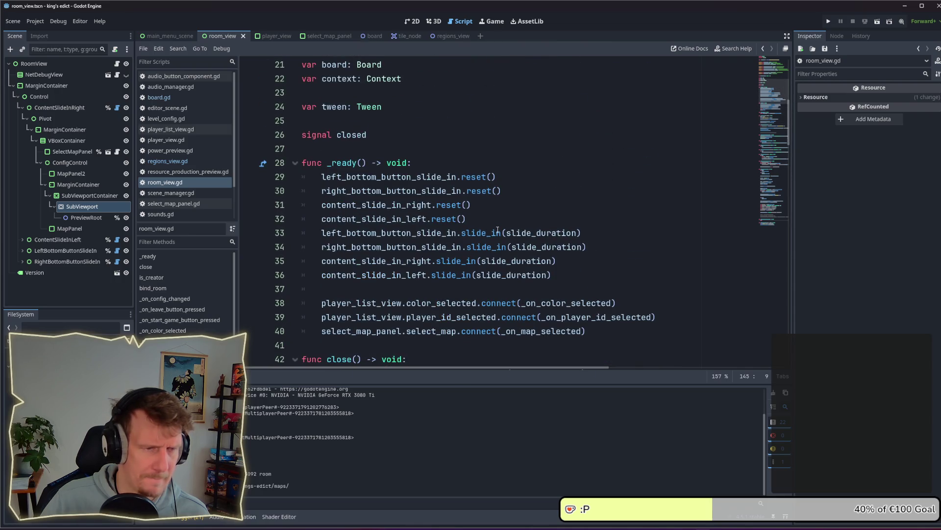
scroll(497, 230, "down", 8)
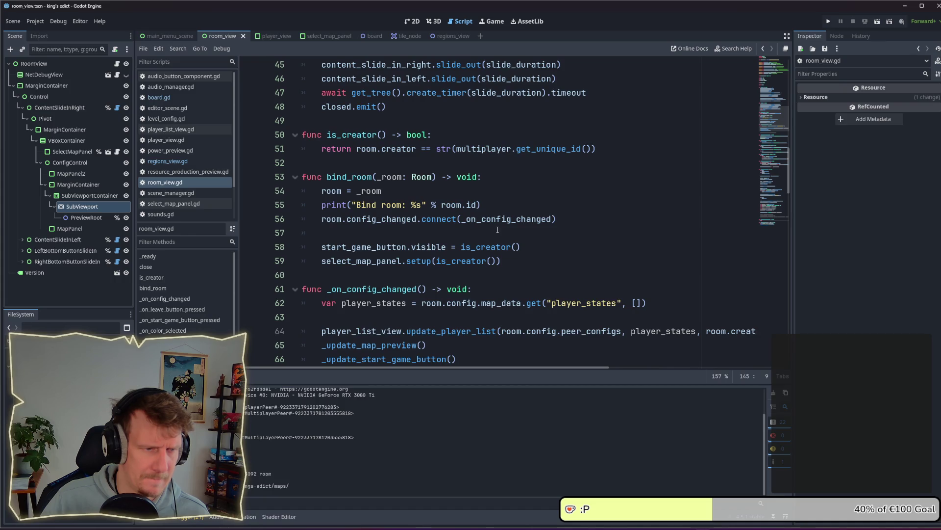
Search room_view.gd for the other _on_hovered_tile_changed match, then open board.gd.
left_click(775, 221)
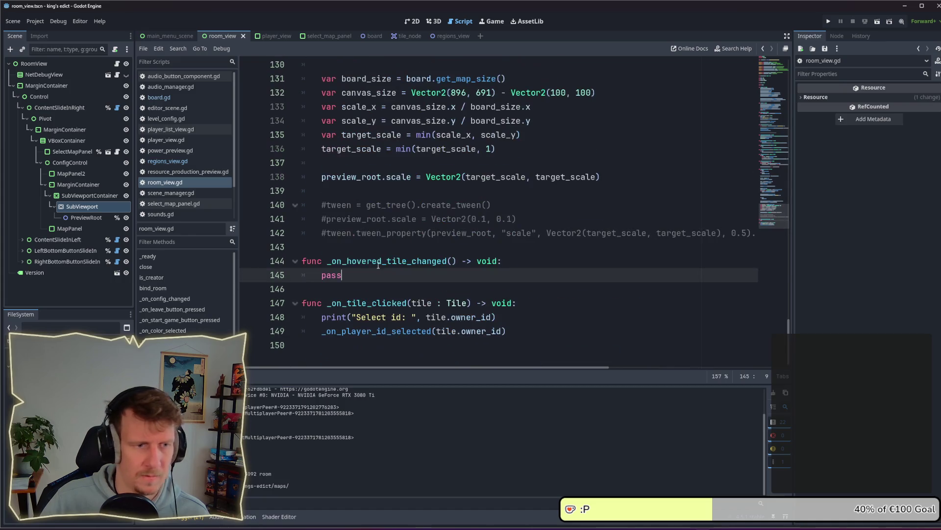
double_click(414, 263)
key("ctrl+f")
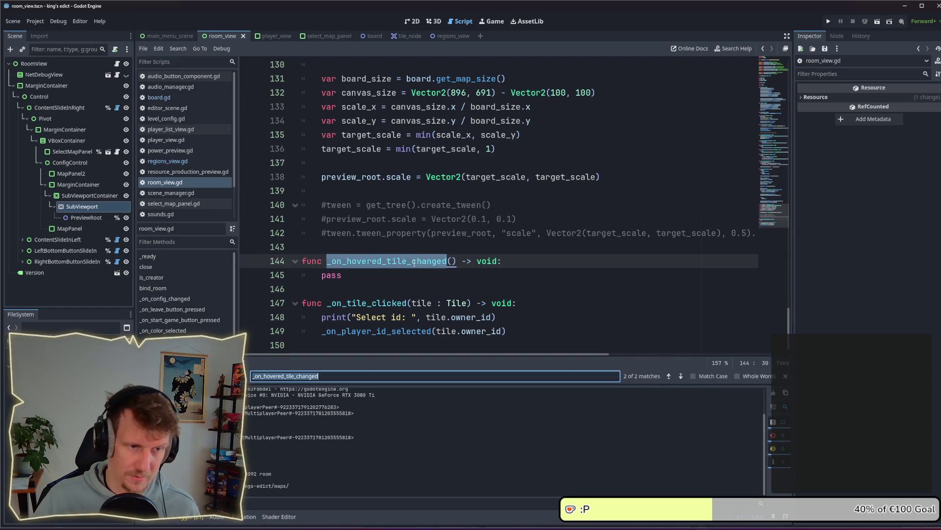
left_click(670, 376)
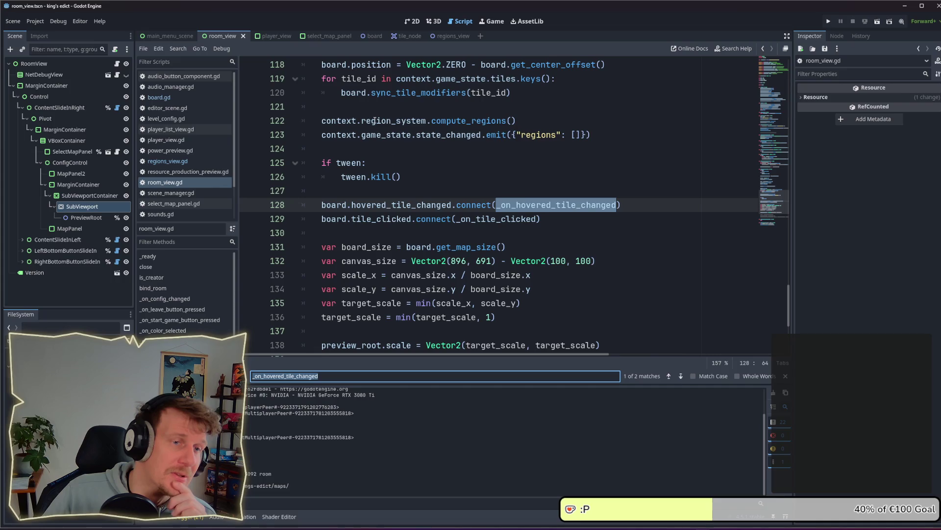
scroll(392, 132, "up", 1)
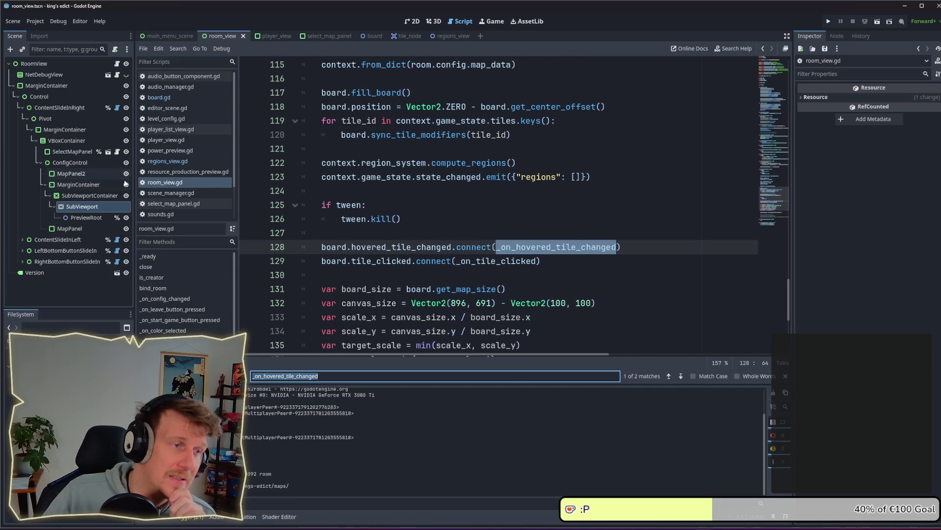
left_click(176, 97)
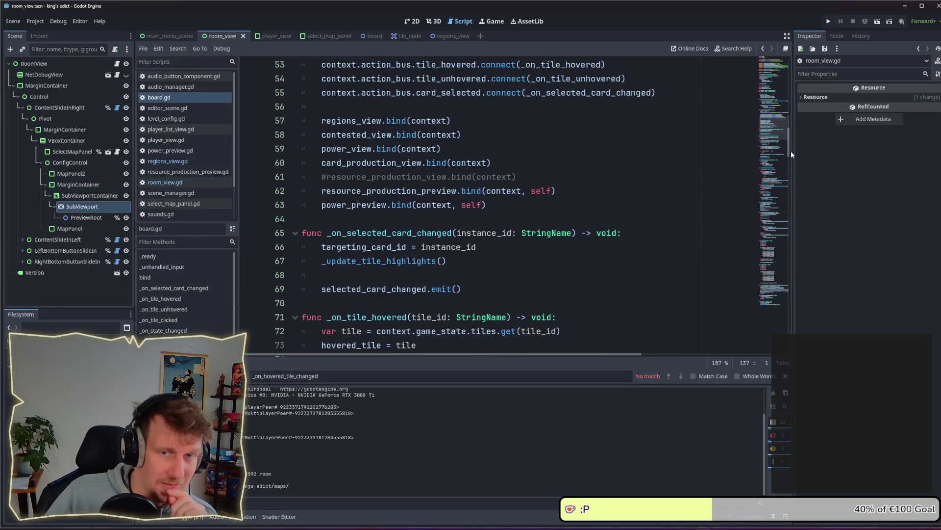
mouse_move(790, 150)
left_mouse_down()
mouse_move(793, 328)
mouse_move(765, 279)
left_mouse_up()
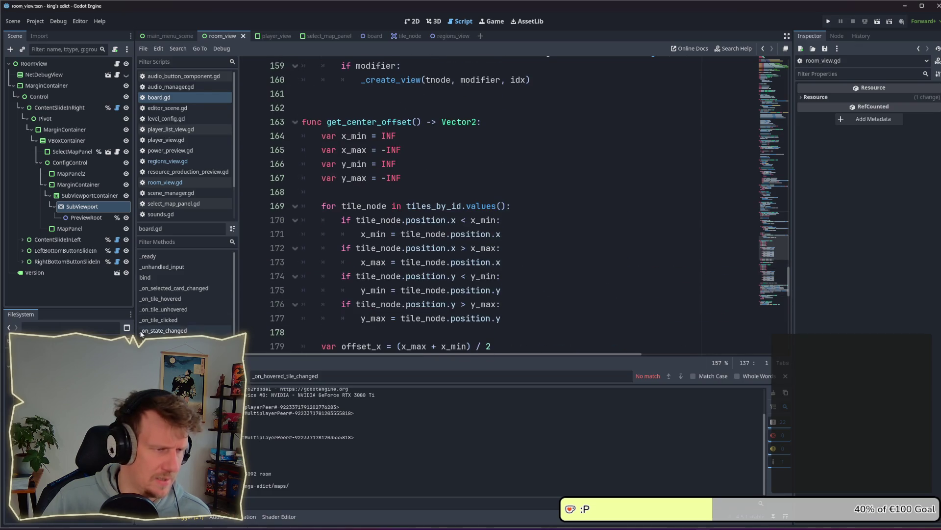
scroll(181, 309, "down", 3)
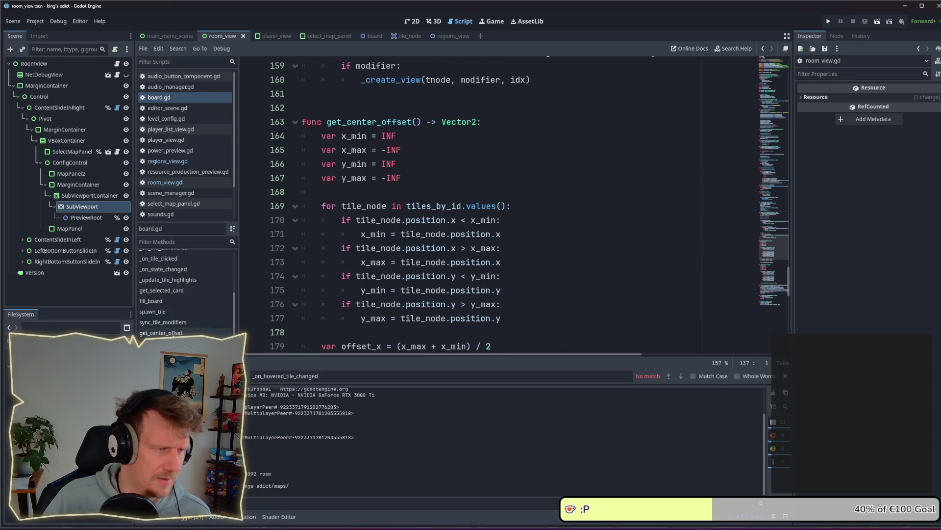
left_click_drag(787, 287, 787, 241)
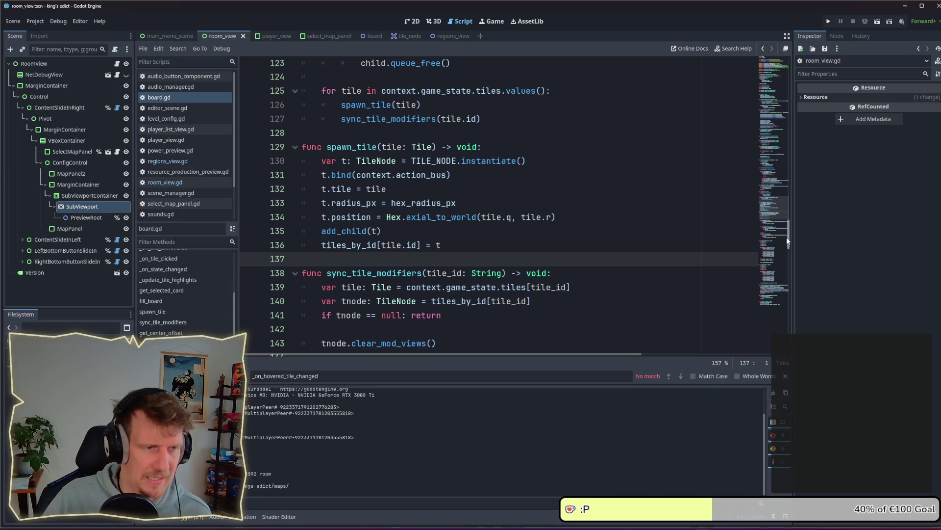
mouse_move(787, 240)
left_mouse_down()
mouse_move(788, 220)
mouse_move(789, 231)
left_mouse_up()
scroll(386, 217, "down", 4)
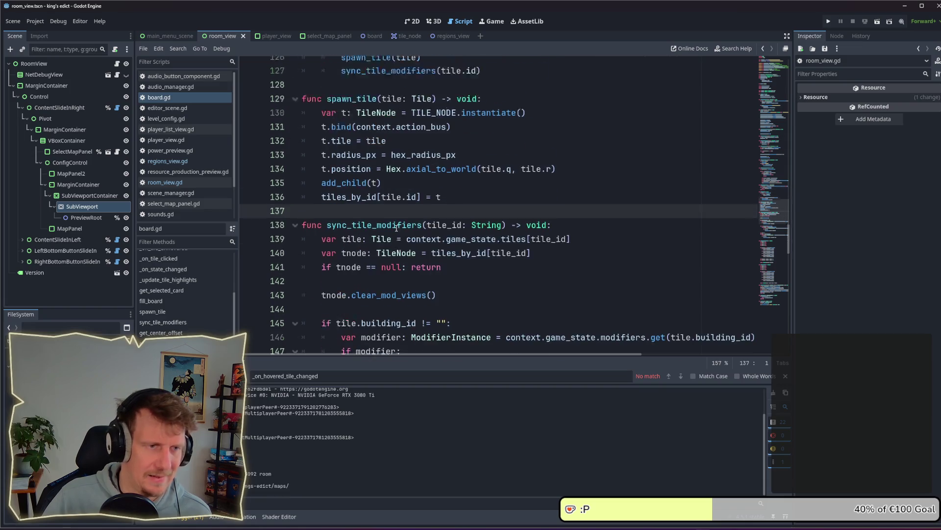
scroll(365, 197, "down", 9)
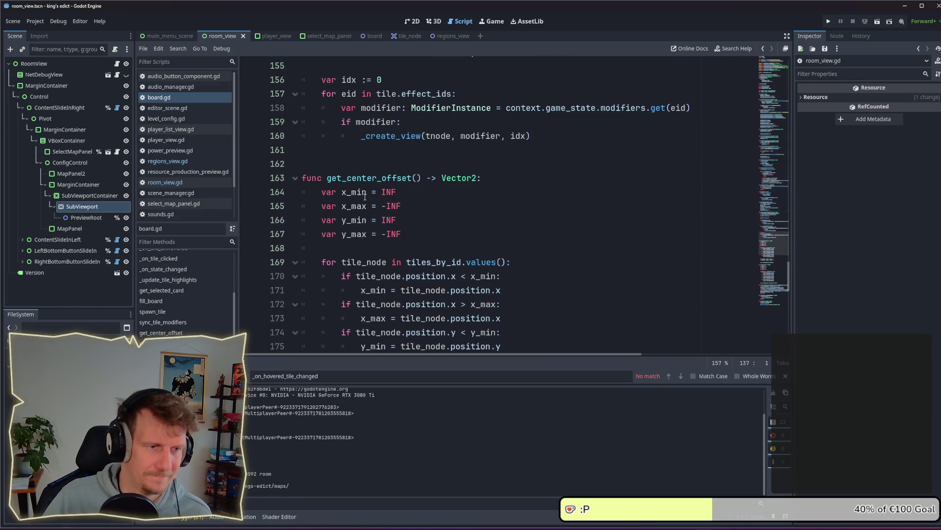
left_click(366, 169)
Start a new func highlight_region with a player_id parameter above get_center_offset.
key("Return")
key("Return")
key("Up")
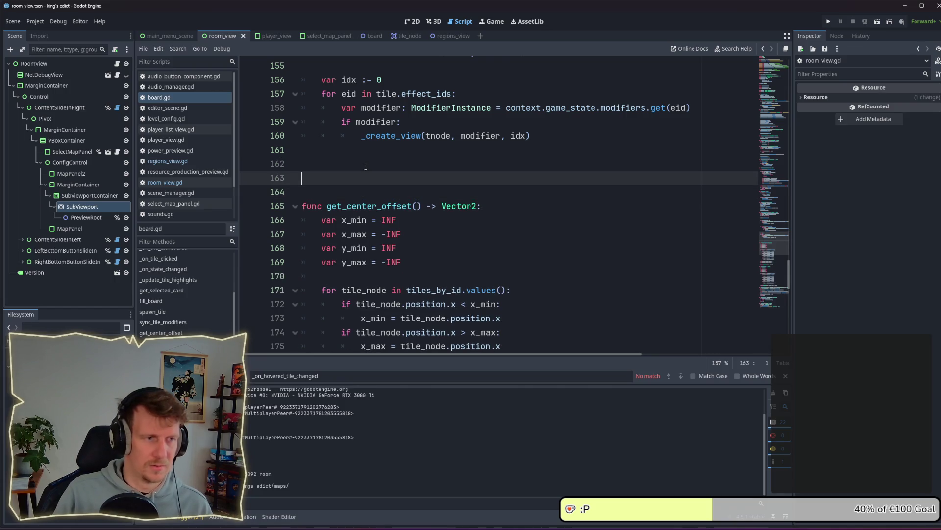
type("func highlight")
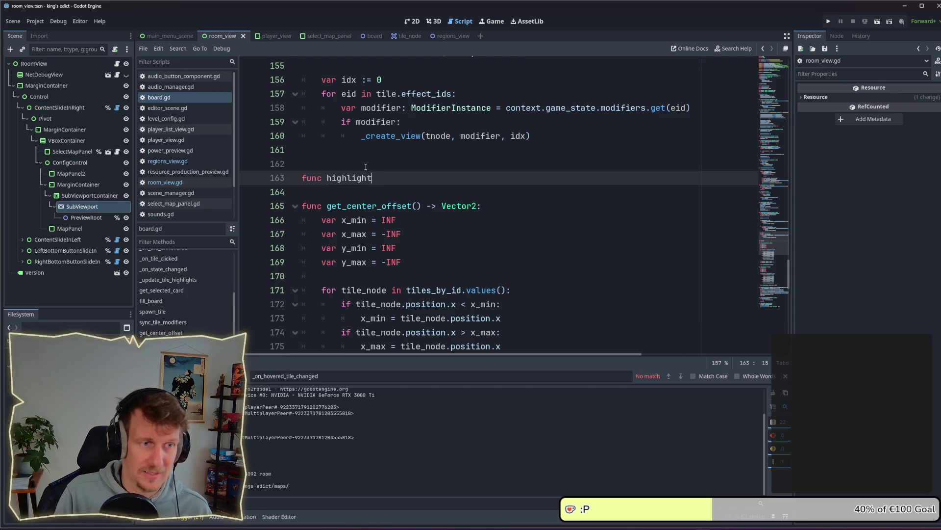
type("_region")
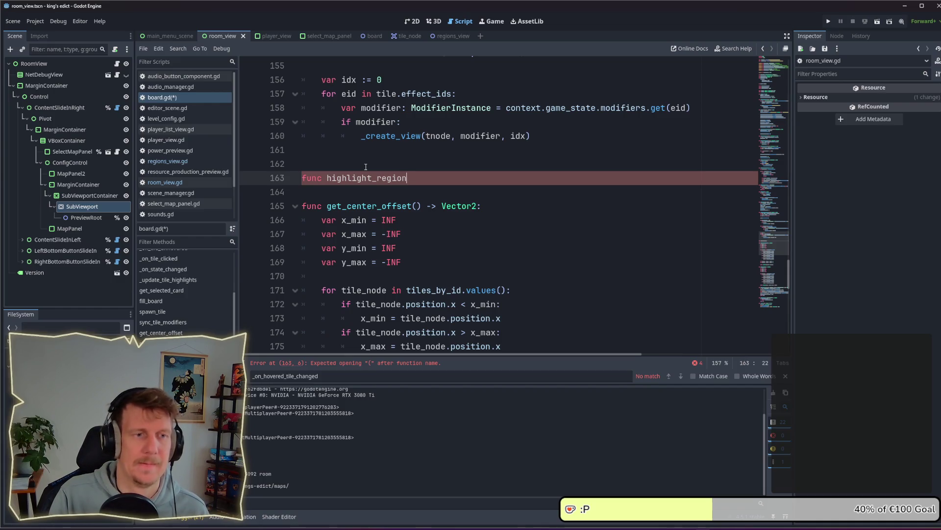
type("(")
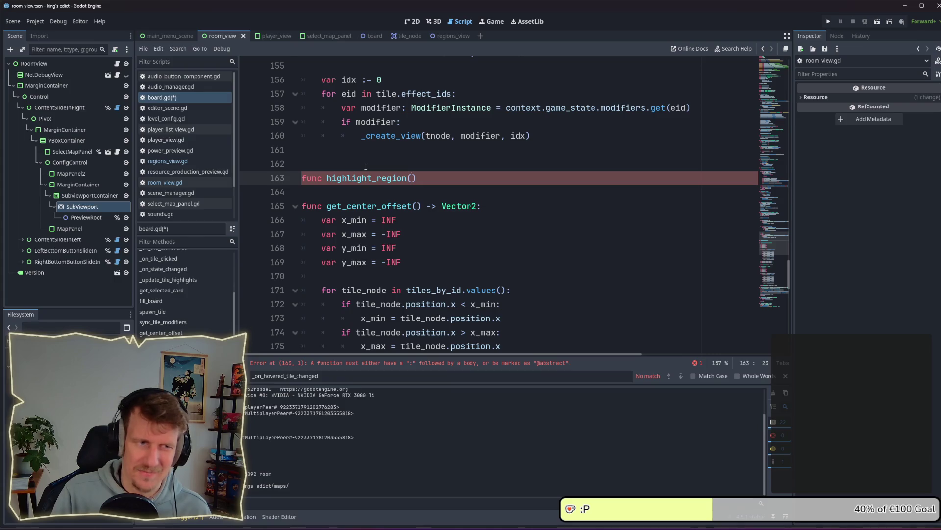
type(")")
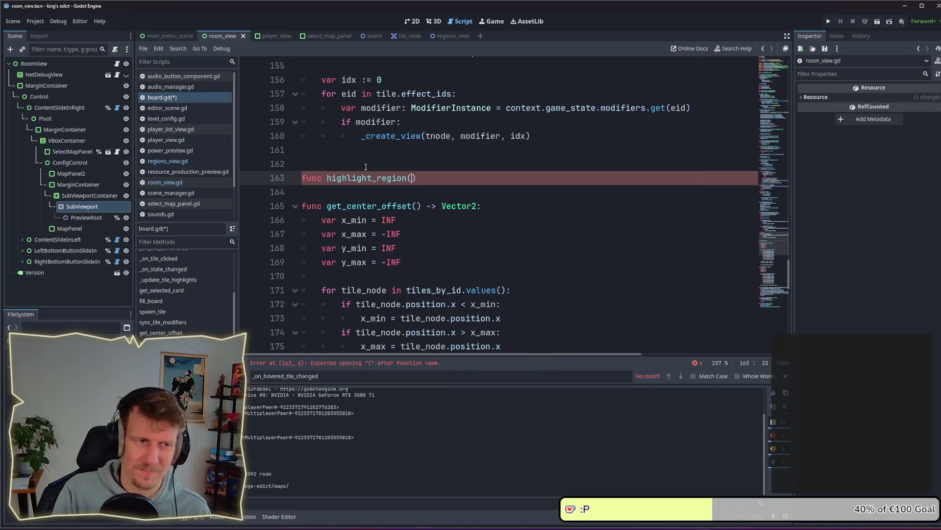
key("Left")
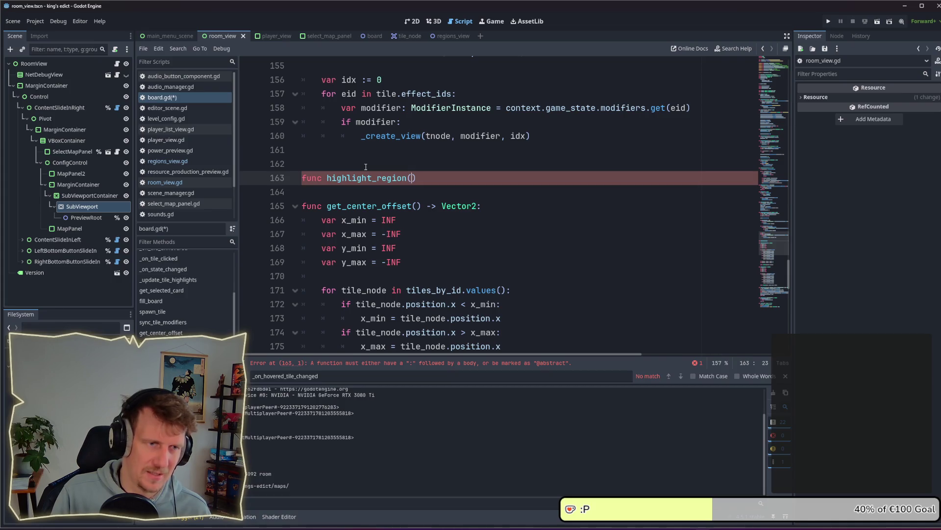
type("player_id")
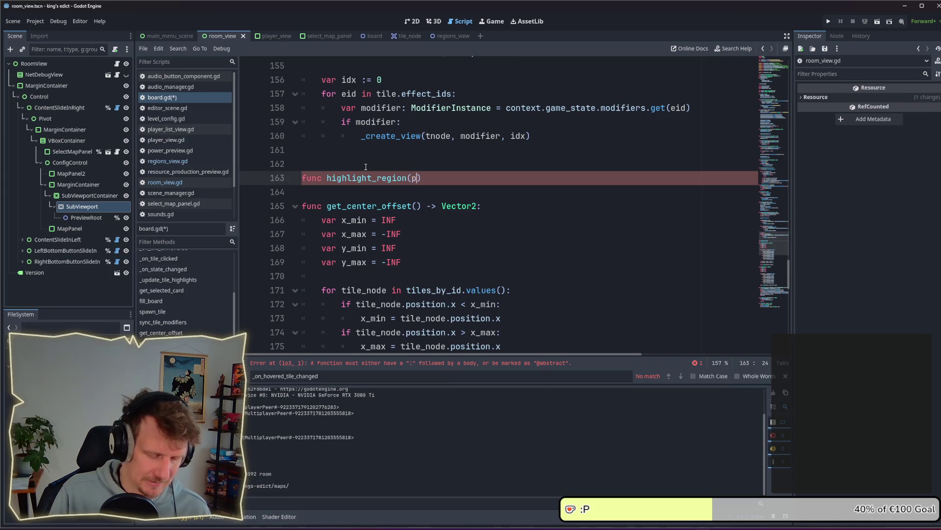
type(" : ")
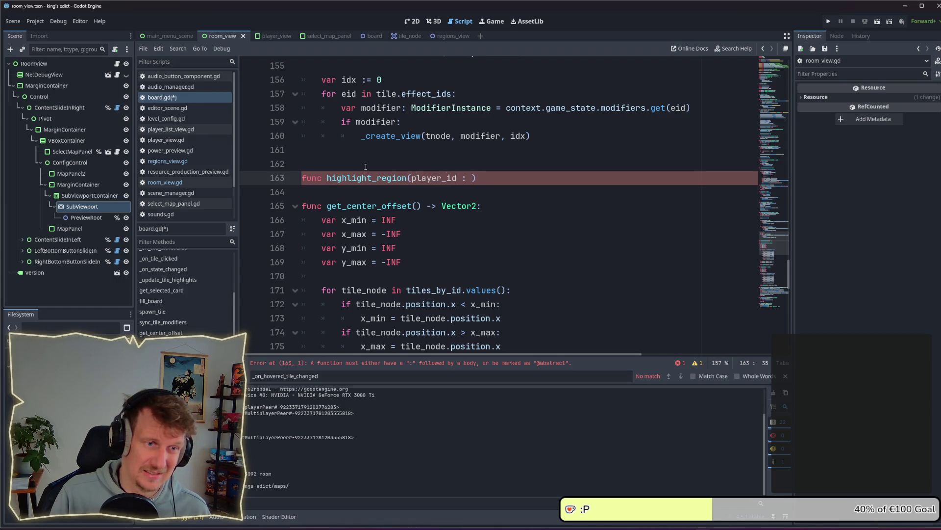
type("Stringn")
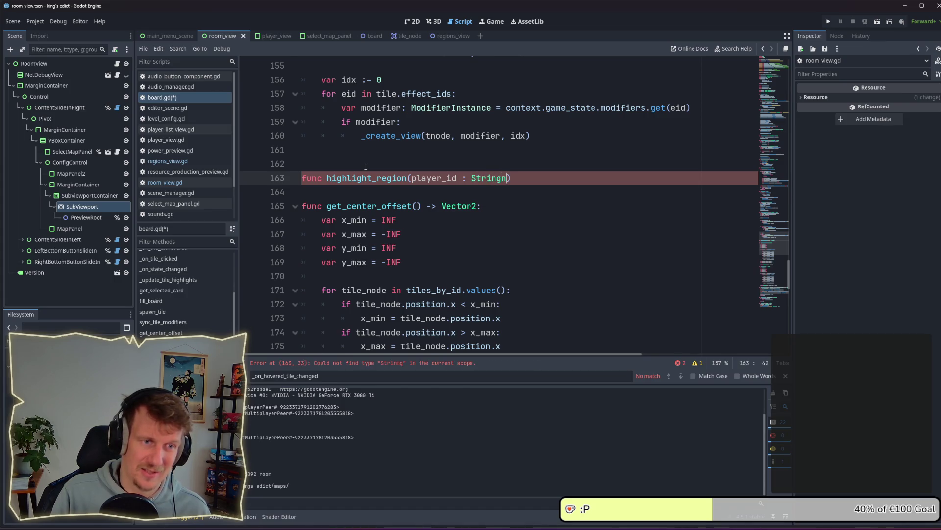
Complete the stub as highlight_region(player_id : StringName) -> void: with pass, then return to room_view.gd.
key("Return")
key("BackSpace")
key("BackSpace")
key("BackSpace")
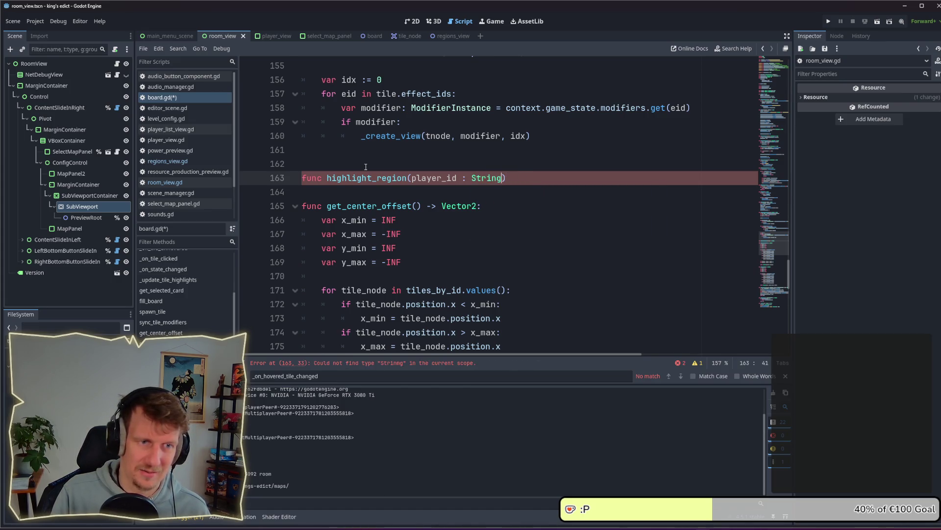
type("Name) _>")
key("BackSpace")
key("BackSpace")
type("-> void:")
key("Return")
type("pass")
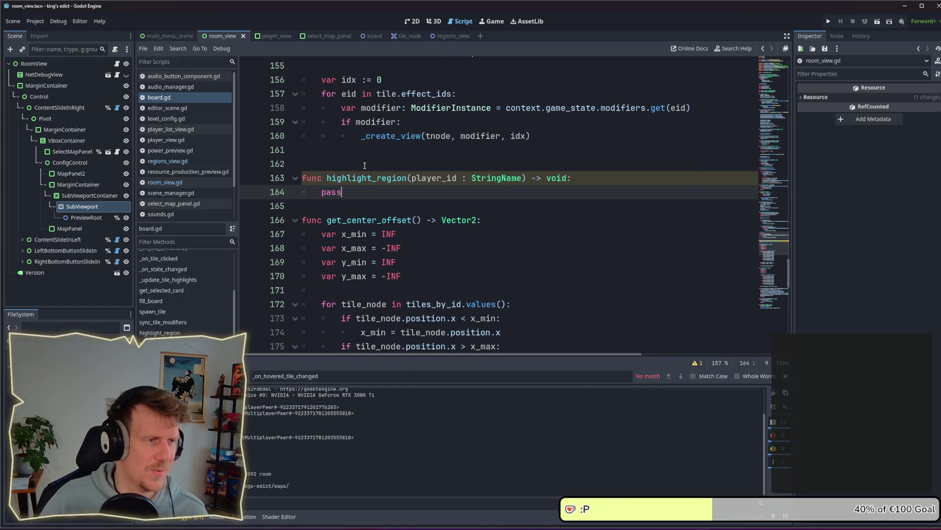
left_click(194, 183)
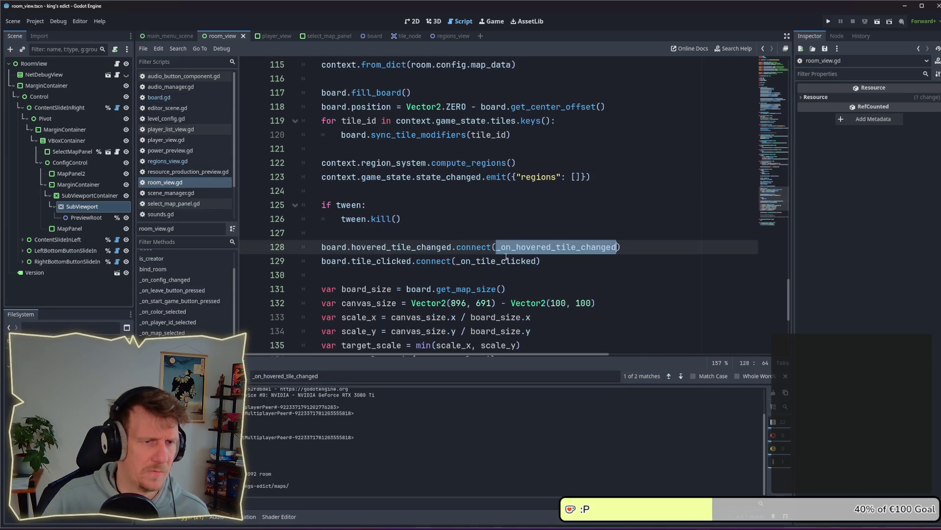
In _on_hovered_tile_changed, replace pass with board.highlight_region() using autocomplete.
left_click(564, 247, "ctrl")
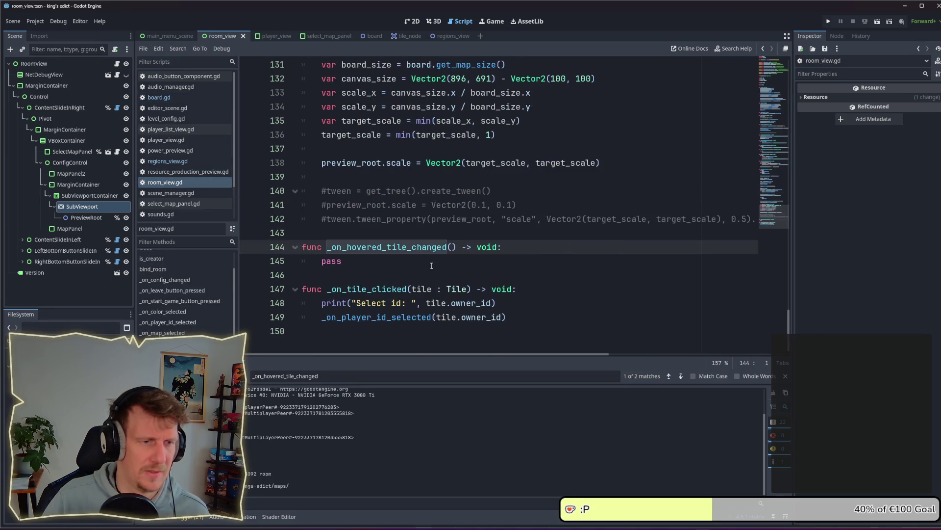
left_click(405, 261)
key("ctrl+BackSpace")
type("boar")
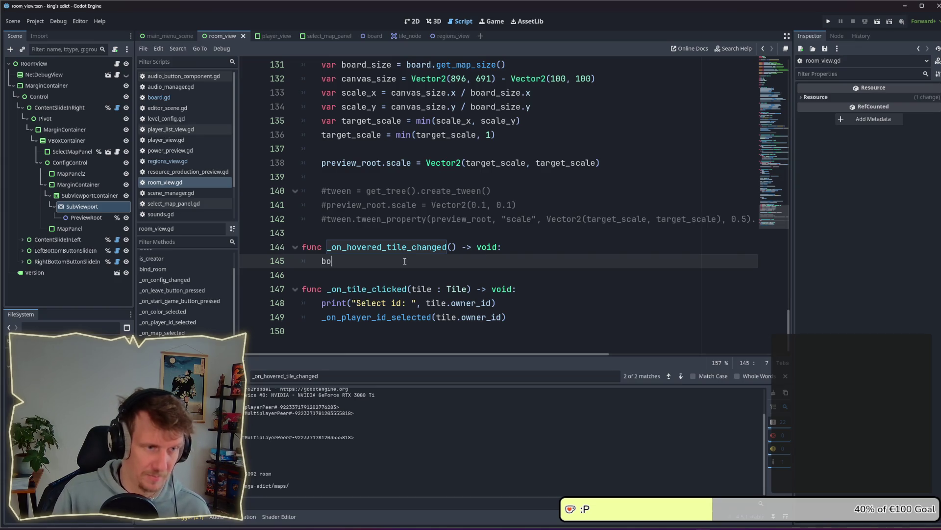
type("d")
key("Escape")
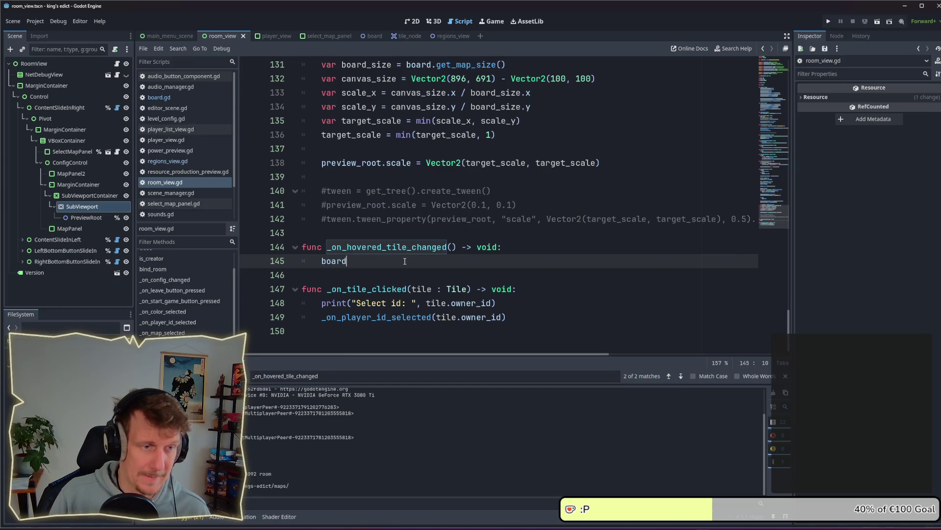
type(".")
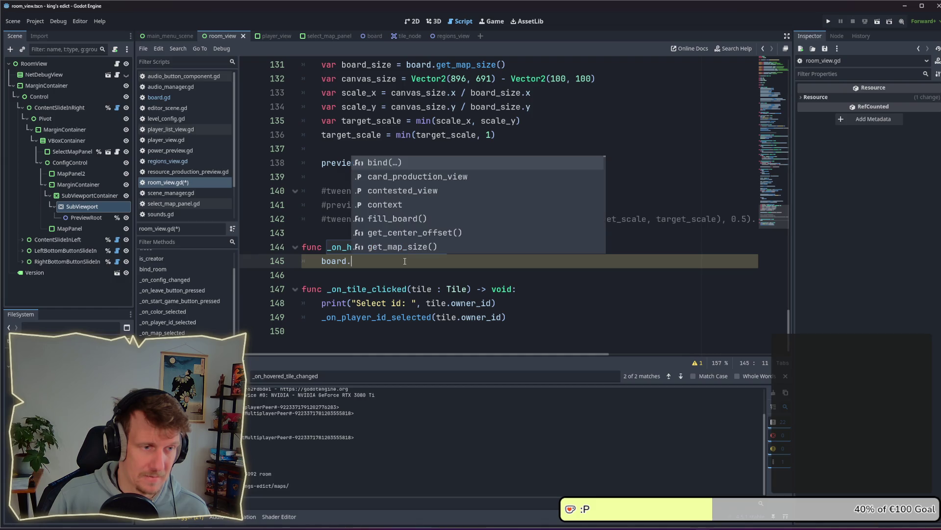
type("h")
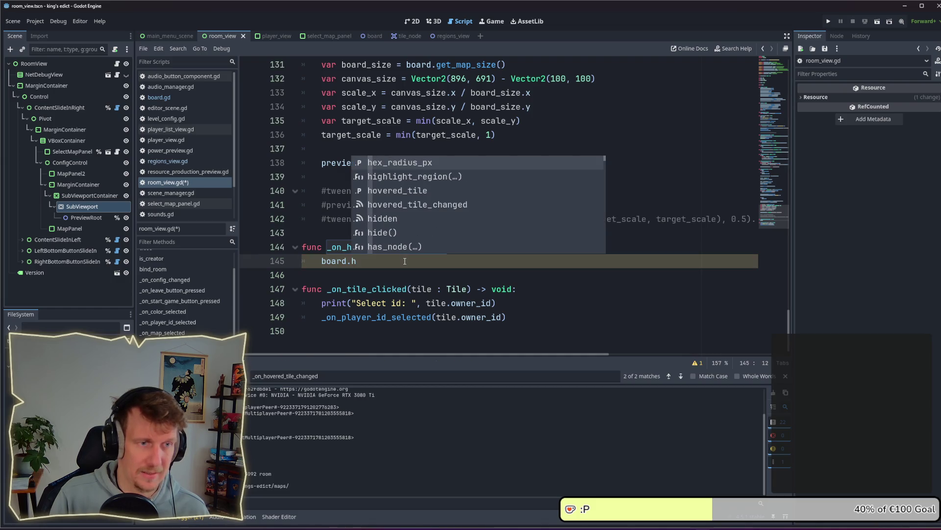
key("Down")
key("Return")
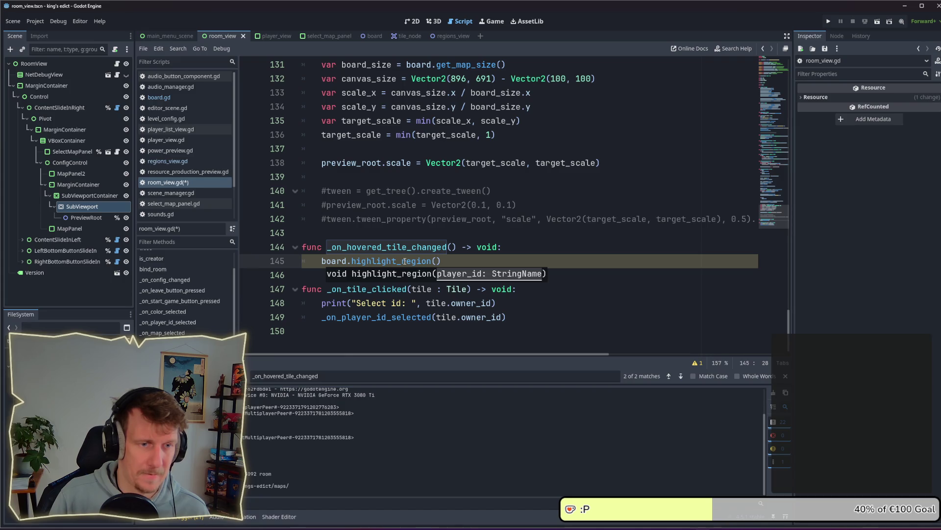
key("Escape")
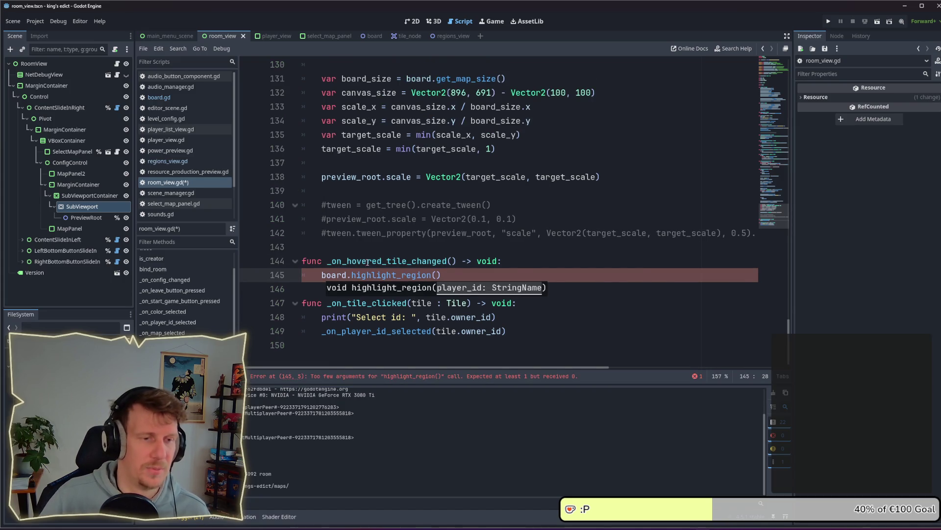
Search room_view.gd for _on_hovered_tile_changed and go to its connect call on line 128.
left_click(491, 262)
scroll(751, 122, "up", 20)
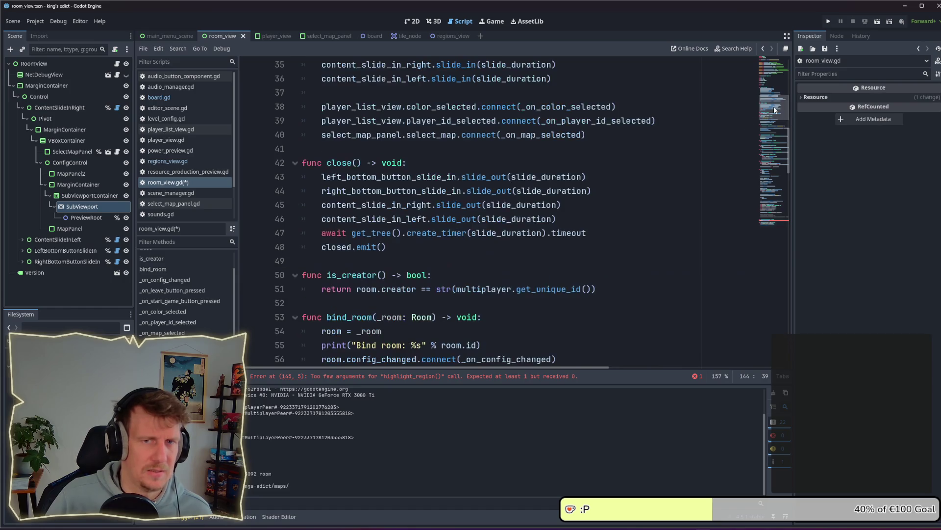
scroll(626, 163, "up", 4)
scroll(626, 163, "down", 8)
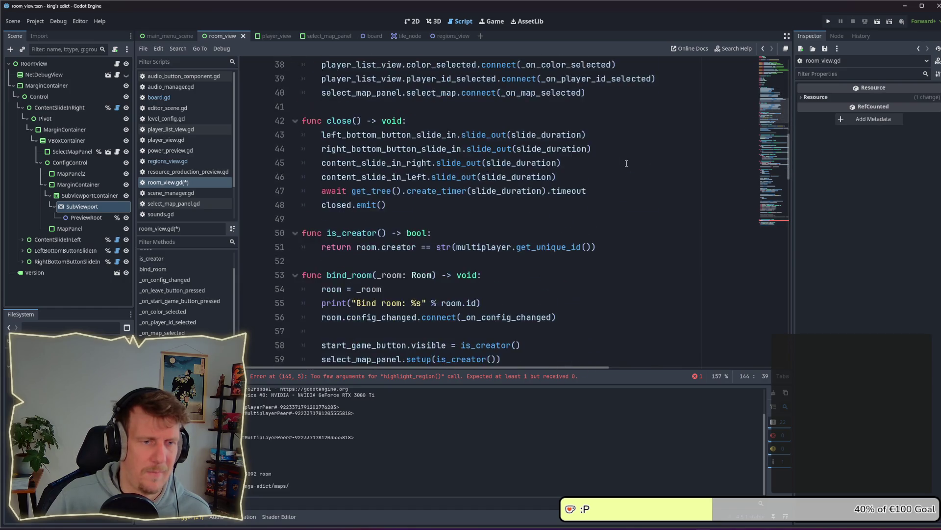
scroll(626, 163, "down", 4)
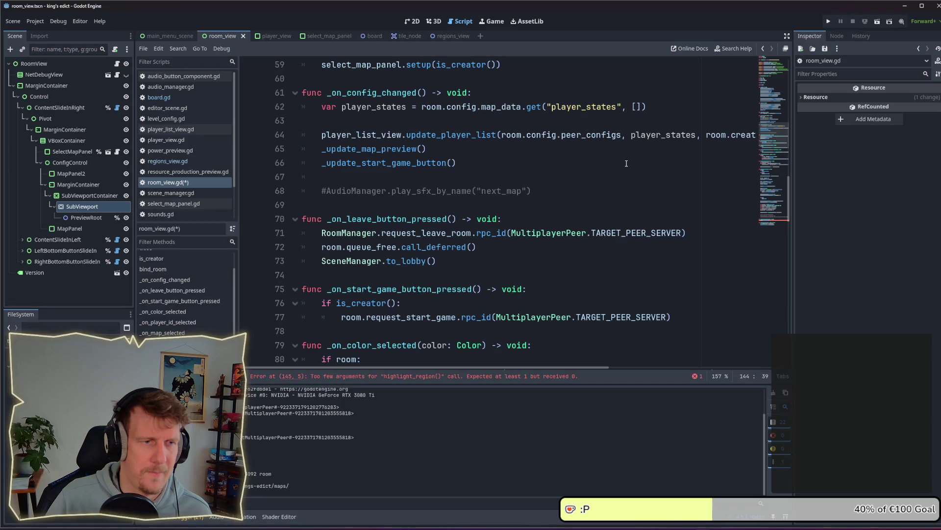
scroll(626, 163, "up", 3)
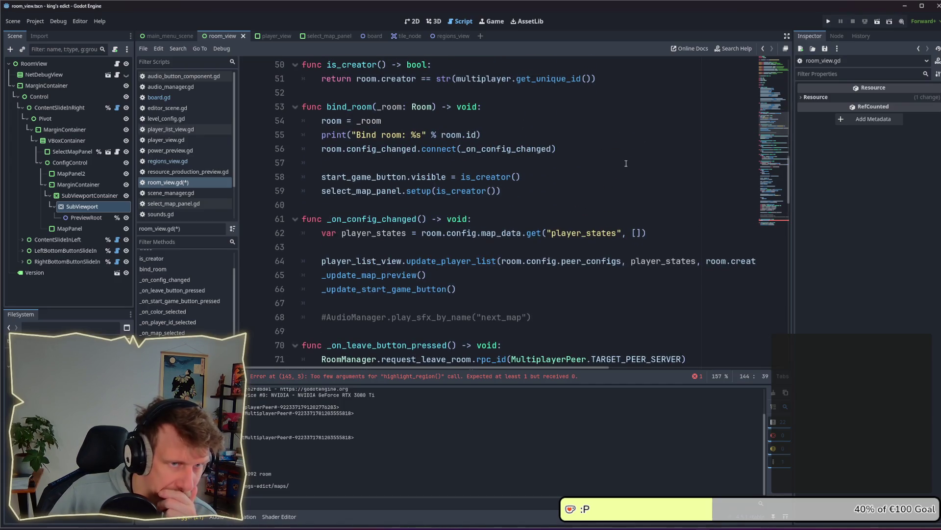
scroll(626, 163, "up", 4)
scroll(627, 163, "down", 8)
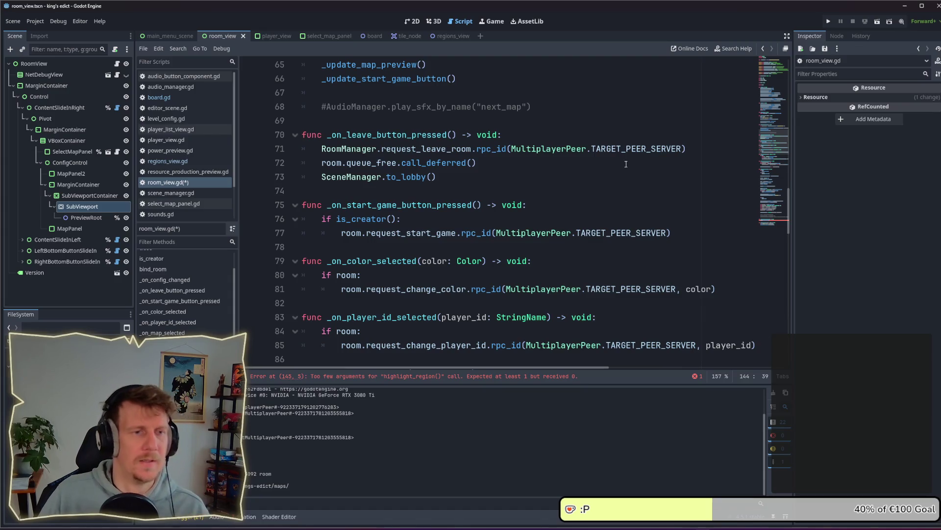
scroll(626, 163, "up", 5)
scroll(626, 163, "up", 4)
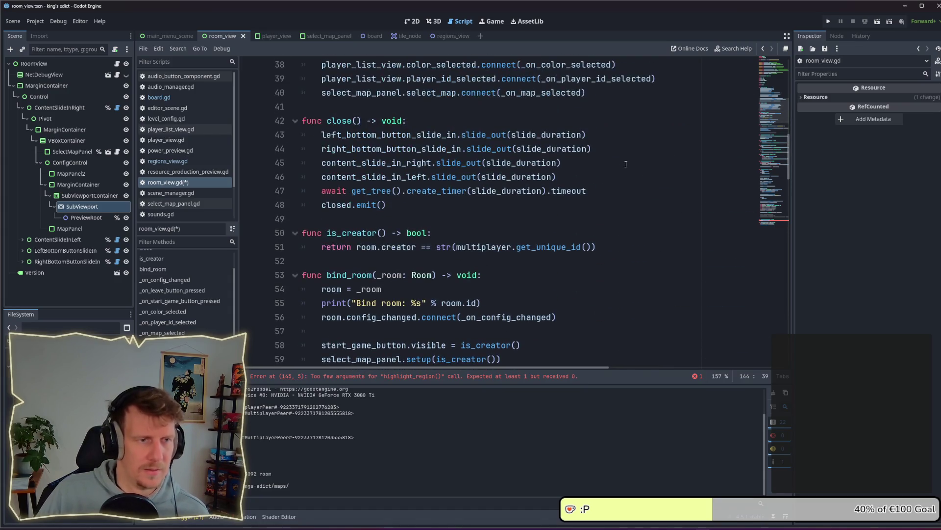
left_click(515, 246)
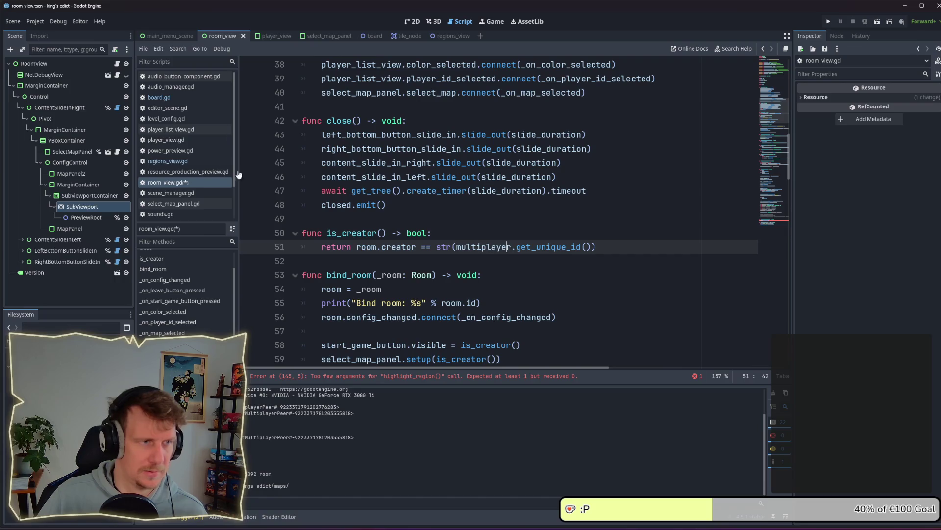
left_click(776, 225)
double_click(387, 260)
key("ctrl+f")
left_click(681, 375)
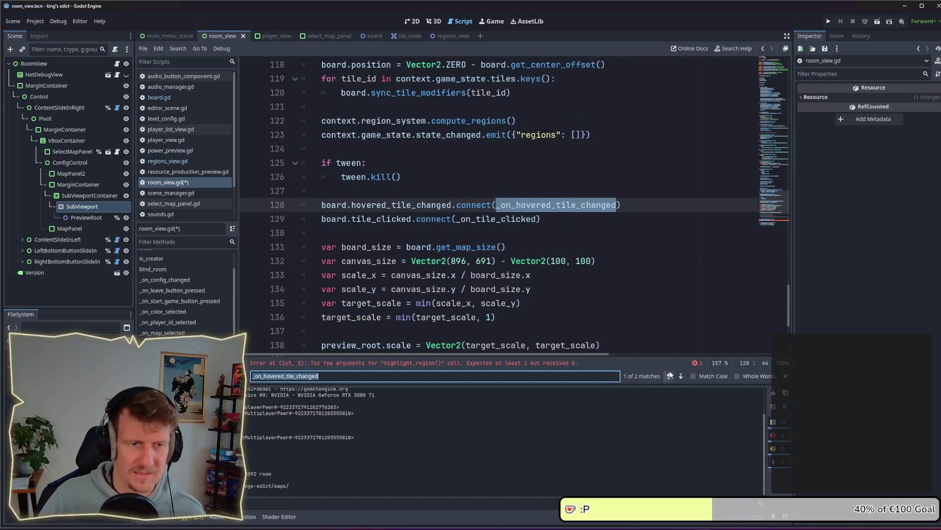
Add a new first line in the handler body referencing board.hovered_tile.
double_click(387, 205)
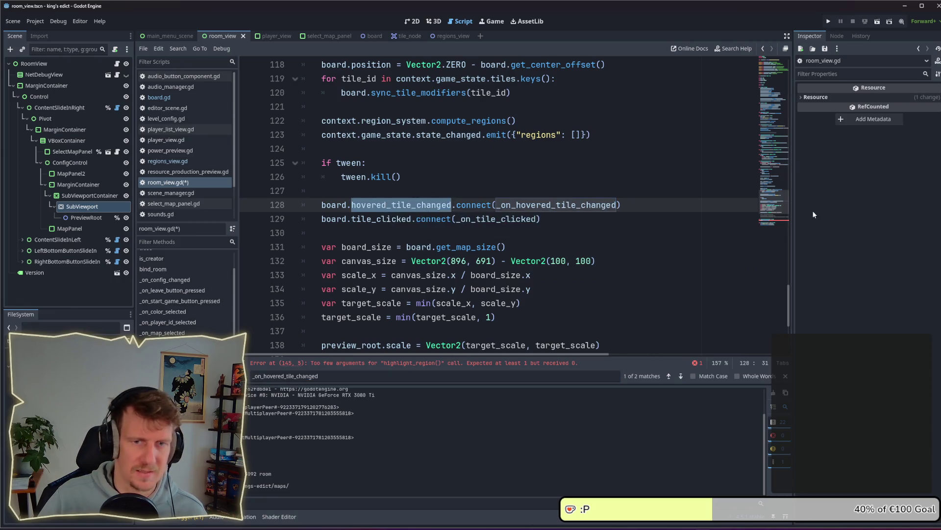
scroll(685, 227, "down", 4)
left_click(450, 261)
left_click(506, 250)
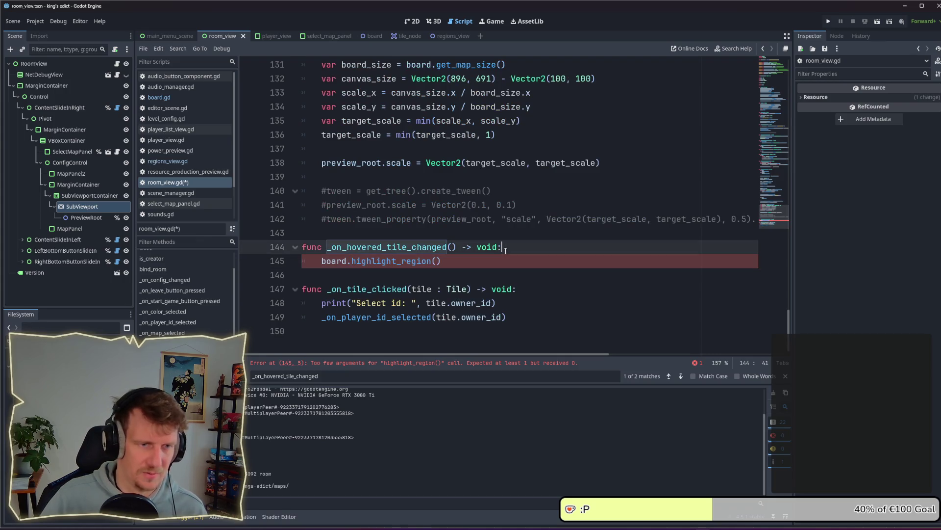
key("Return")
type("hover")
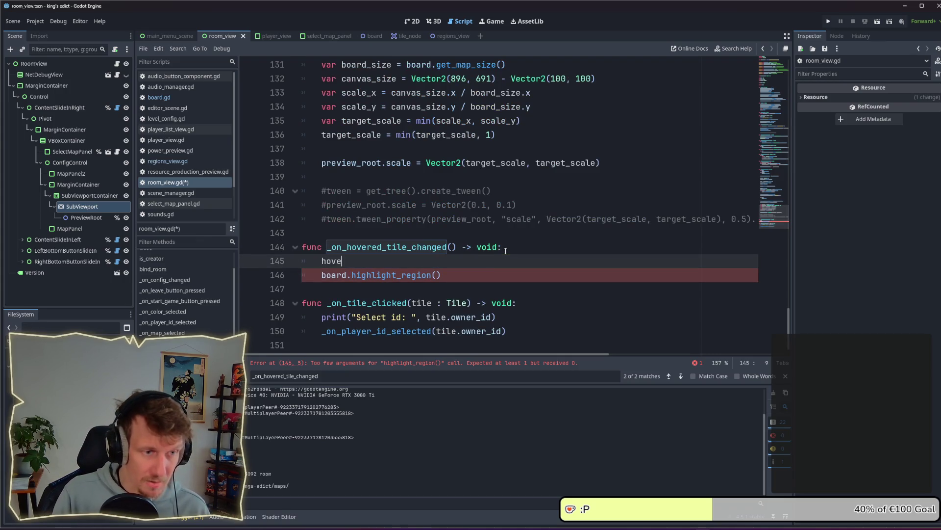
key("BackSpace")
key("BackSpace")
key("BackSpace")
type("board.")
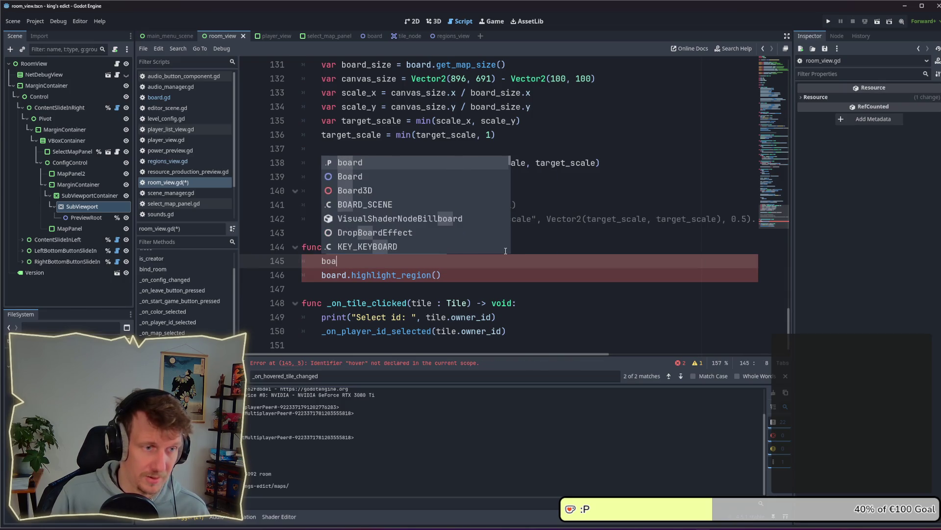
type("ho")
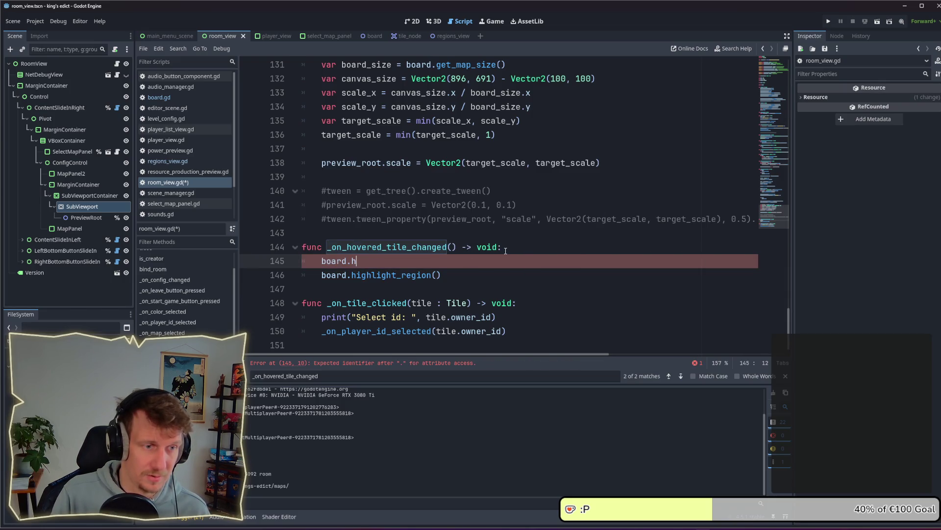
type("ver")
key("Return")
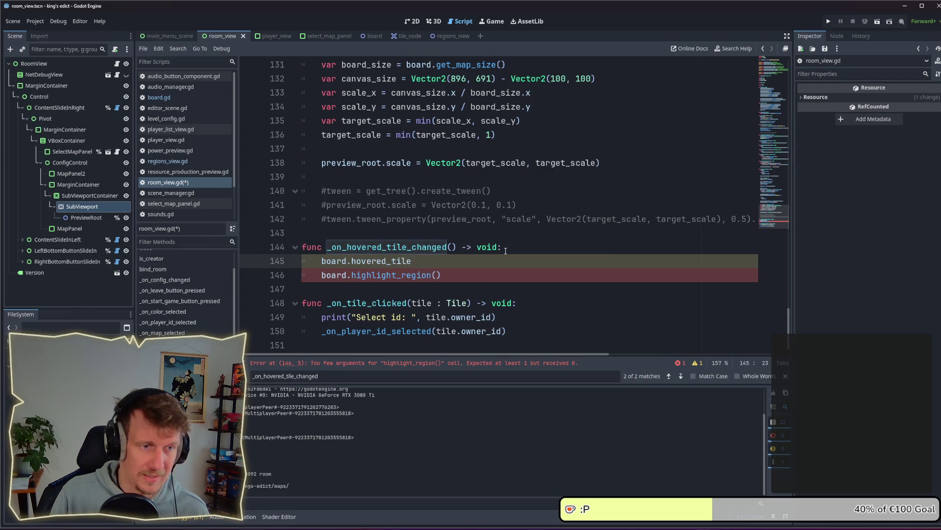
Check the hovered_tile and Tile definitions in board.gd, then extend the line to board.hovered_tile.owner_id.
left_click(385, 261, "ctrl")
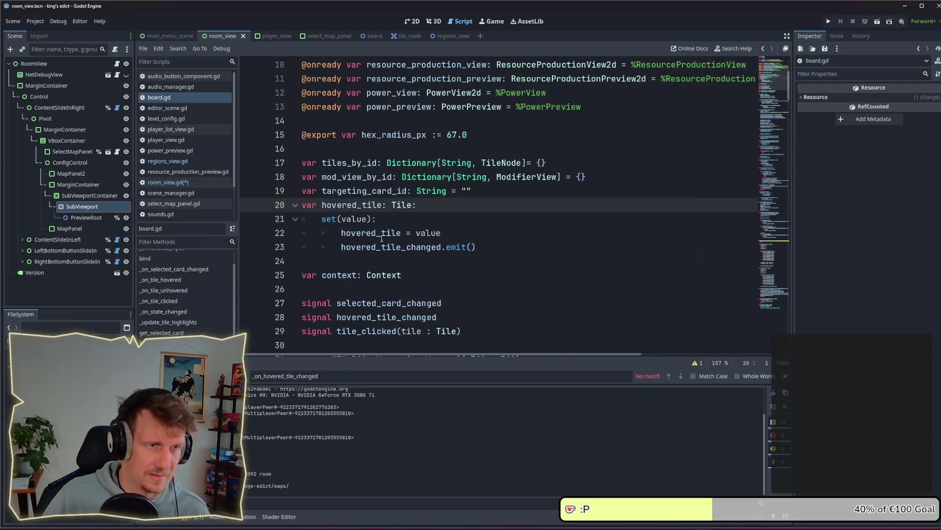
left_click(404, 205, "ctrl")
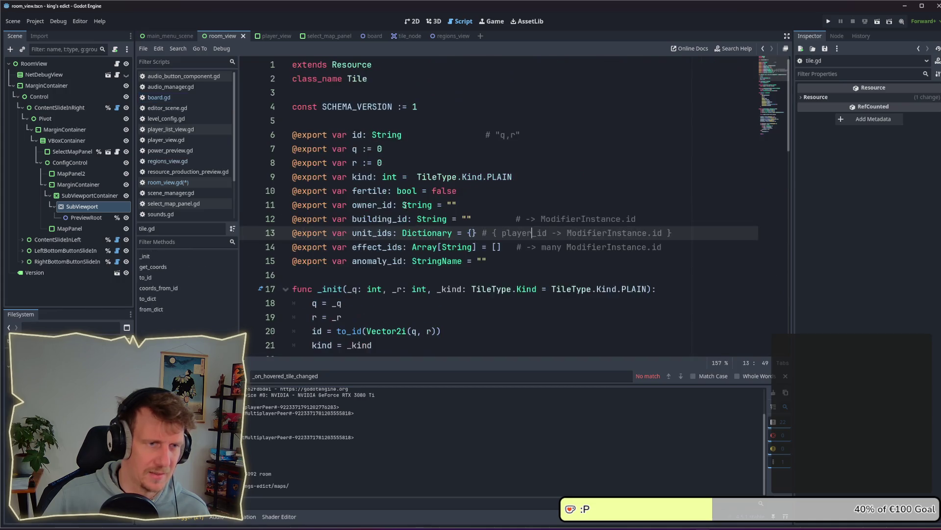
key("alt+Left")
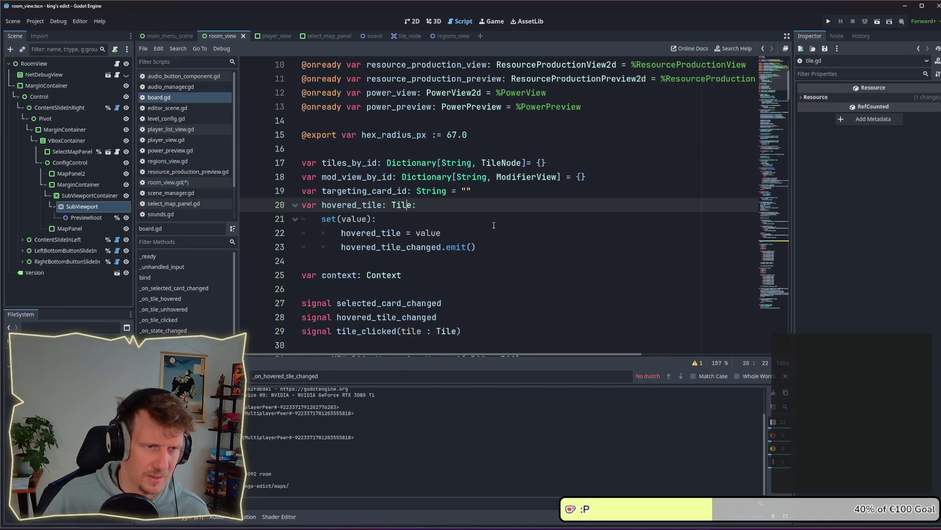
key("alt+Left")
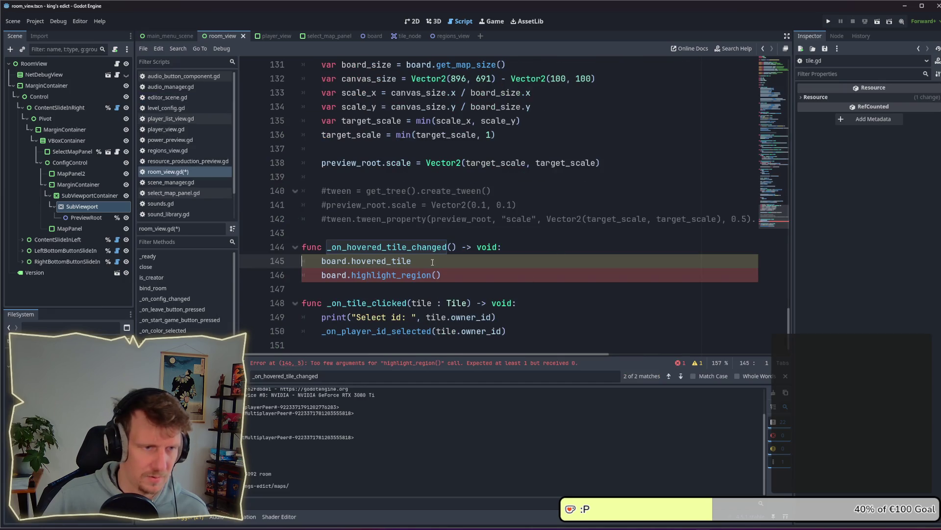
type(".oiw")
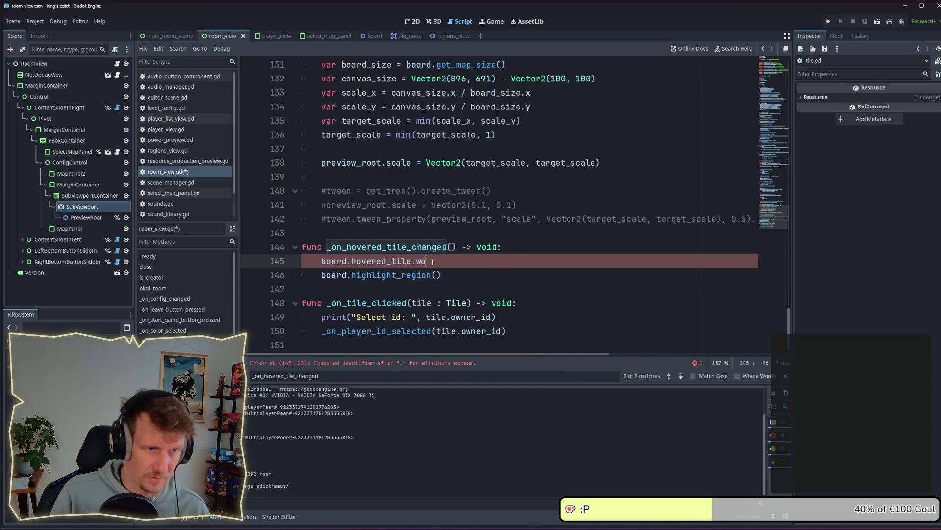
key("BackSpace")
key("BackSpace")
key("Return")
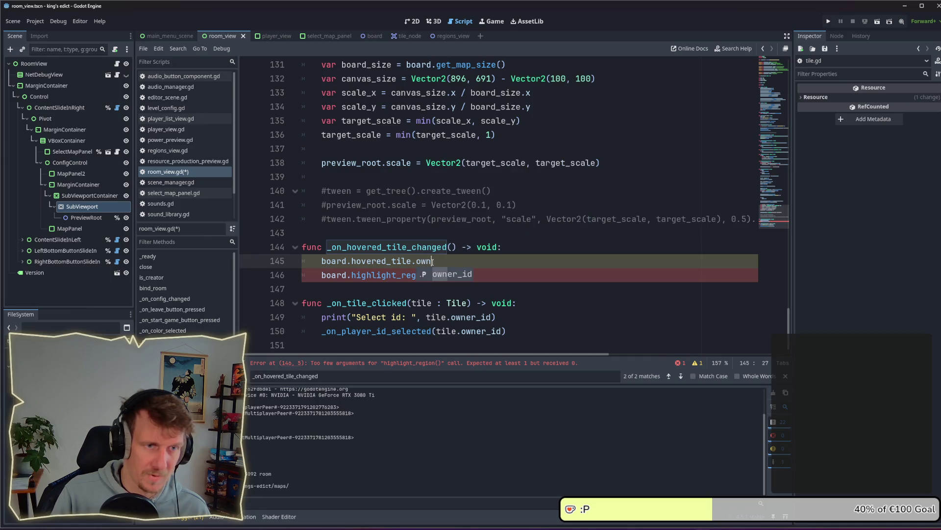
Paste board.hovered_tile.owner_id into highlight_region()'s parentheses and delete the leftover line 145.
left_click_drag(458, 261, 322, 261)
key("ctrl+c")
left_click(435, 275)
key("ctrl+v")
left_click_drag(457, 261, 308, 261)
key("BackSpace")
key("BackSpace")
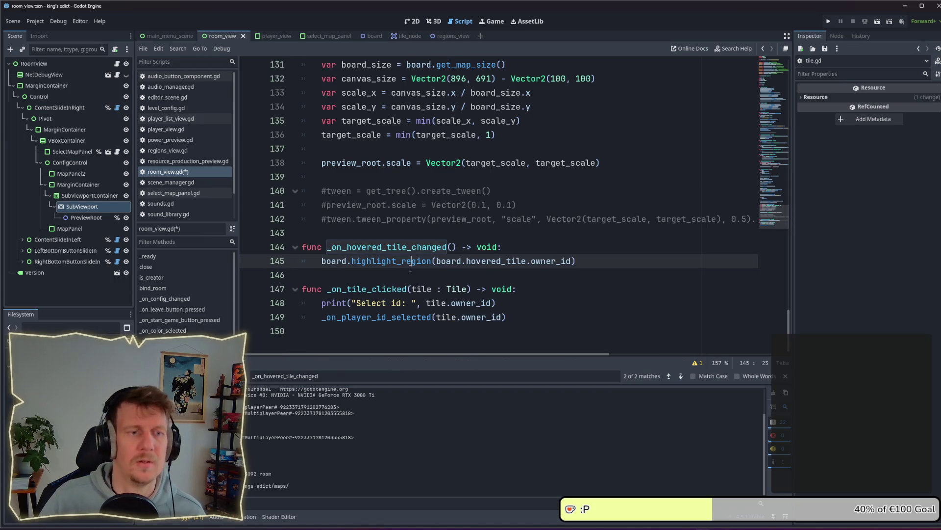
left_click(397, 260)
Open highlight_region's definition in board.gd and select its placeholder pass.
left_click(398, 265, "ctrl")
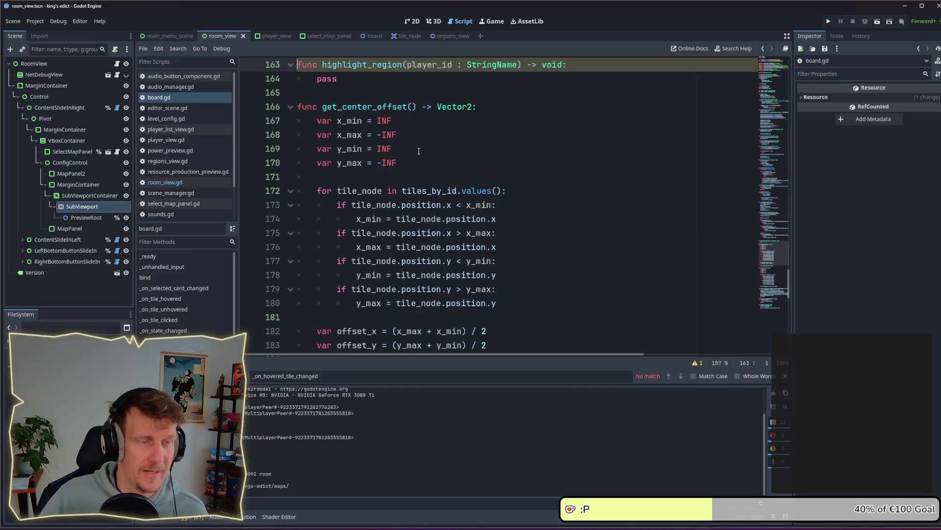
scroll(392, 137, "up", 1)
double_click(336, 122)
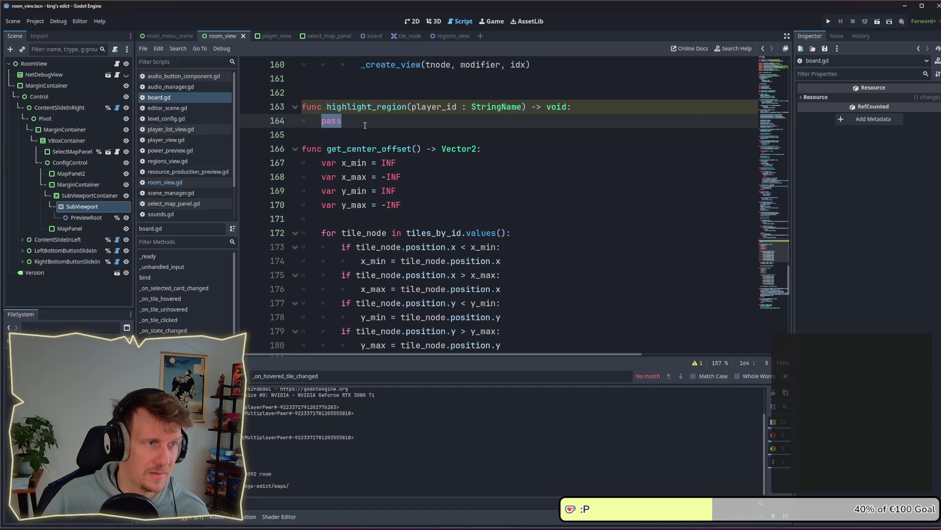
left_click(772, 71)
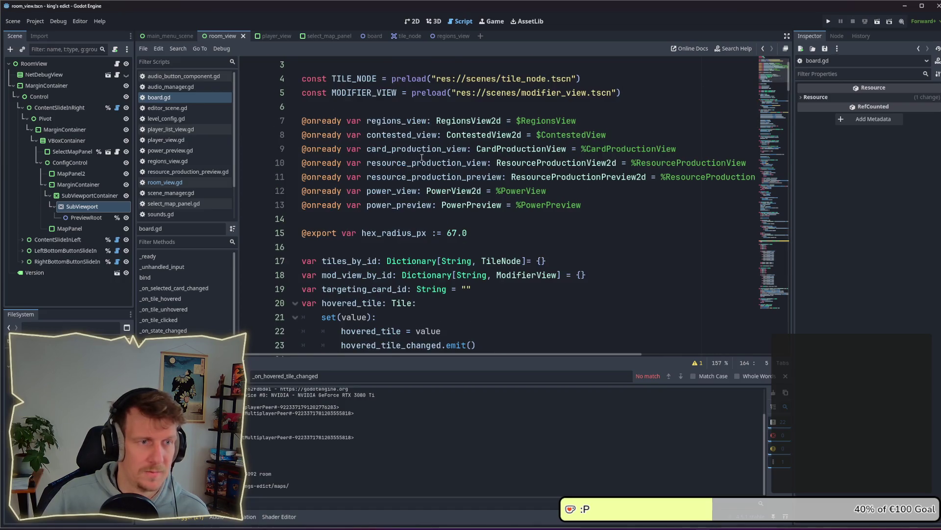
left_click(771, 247)
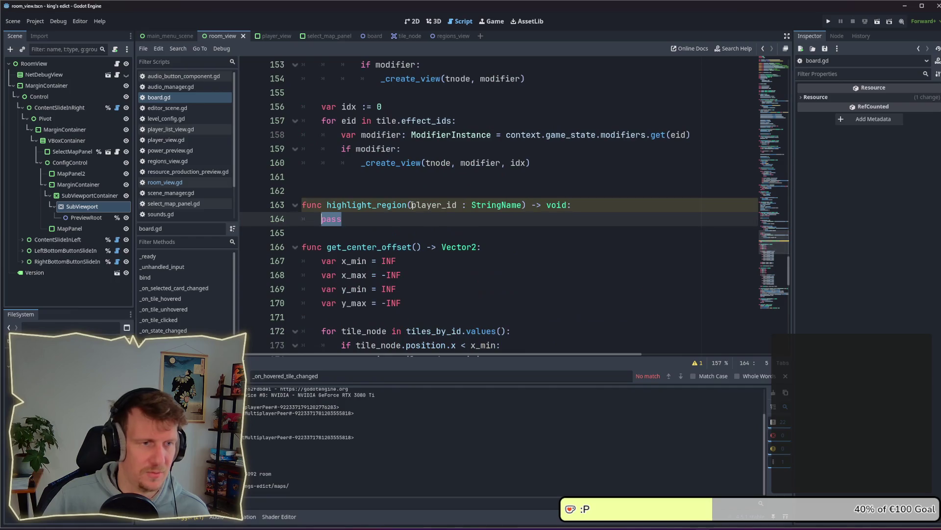
Replace pass with regions_view._update_regions(player_id) using autocomplete.
type("regions")
key("Return")
type(".")
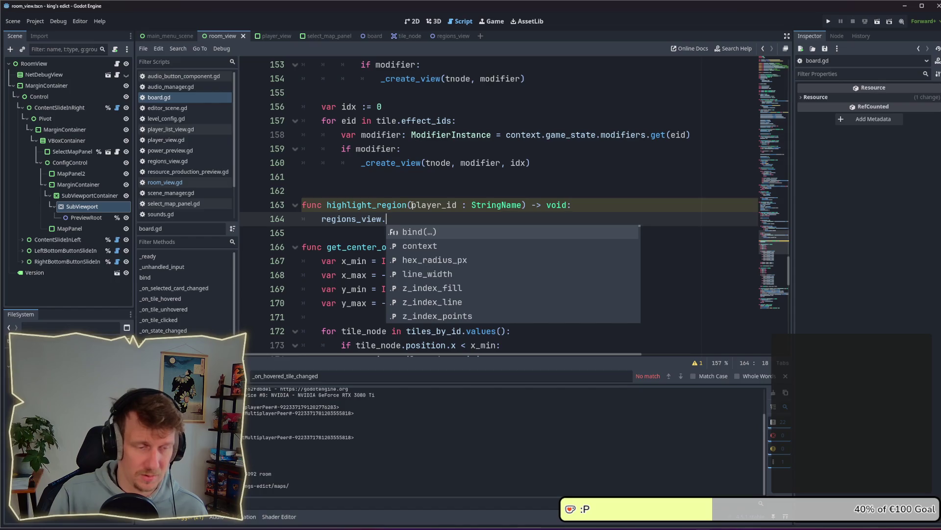
type("high")
key("BackSpace")
key("BackSpace")
key("BackSpace")
type("u")
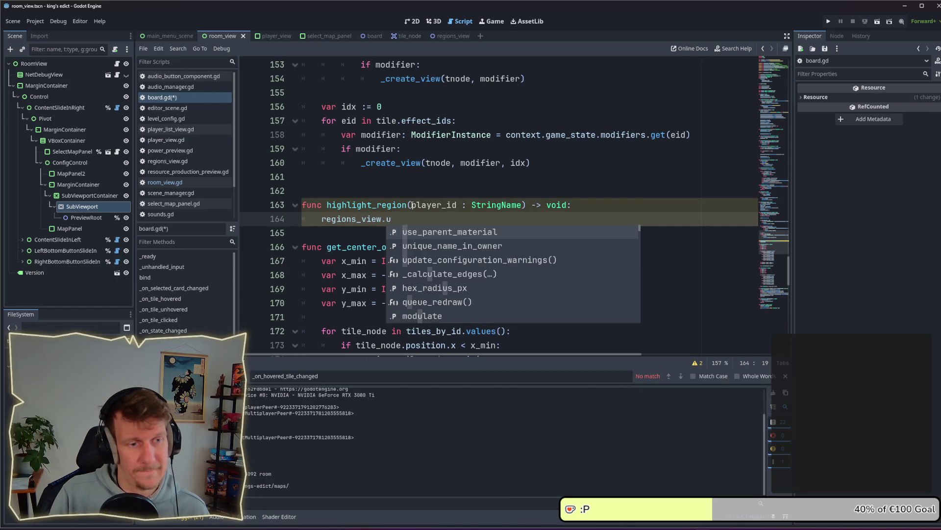
key("BackSpace")
type("_u")
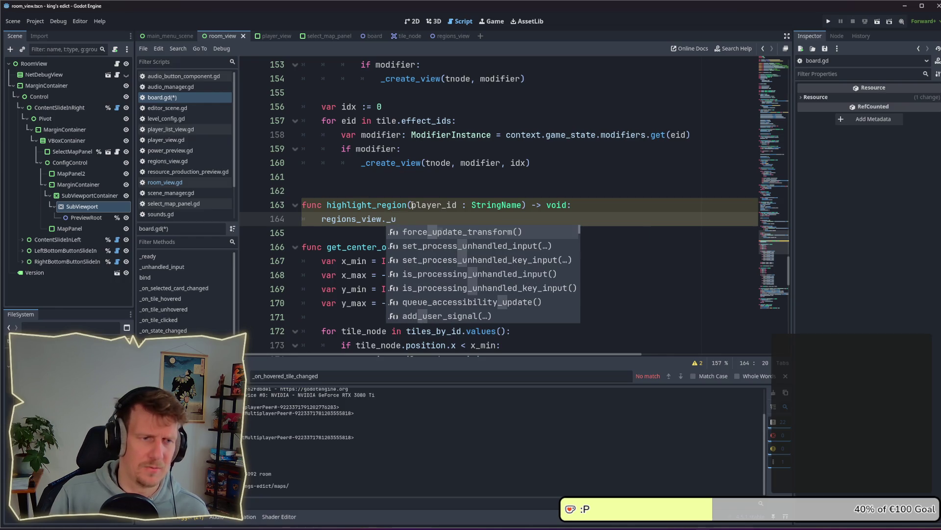
type("pdate_re")
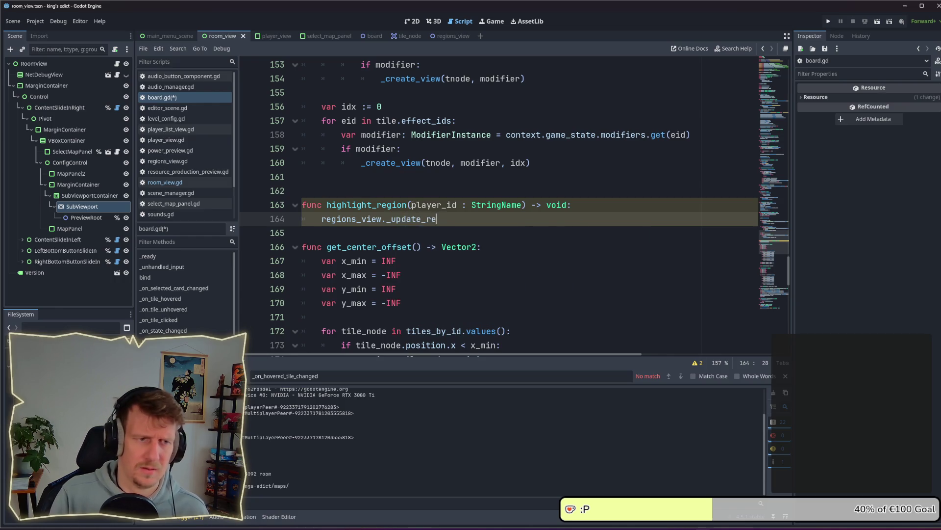
type("gions")
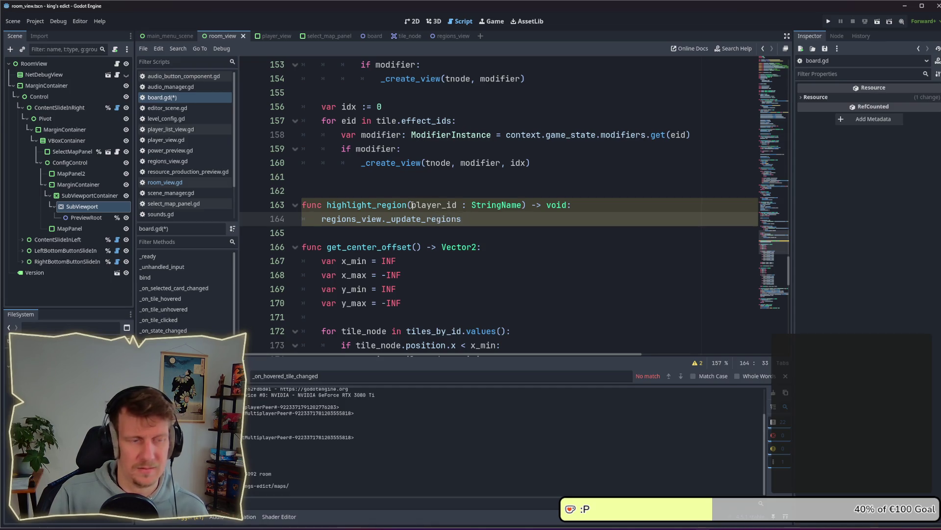
type("(player")
type("d")
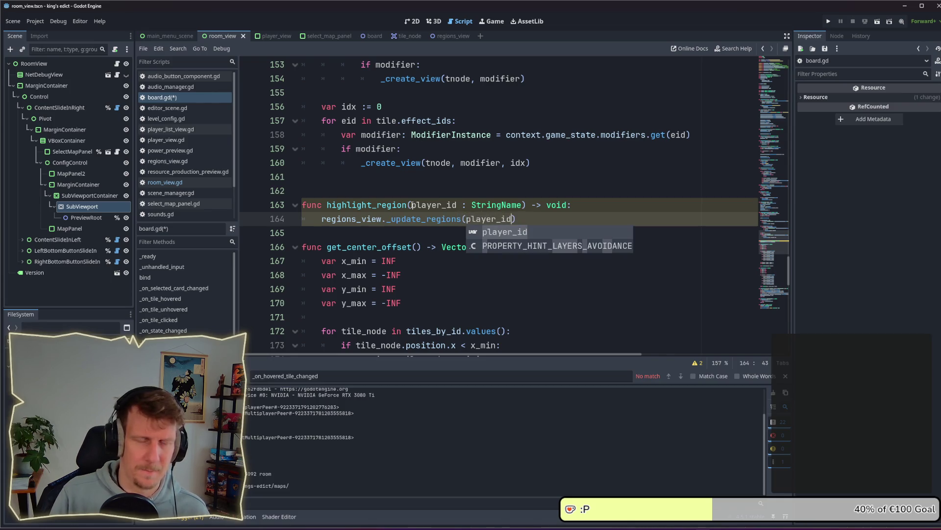
left_click(553, 216)
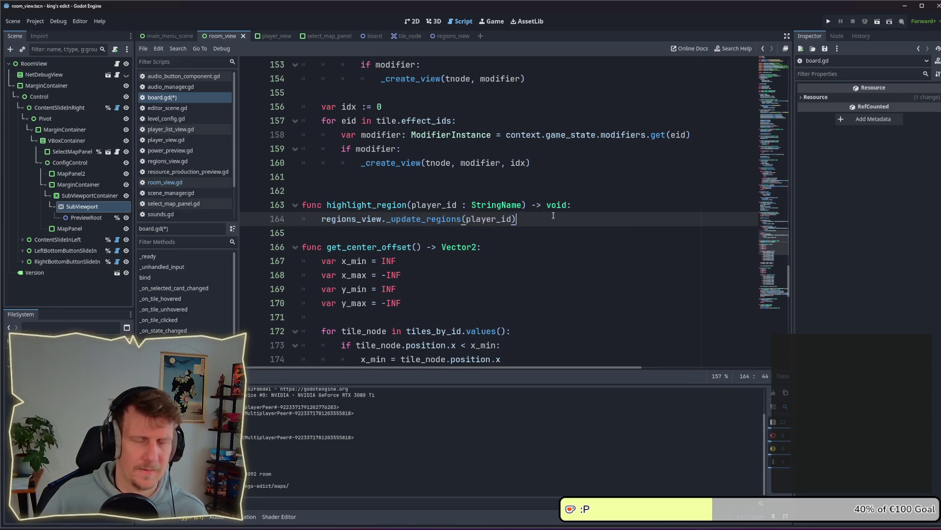
Rename the parameter to faction_id and pass faction_id in the update_regions call.
double_click(445, 205)
type("factio")
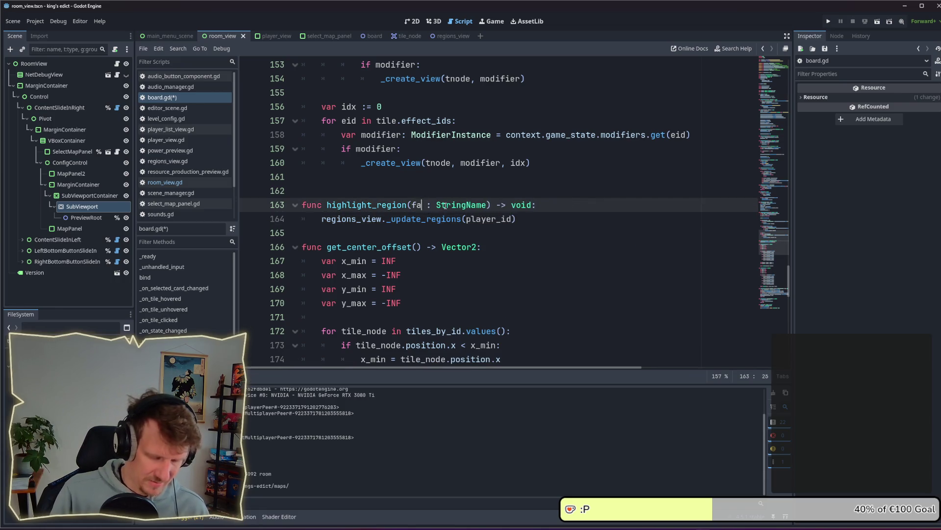
type("n_id")
double_click(445, 205)
key("ctrl+c")
double_click(488, 219)
key("ctrl+v")
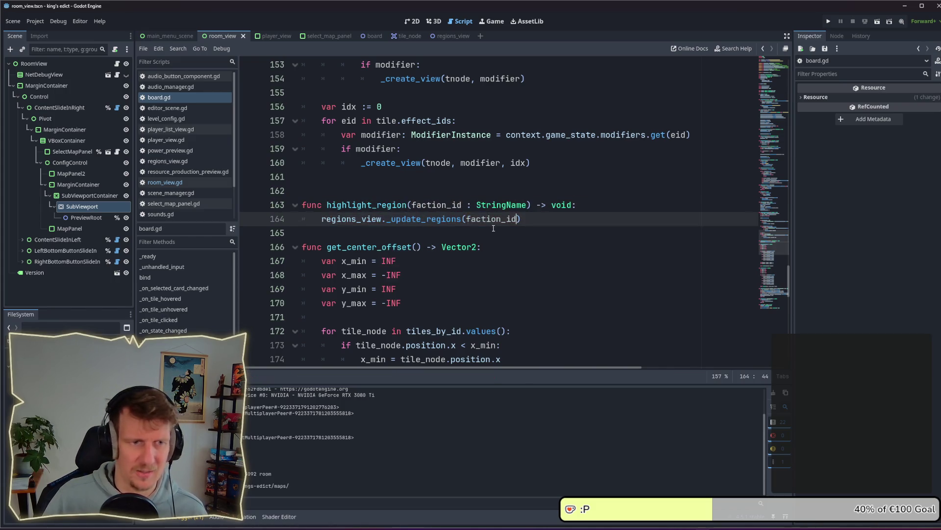
Remove the leading underscore so the call targets the public regions_view.update_regions.
left_click(493, 228)
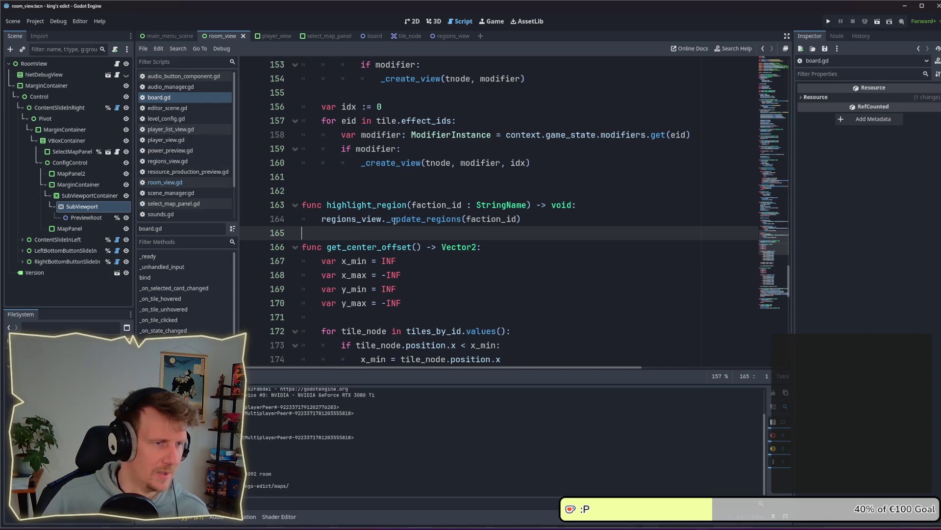
left_click(391, 218)
key("BackSpace")
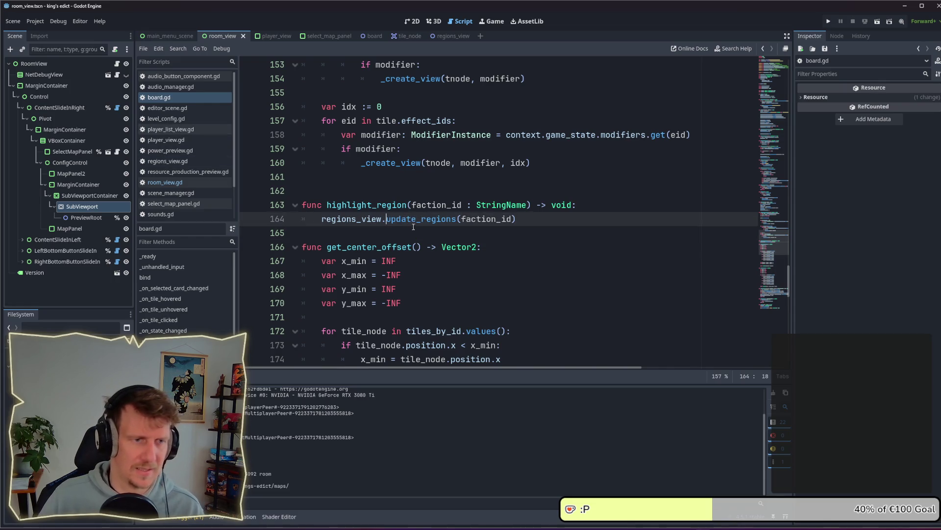
left_click(412, 228)
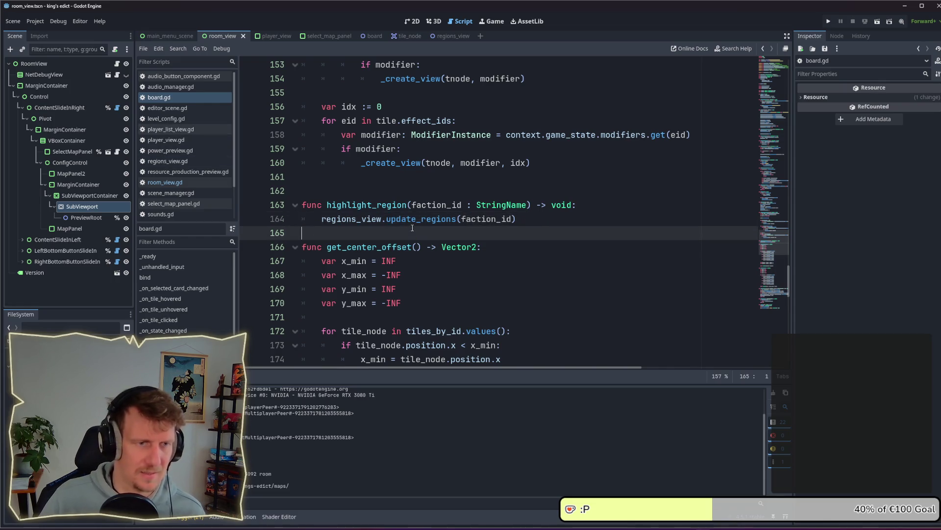
left_click(178, 161)
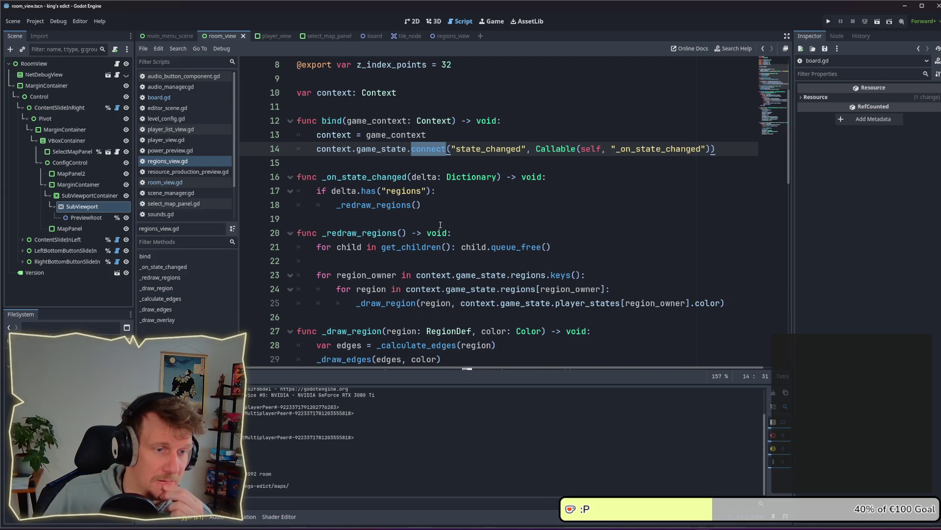
Scroll regions_view.gd to read its bind, state-change and region-drawing functions.
scroll(441, 224, "down", 1)
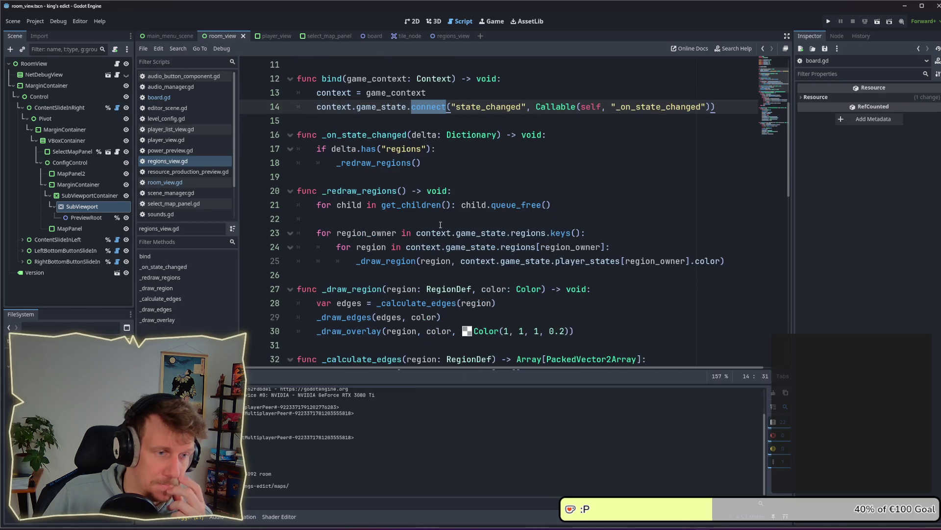
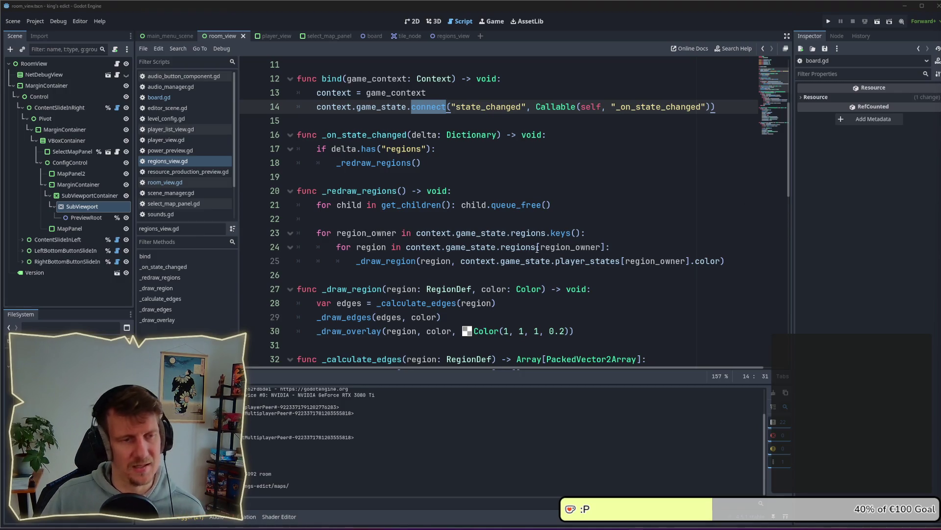
Add a hover_faction : StringName = "" parameter to _redraw_regions and save regions_view.gd.
left_click(407, 194)
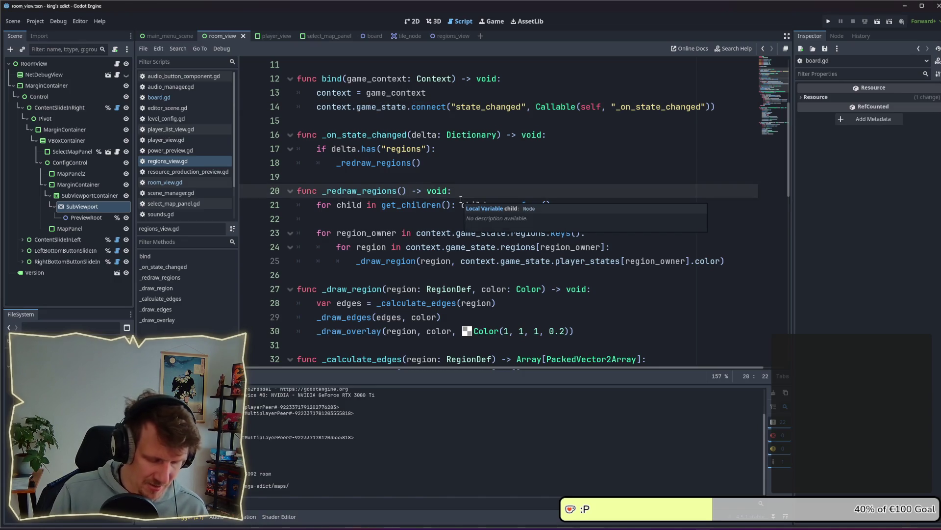
type("hover_faction:")
key("BackSpace")
key("BackSpace")
type(": StringName = \"")
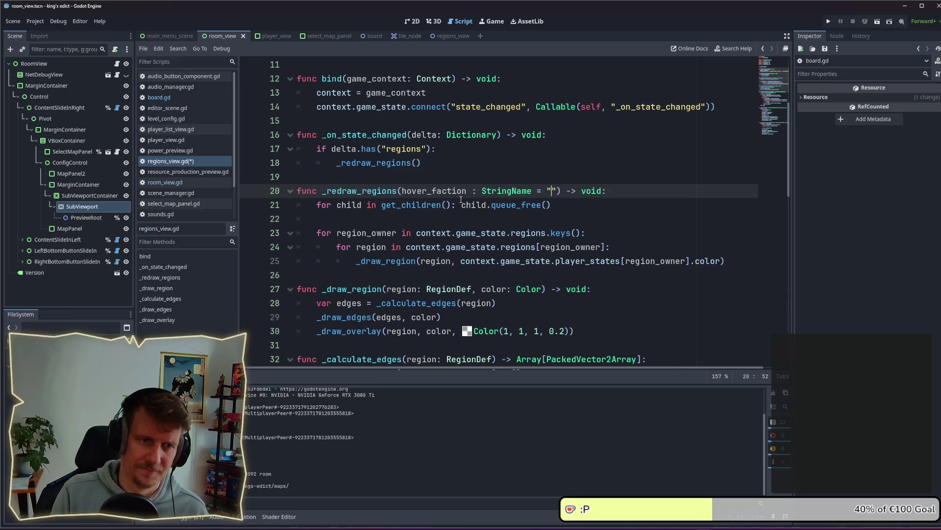
key("Escape")
key("ctrl+s")
Switch to the room_view.gd script.
left_click(483, 216)
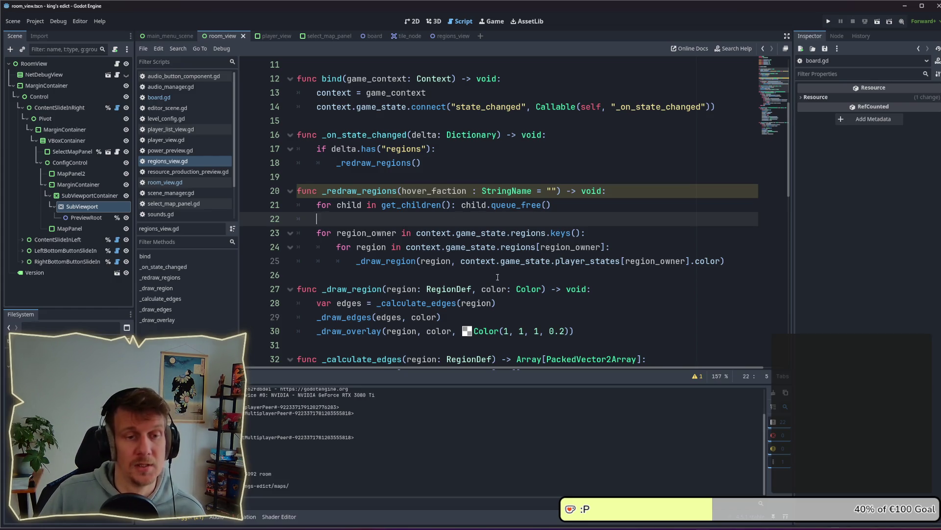
left_click(611, 229)
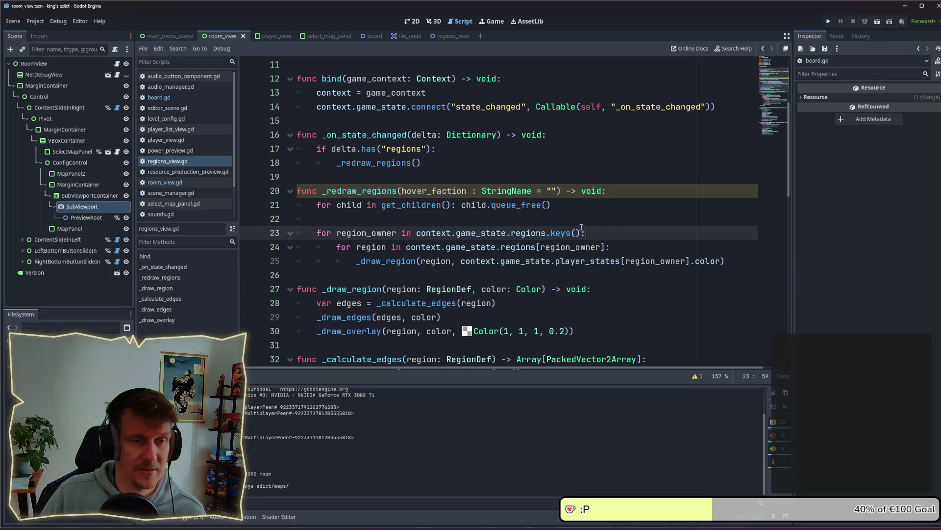
left_click(185, 181)
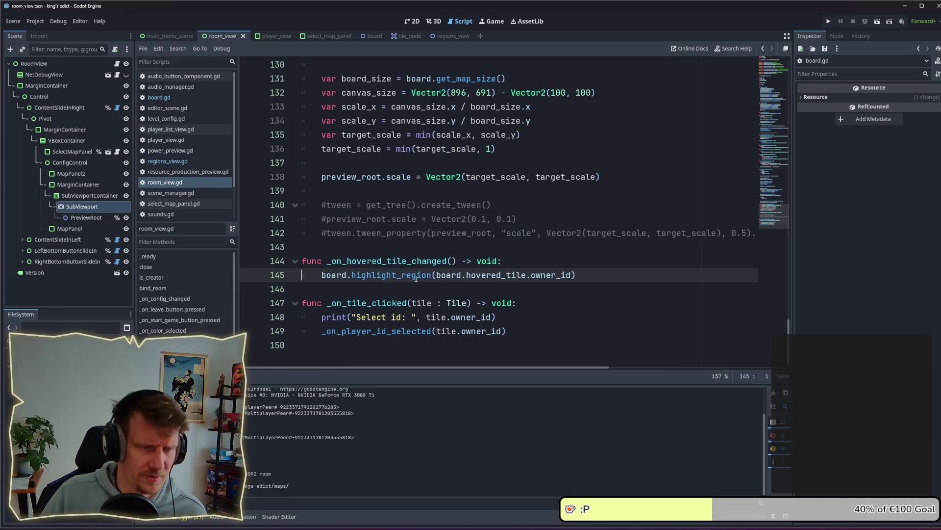
In board.gd's highlight_region, replace the update_regions call with regions_view.redraw_regions.
left_click(393, 276, "ctrl")
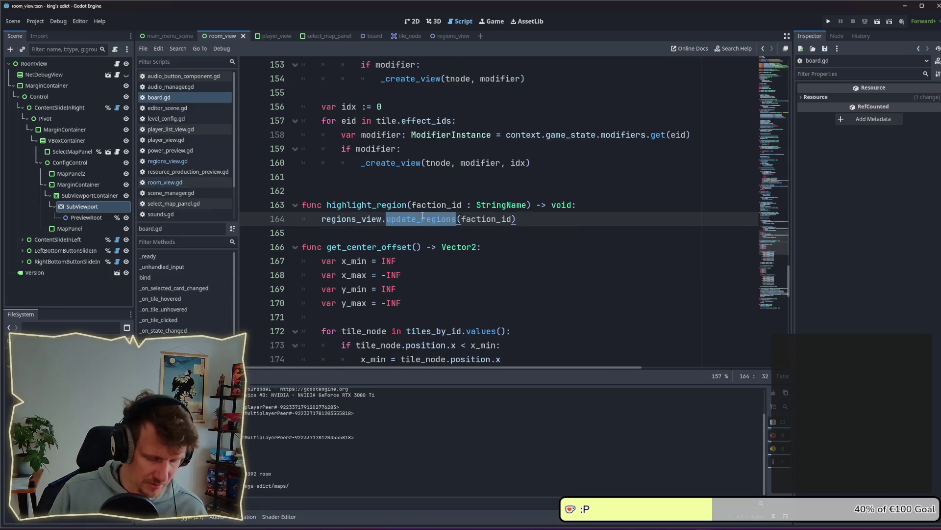
key("BackSpace")
type("_")
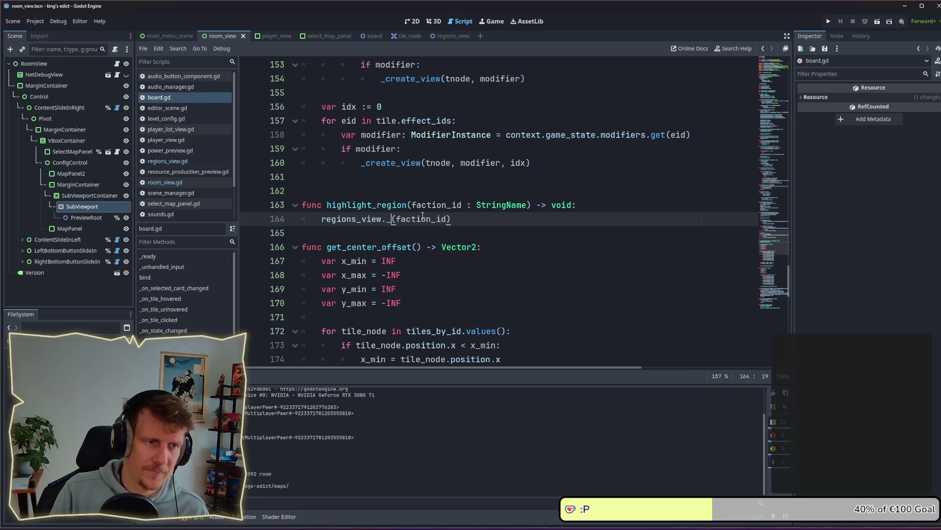
type("re")
key("Return")
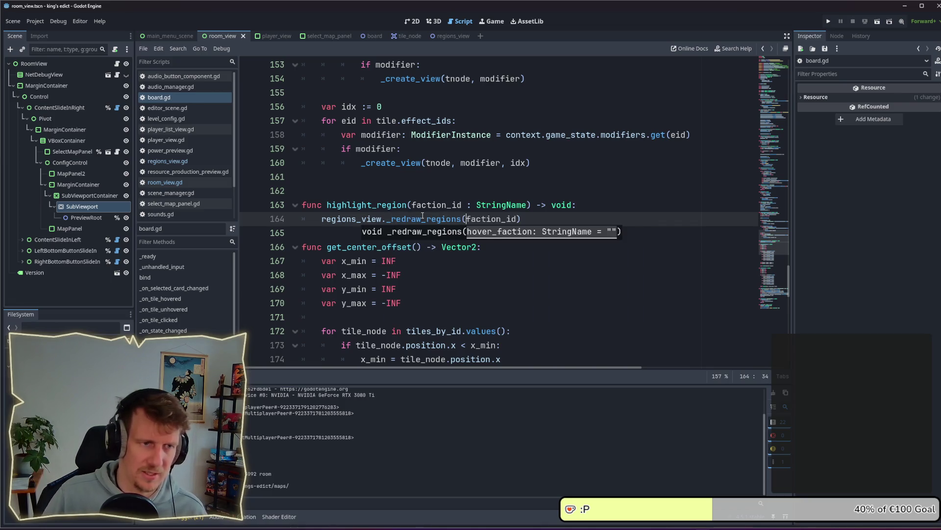
left_click(387, 219)
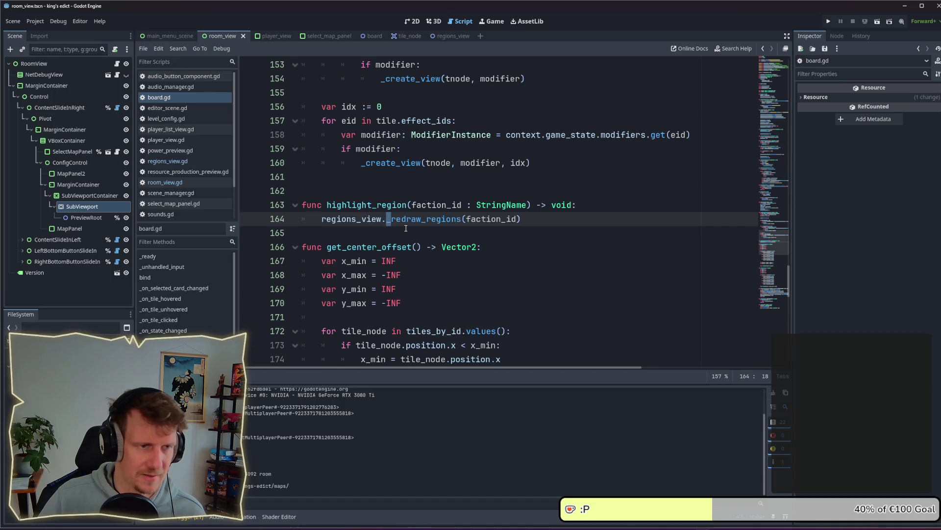
left_click(406, 228)
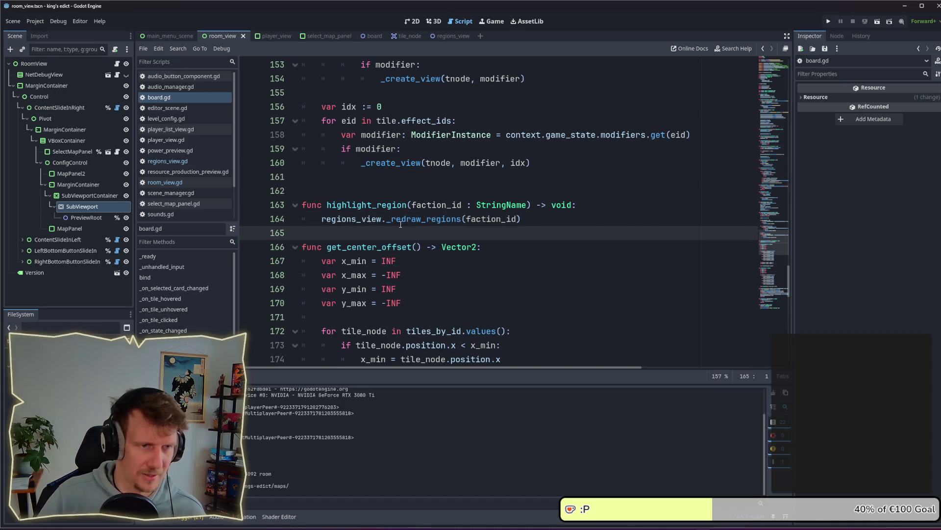
left_click(392, 220)
key("BackSpace")
key("Down")
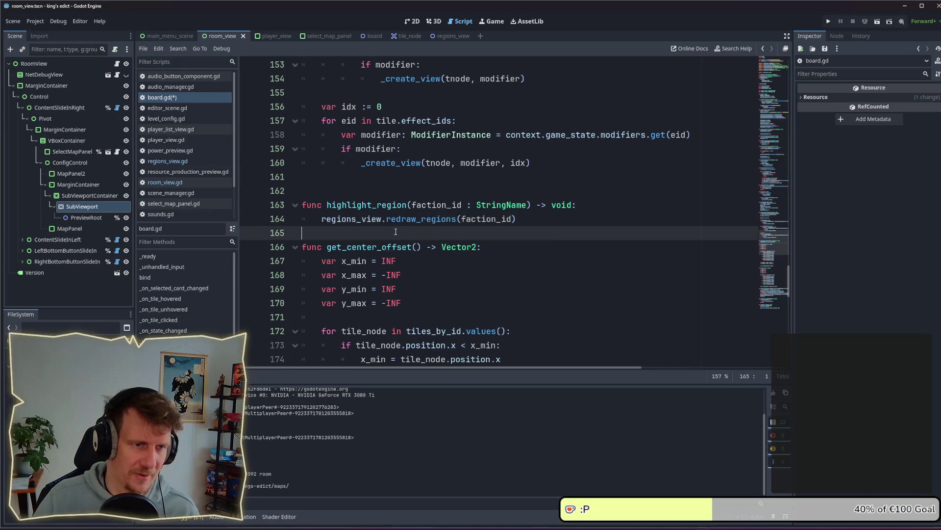
Back in regions_view.gd, rename the _redraw_regions function to redraw_regions.
left_click(163, 161)
left_click(328, 192)
key("BackSpace")
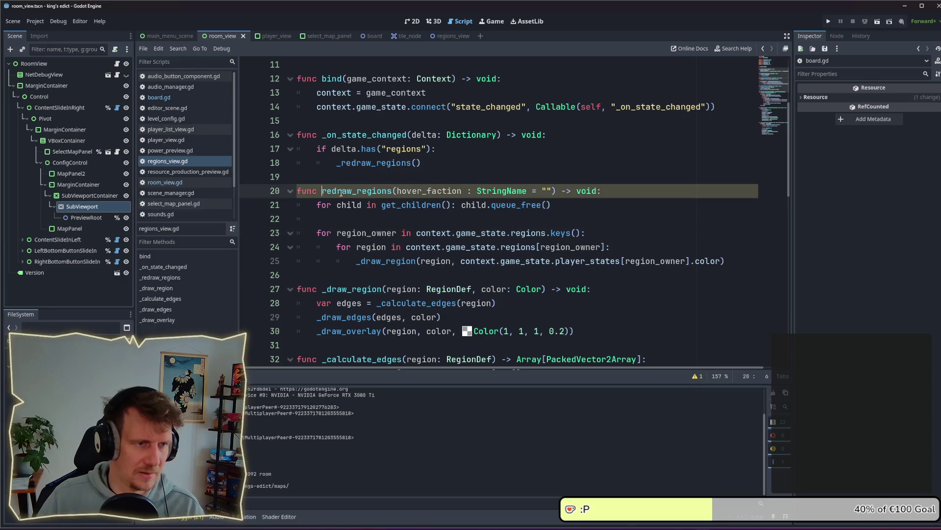
Rename the _redraw_regions call on line 18 to redraw_regions and save.
left_click(342, 163)
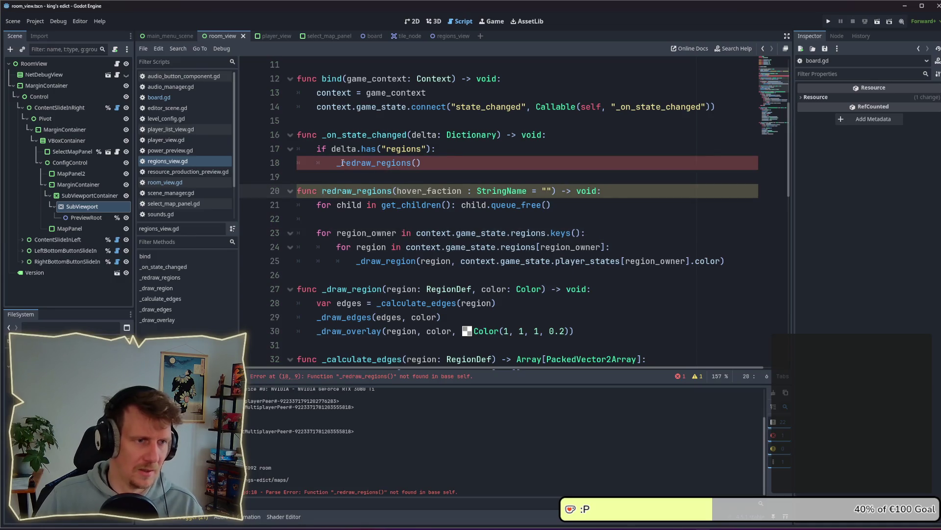
key("BackSpace")
left_click(384, 176)
key("ctrl+s")
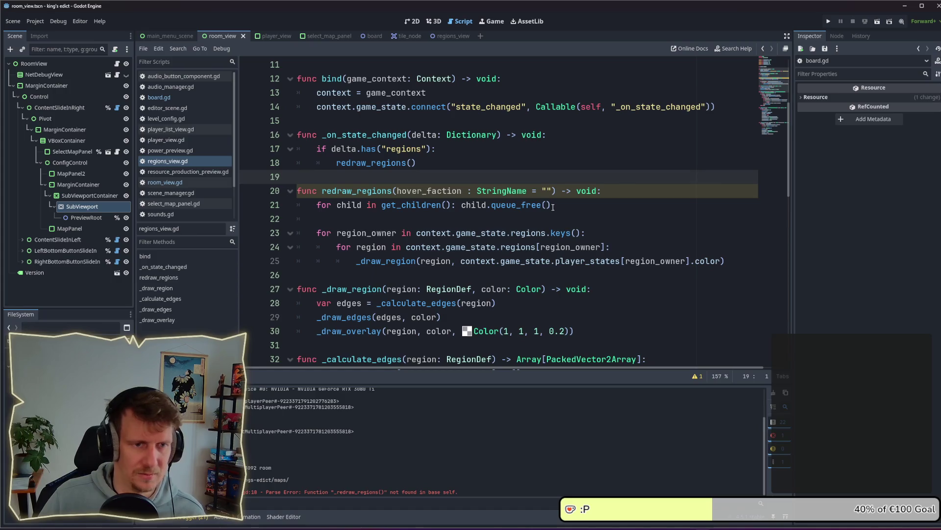
Pass highlight_faction to the _draw_region call on line 25 and rename hover_faction to highlight_faction.
scroll(531, 207, "down", 2)
left_click(721, 177)
type(", ")
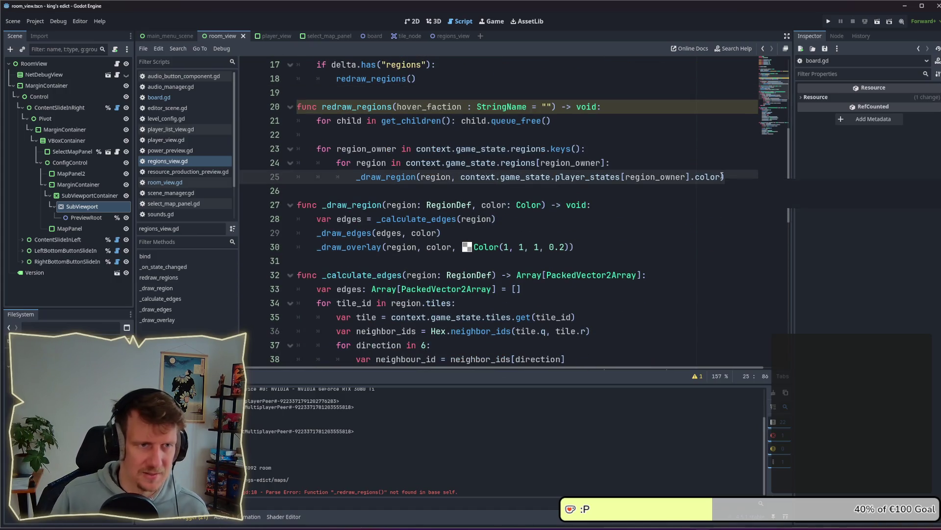
type("high")
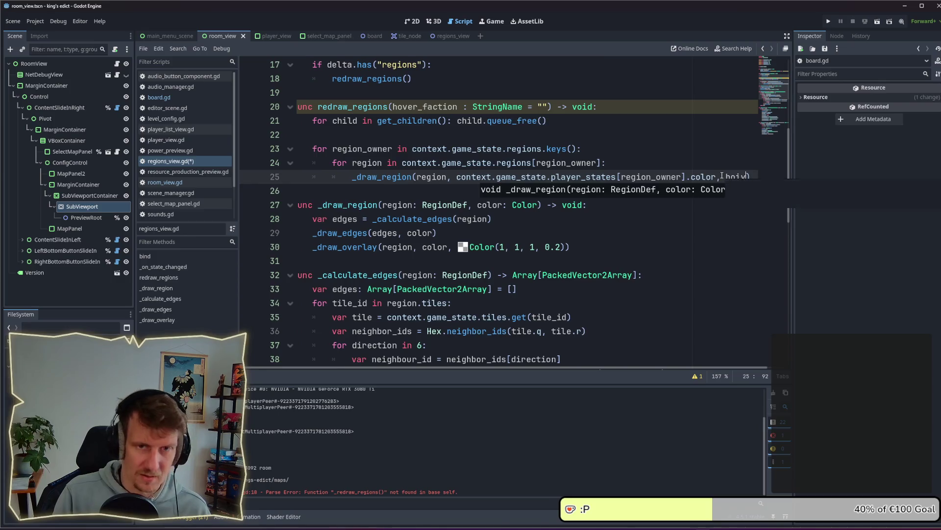
type("t")
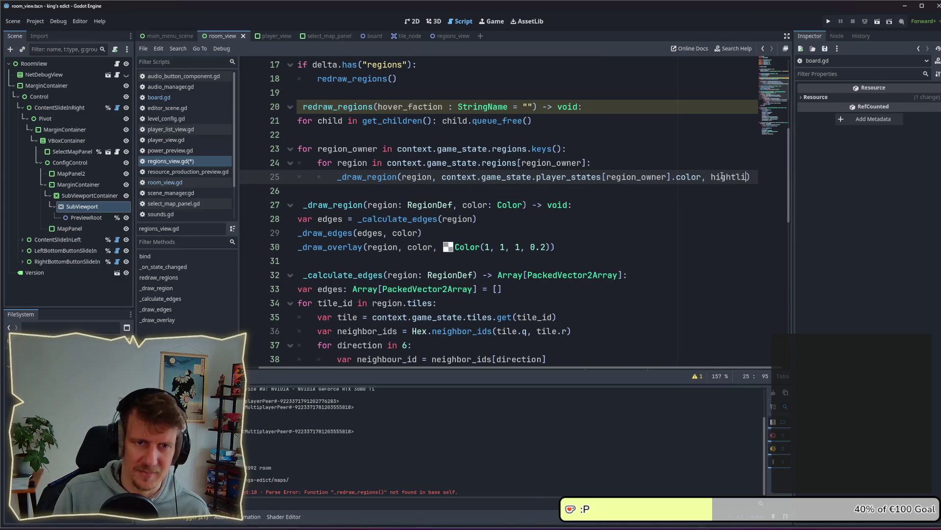
key("BackSpace")
type("light_")
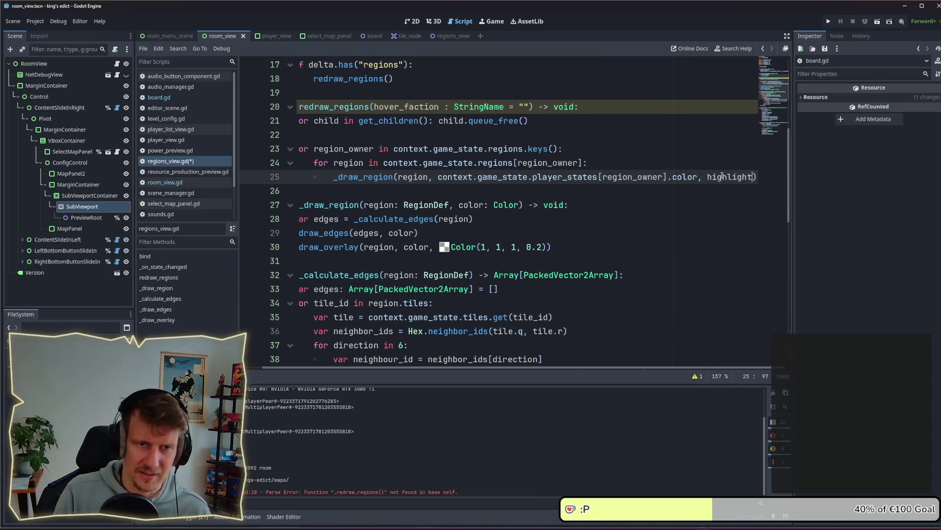
type("faction")
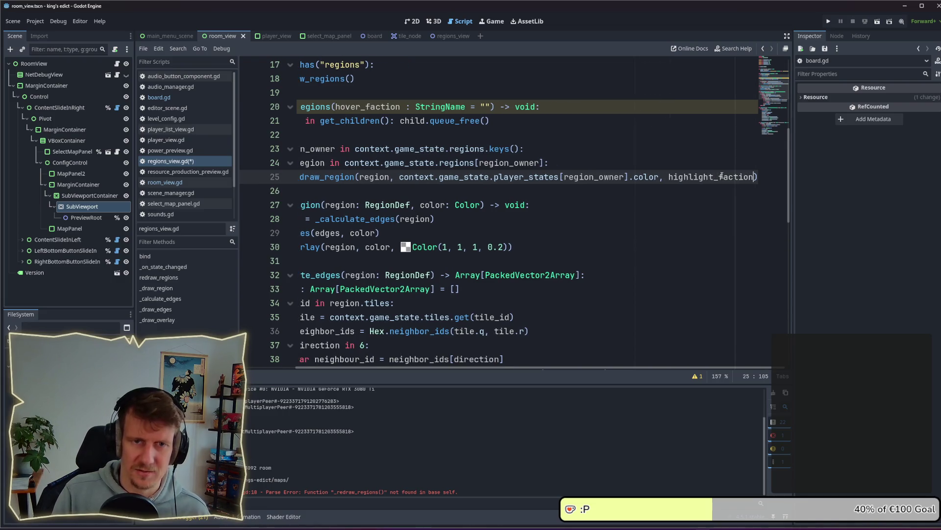
key("ctrl+c")
double_click(373, 106)
key("ctrl+v")
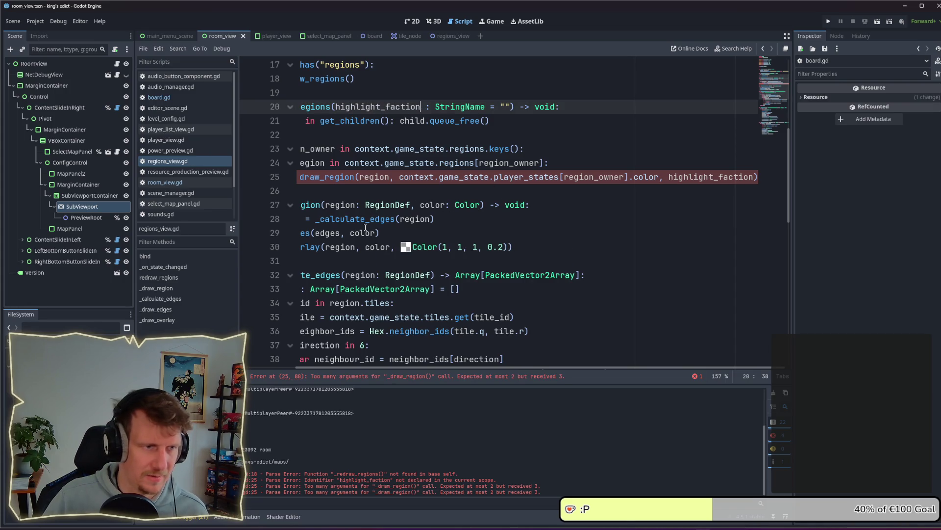
scroll(372, 354, "left", 2)
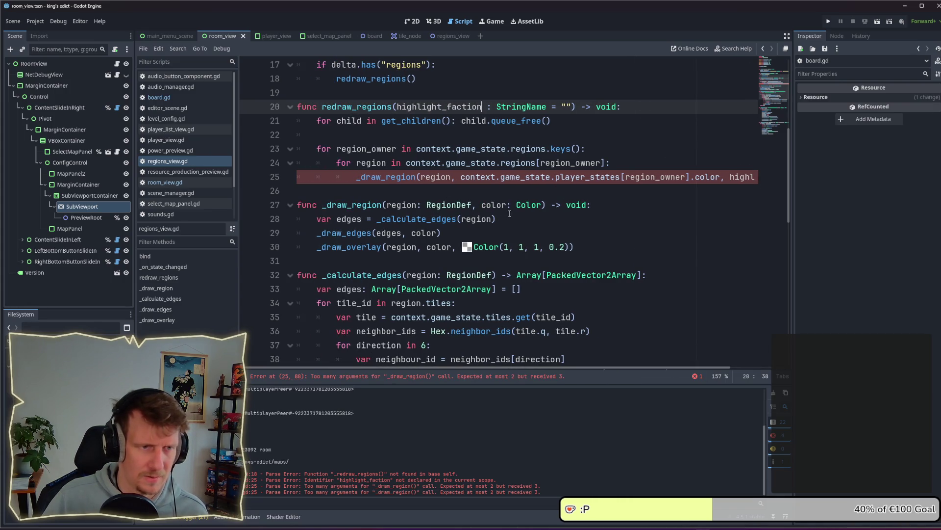
left_click(545, 205)
Give _draw_region a new highlight_faction : bool = false parameter.
type(", highlight_faction")
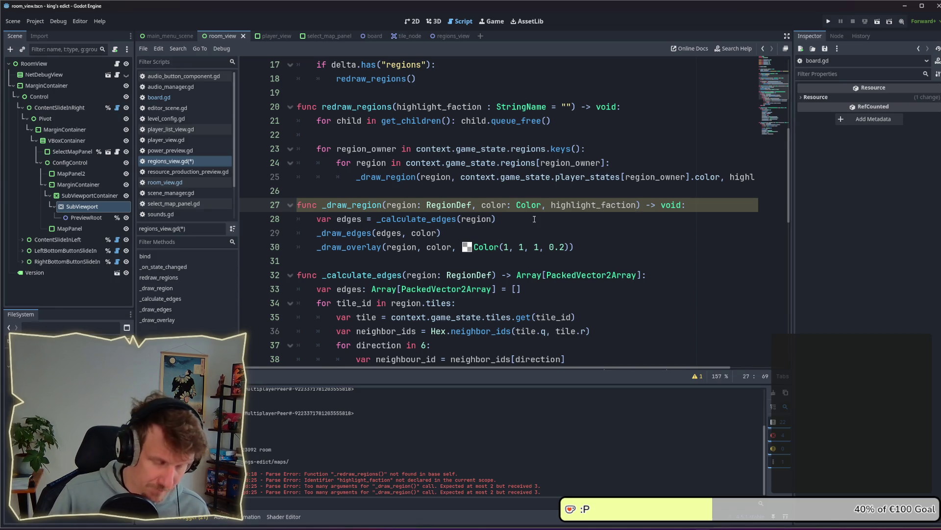
type(" : Strin")
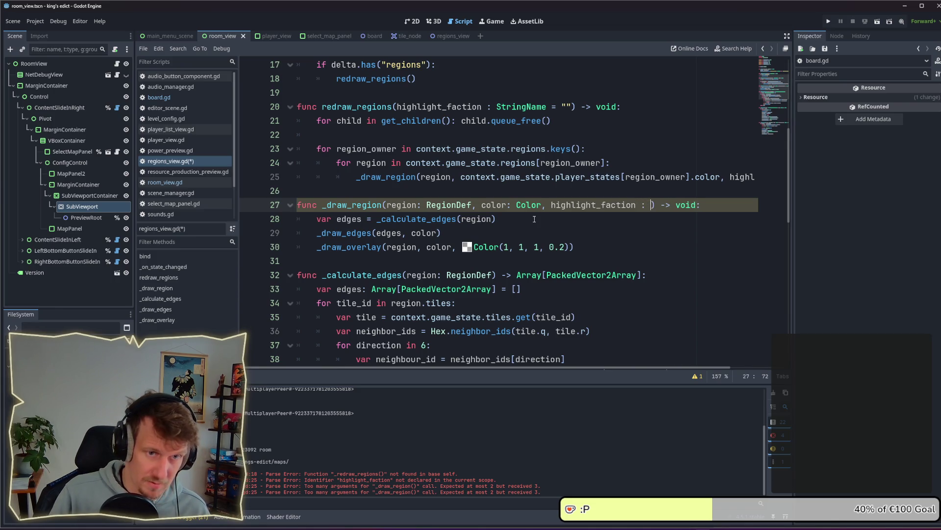
type("gName = \"")
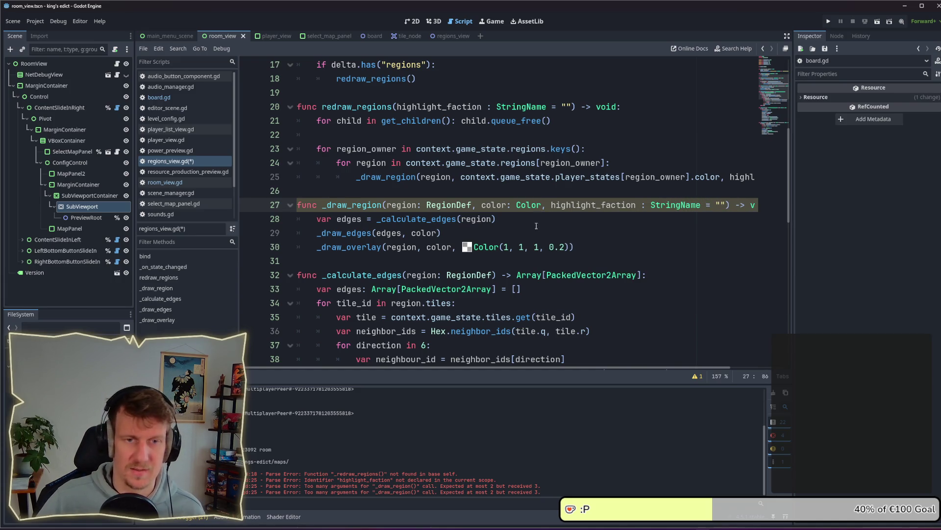
key("ctrl+s")
left_click(576, 223)
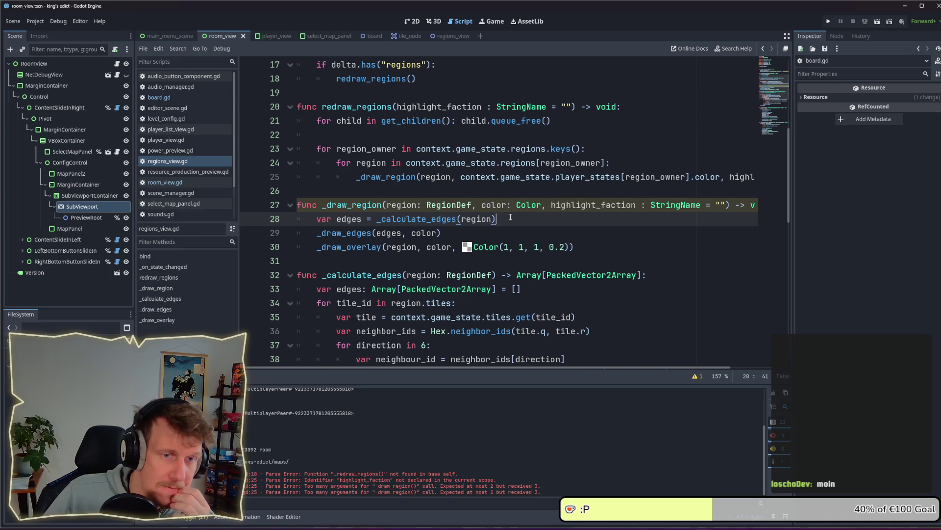
double_click(672, 204)
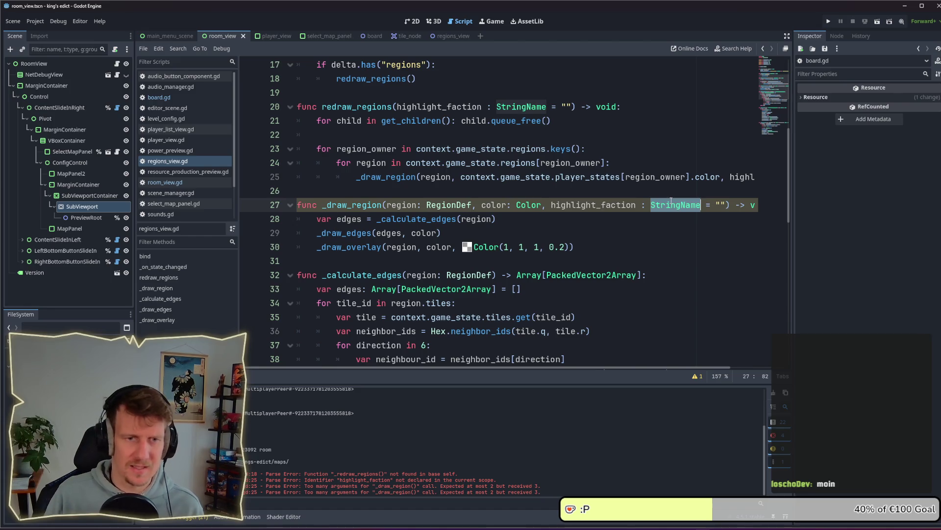
key("BackSpace")
type("bool")
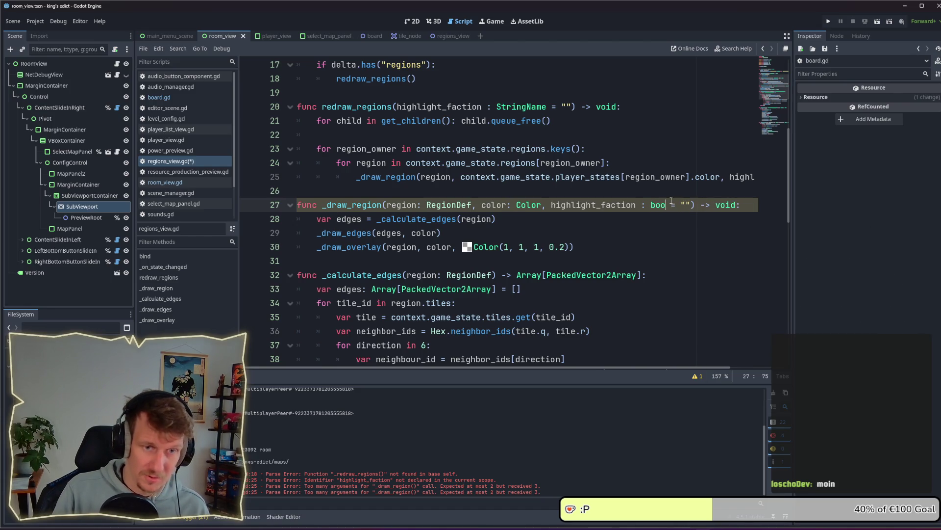
key("Right")
key("Right")
key("Right")
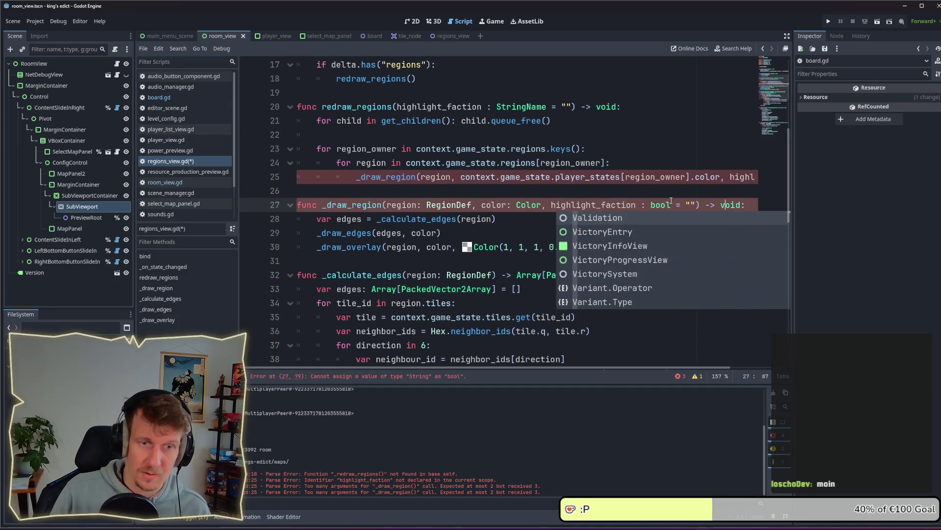
key("Left")
key("BackSpace")
key("BackSpace")
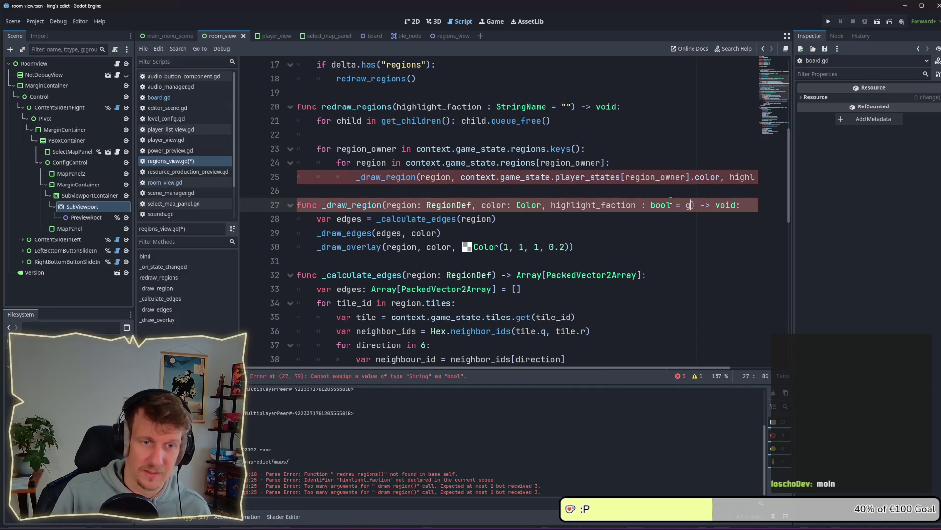
type("fals")
key("Return")
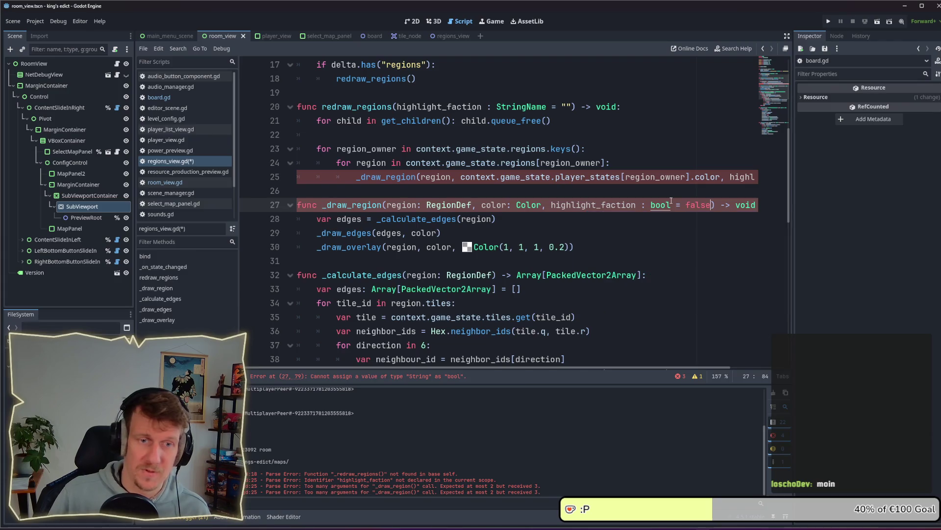
Remove the highlight_faction argument from the _draw_region call on line 25 and save.
left_click_drag(627, 368, 647, 367)
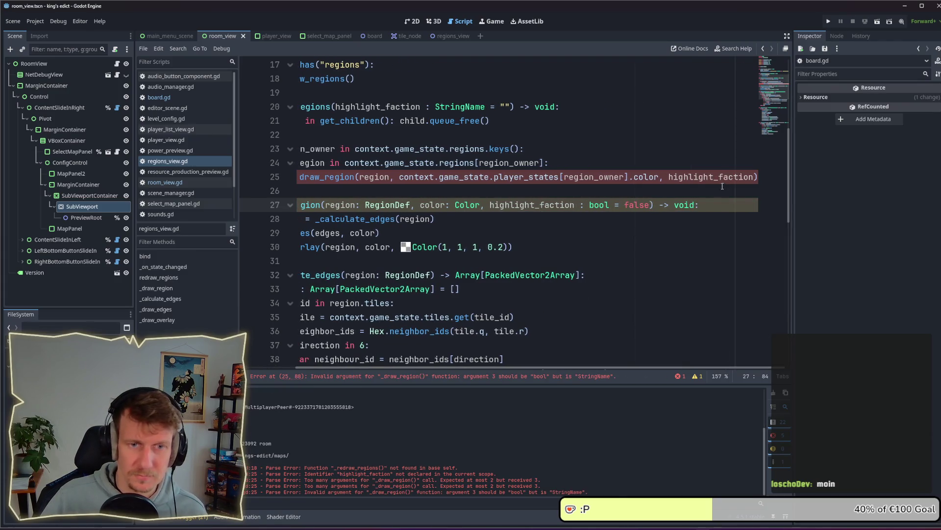
double_click(724, 176)
key("BackSpace")
key("BackSpace")
key("BackSpace")
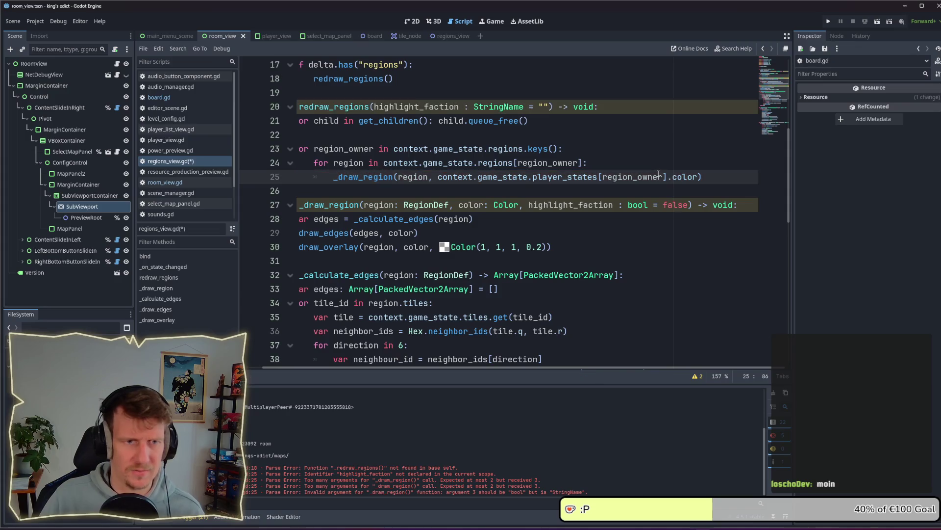
left_click(666, 167)
key("ctrl+s")
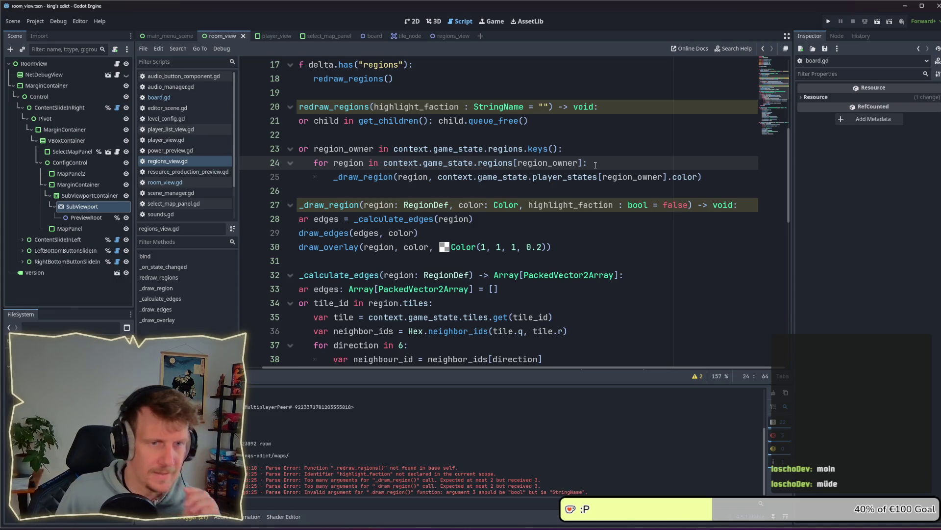
Add 'var highlight = highlight_faction == region_owner && region_owner != ""' in the region loop and save.
key("Return")
type("var highl")
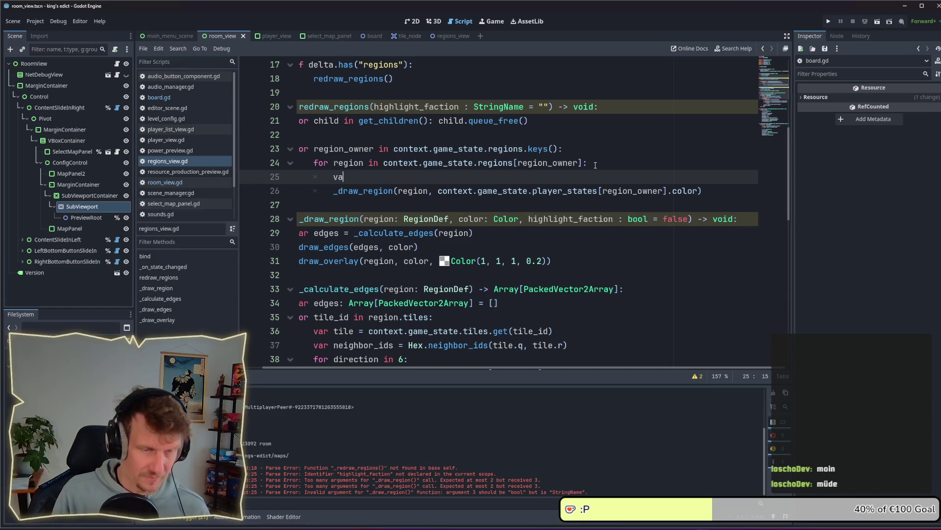
type("ight")
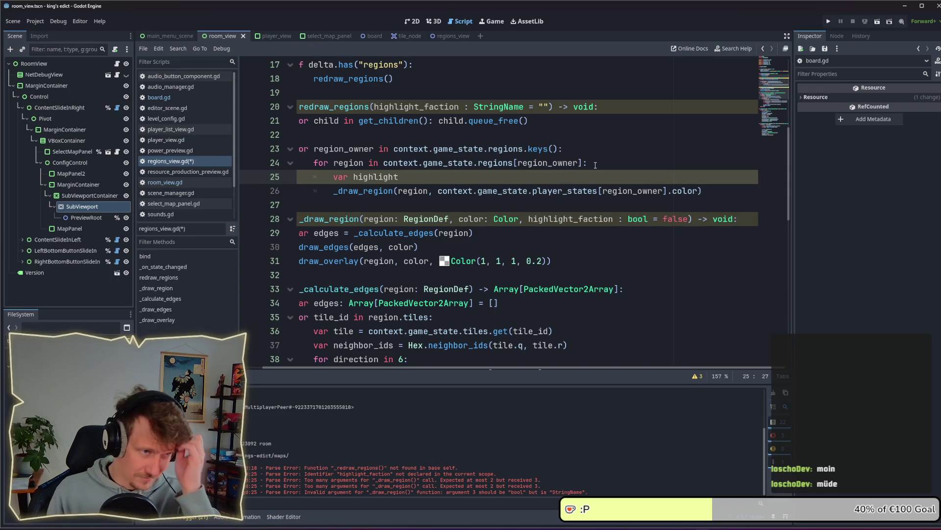
type("= ")
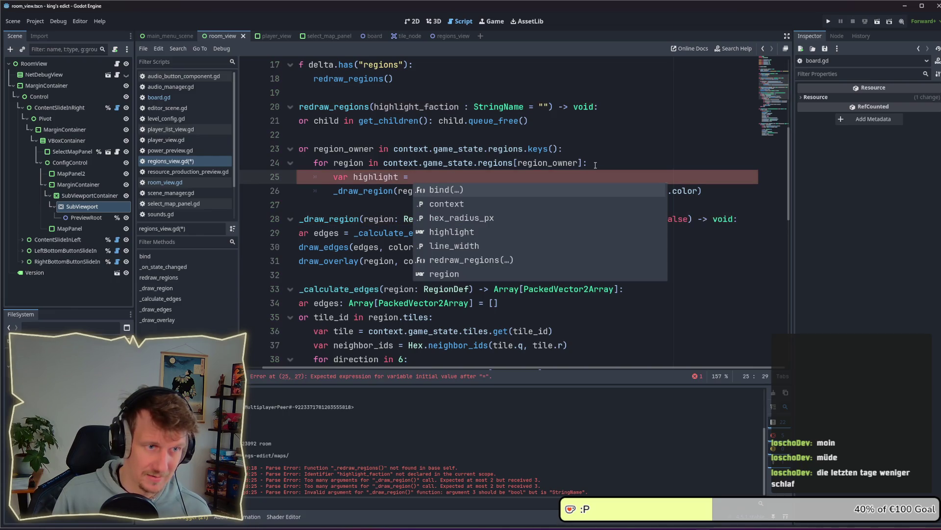
type("h")
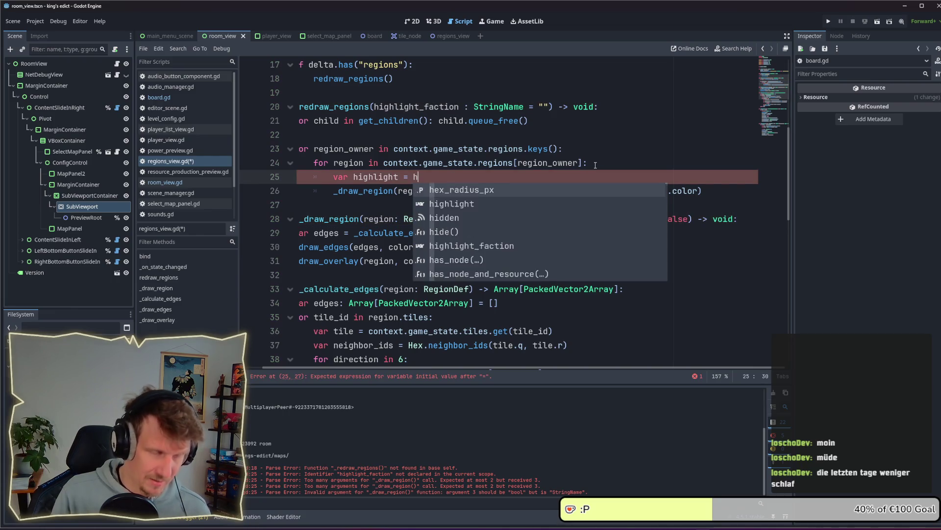
type("igh")
key("Down")
key("Return")
type("== ")
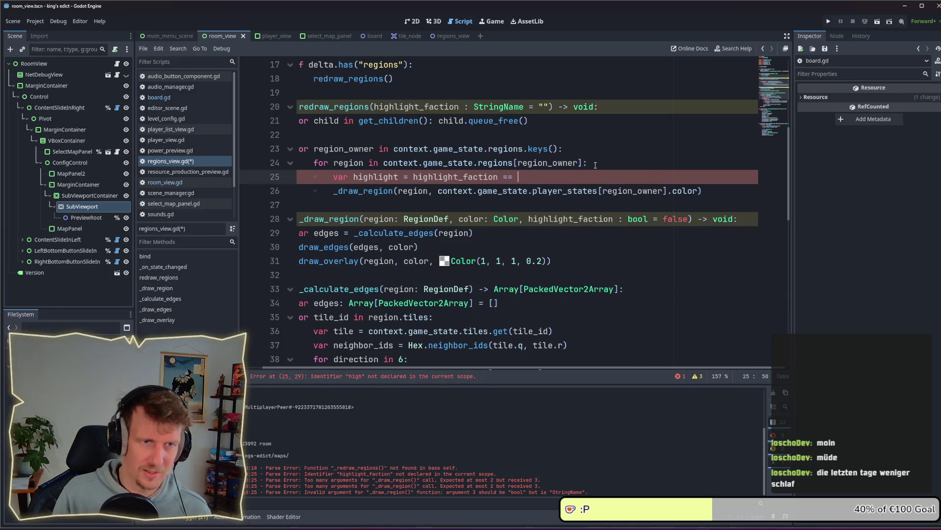
type("r")
key("Down")
key("Down")
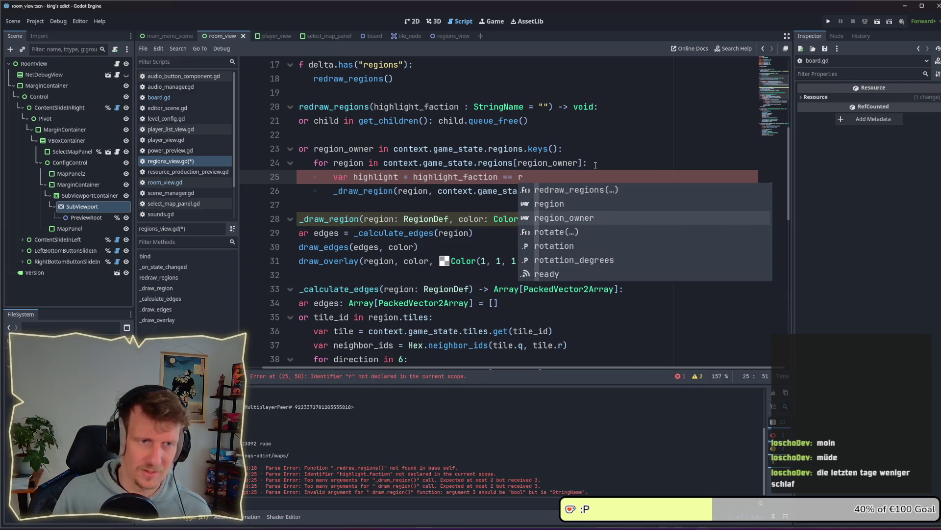
key("Return")
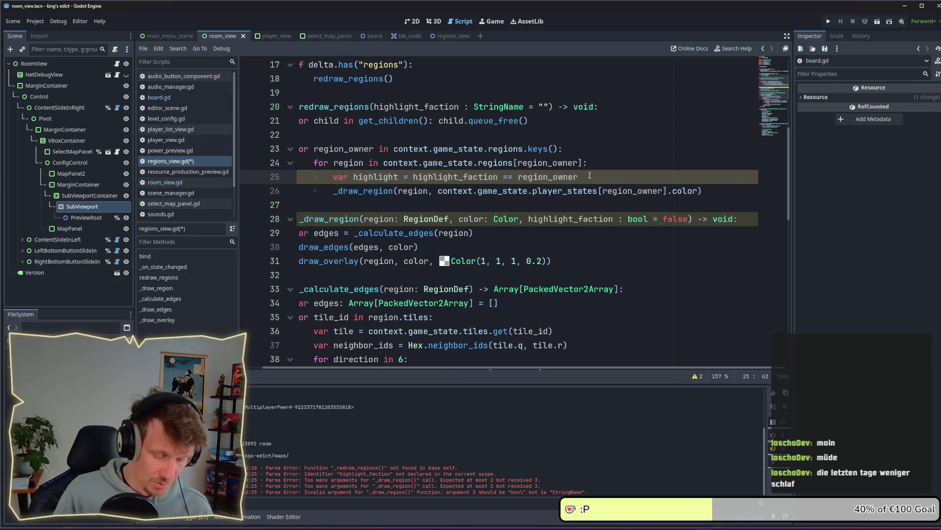
type("&& region_owner != \"")
key("ctrl+s")
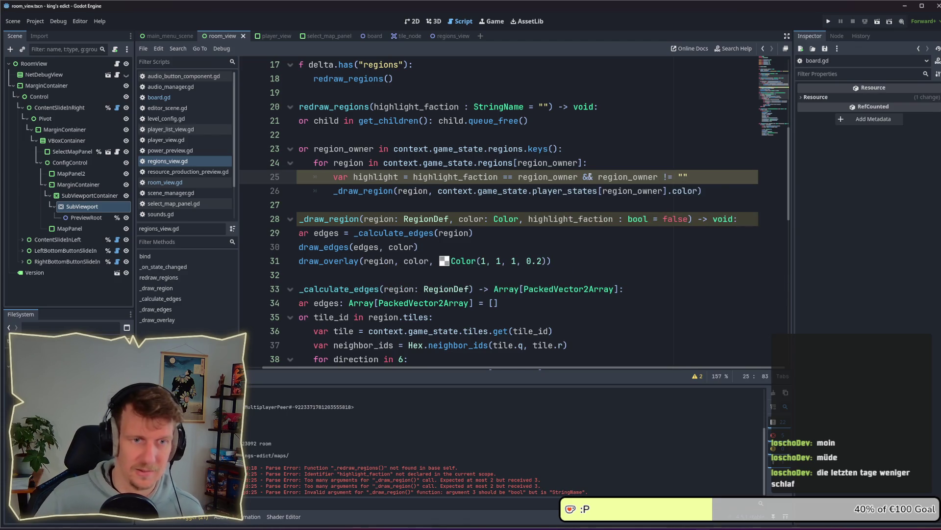
Append highlight as an argument to the _draw_region call and save.
double_click(376, 176)
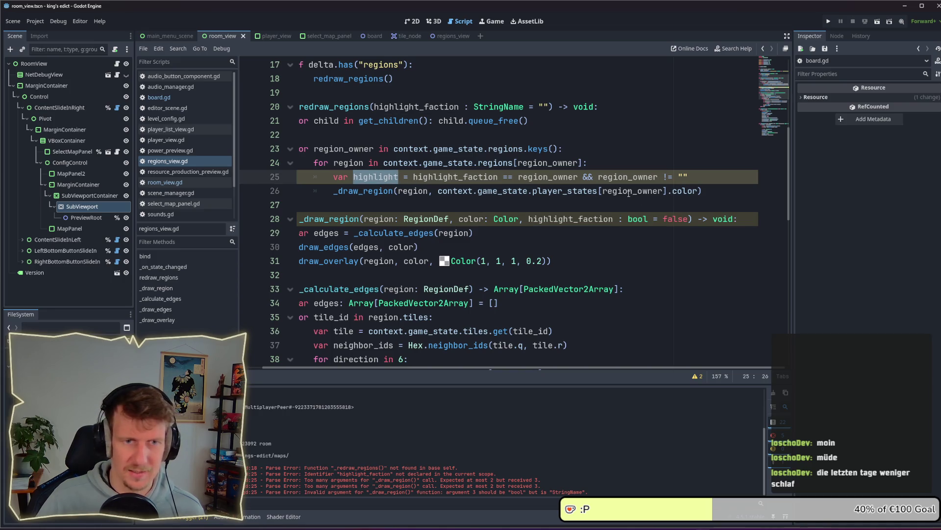
left_click(695, 191)
type(", ")
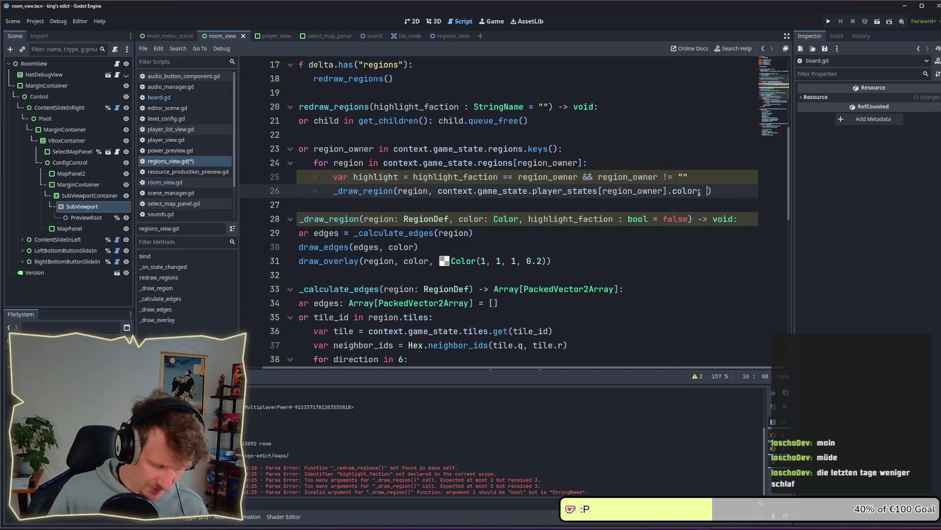
type("highlight")
key("ctrl+s")
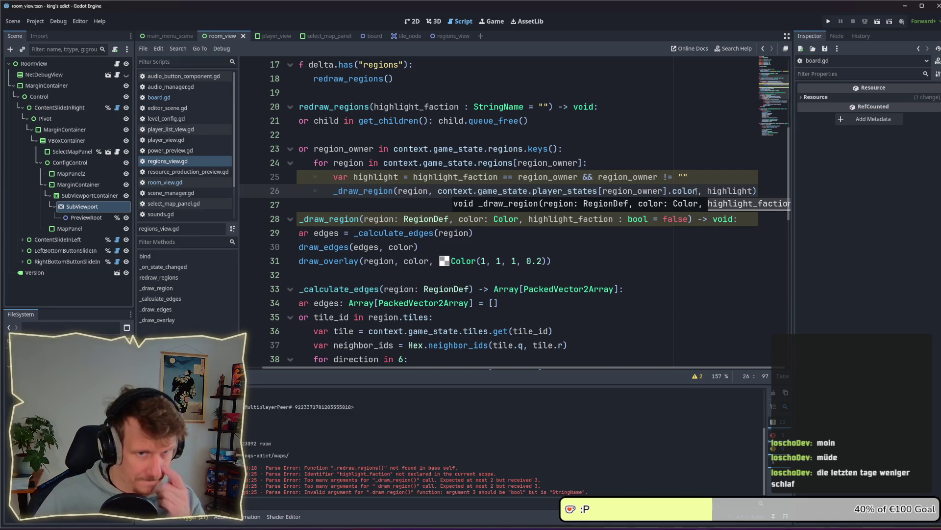
left_click(701, 179)
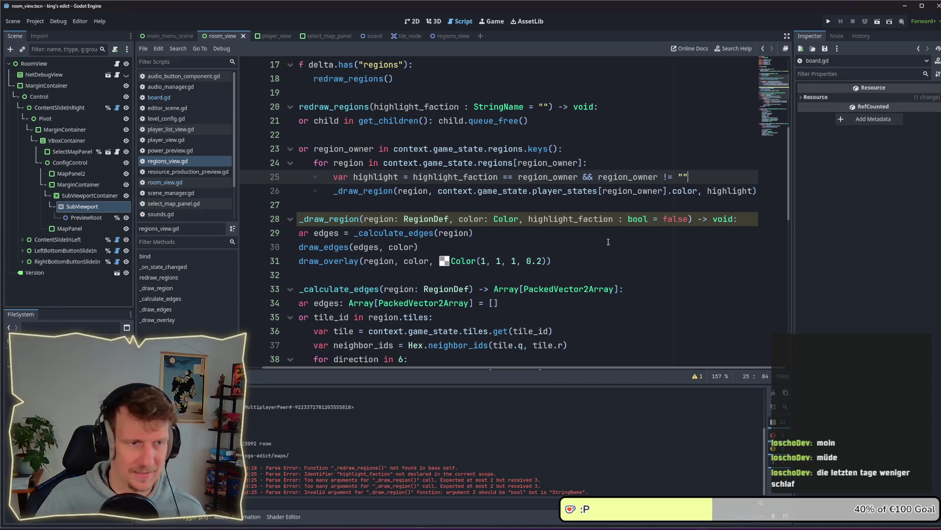
left_click(561, 243)
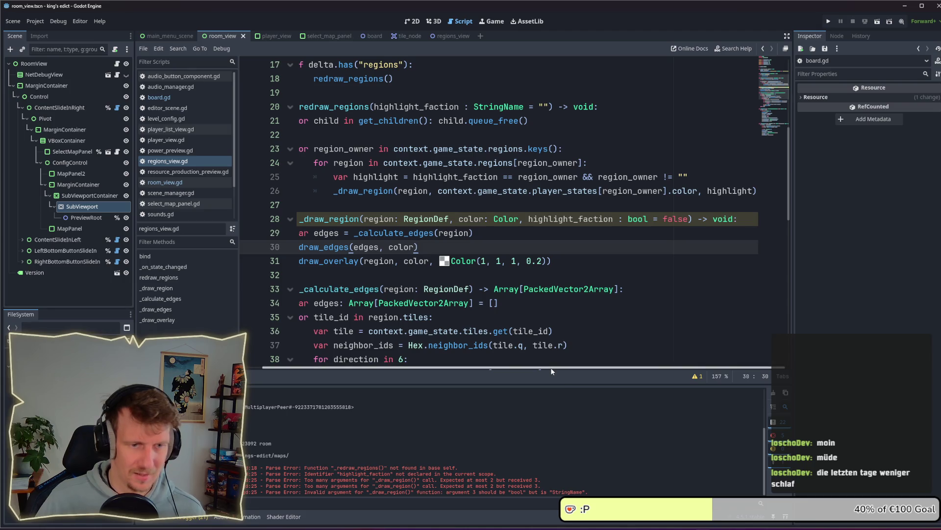
Rename _draw_region's highlight_faction parameter to highlight.
scroll(510, 367, "left", 1)
left_click_drag(597, 219, 637, 219)
key("BackSpace")
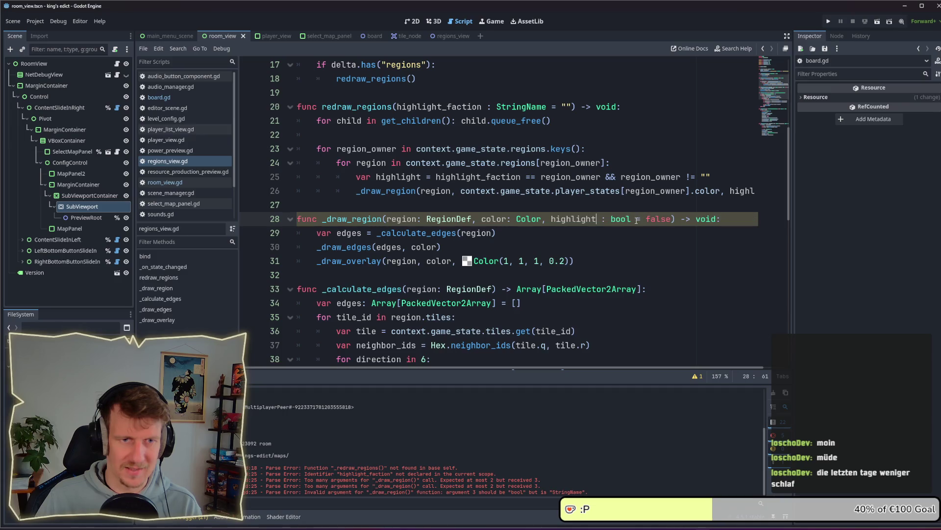
double_click(582, 221)
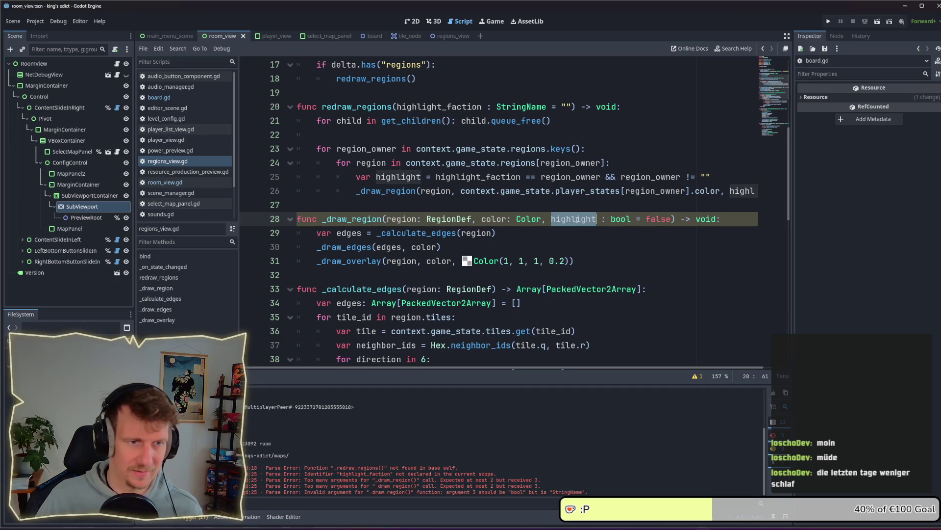
Append highlight to the _draw_edges and _draw_overlay calls inside _draw_region.
left_click(439, 247)
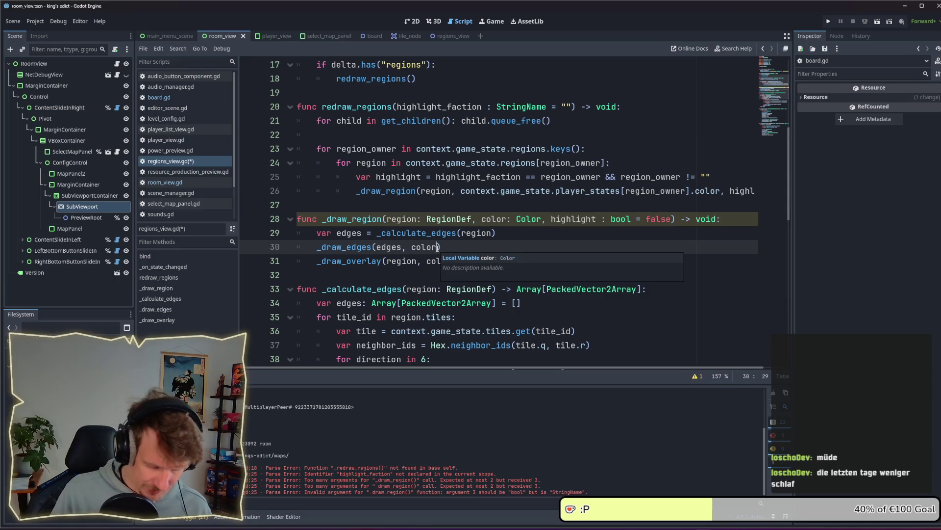
type(", highlight")
key("Down")
key("Right")
key("Right")
key("Right")
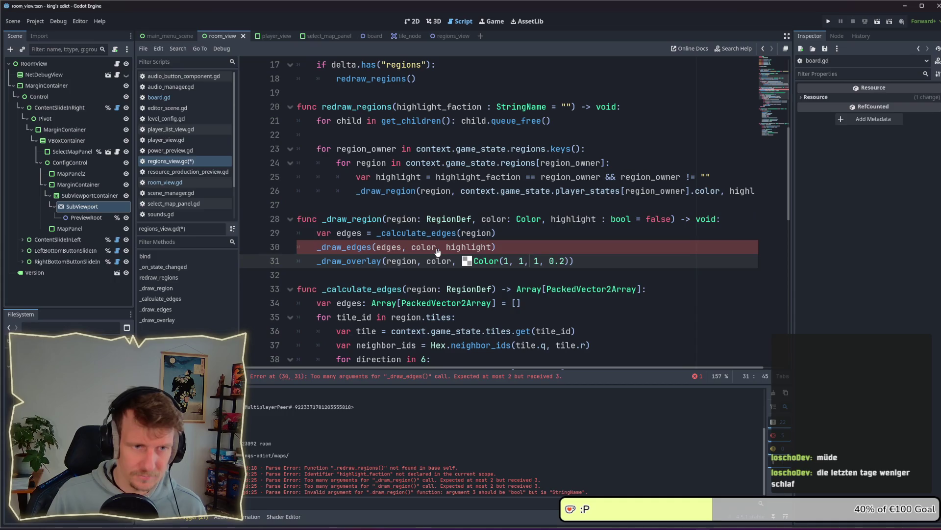
key("Right")
key("Right")
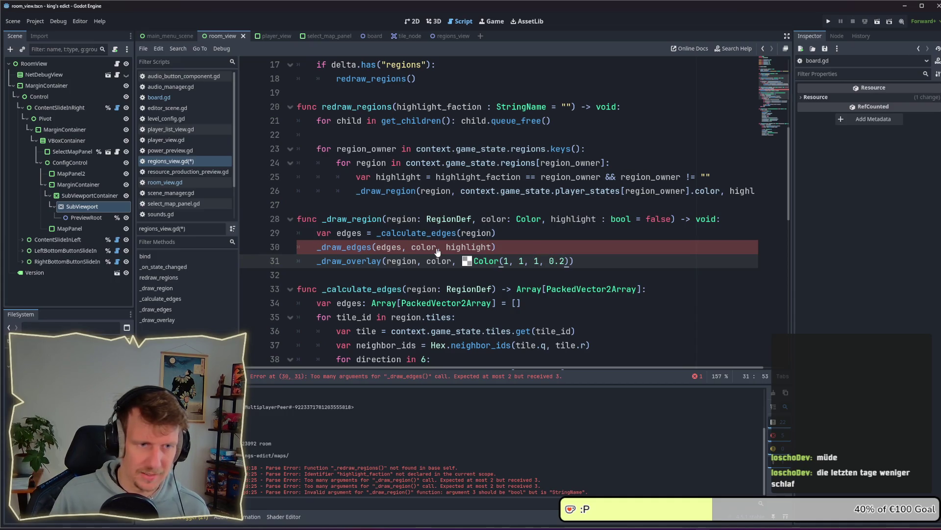
type(", highlight")
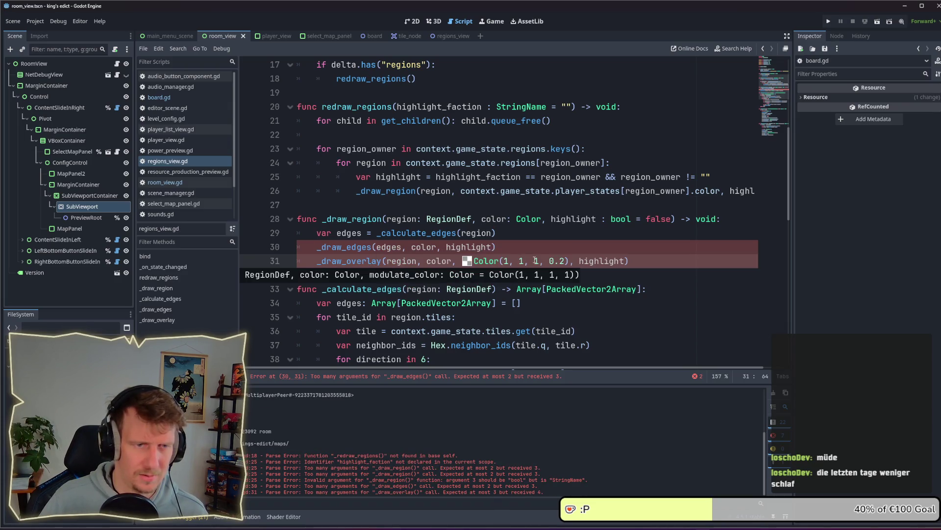
scroll(533, 246, "down", 6)
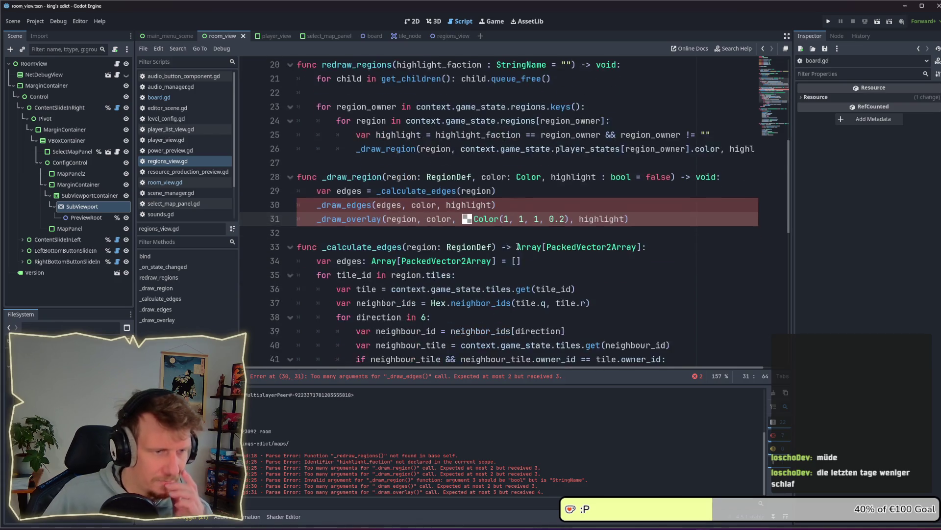
Cut the Color(1, 1, 1, 0.2) argument out of the _draw_overlay call on line 31.
scroll(533, 246, "down", 5)
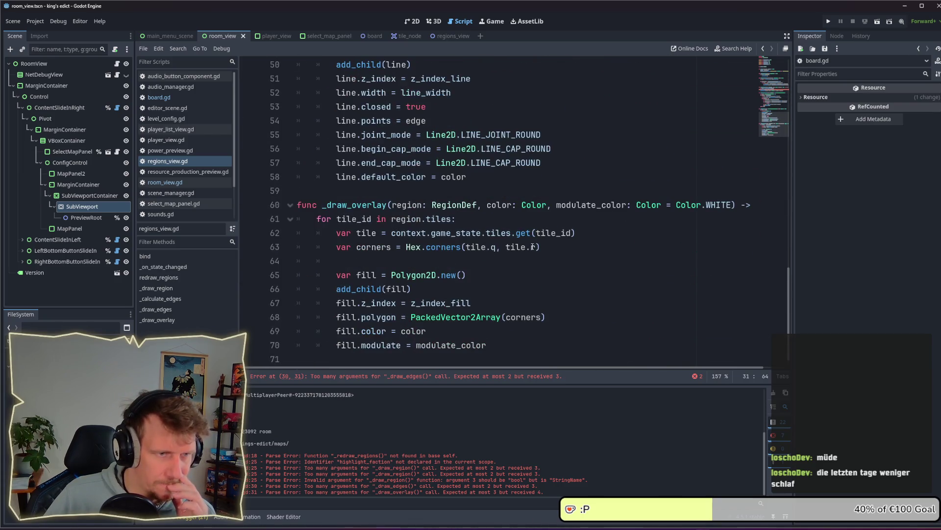
double_click(593, 205)
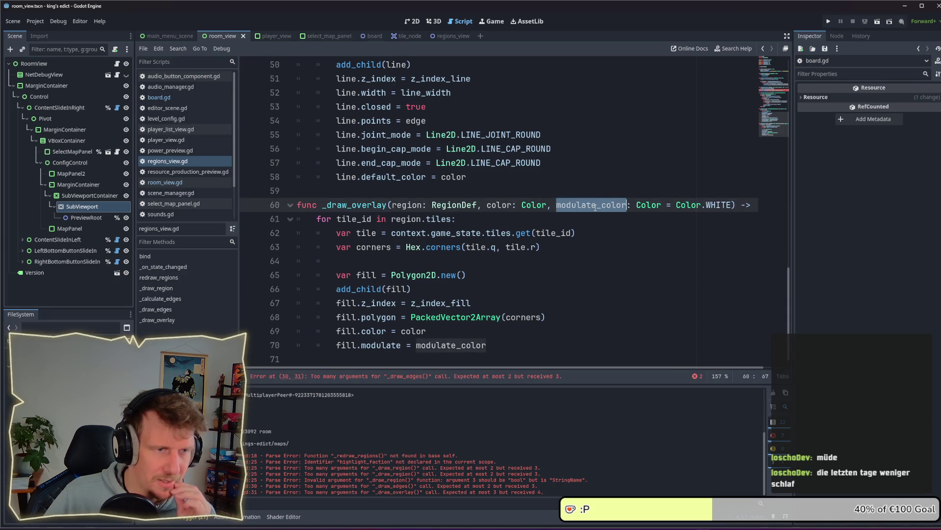
double_click(362, 205)
key("ctrl+f")
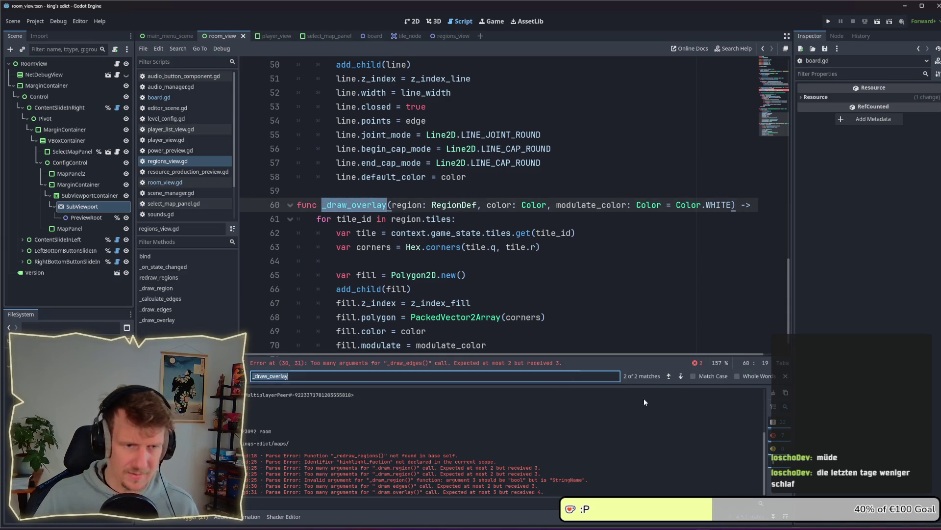
left_click(681, 376)
left_click(681, 376)
left_click(681, 377)
left_click(681, 376)
left_click(681, 376)
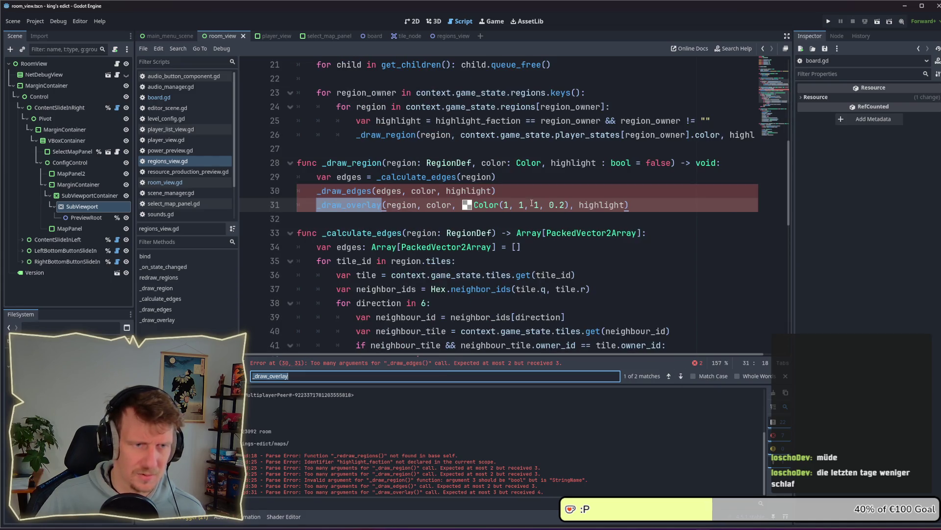
left_click(463, 205)
left_click(539, 194)
left_click_drag(569, 205, 463, 205)
key("ctrl+c")
key("BackSpace")
key("BackSpace")
key("Delete")
In _draw_overlay, add 'var modulate_color = Color(1, 1, 1, 0.4) if highlight else Color(1, 1, 1, 0.2)'.
scroll(486, 221, "down", 10)
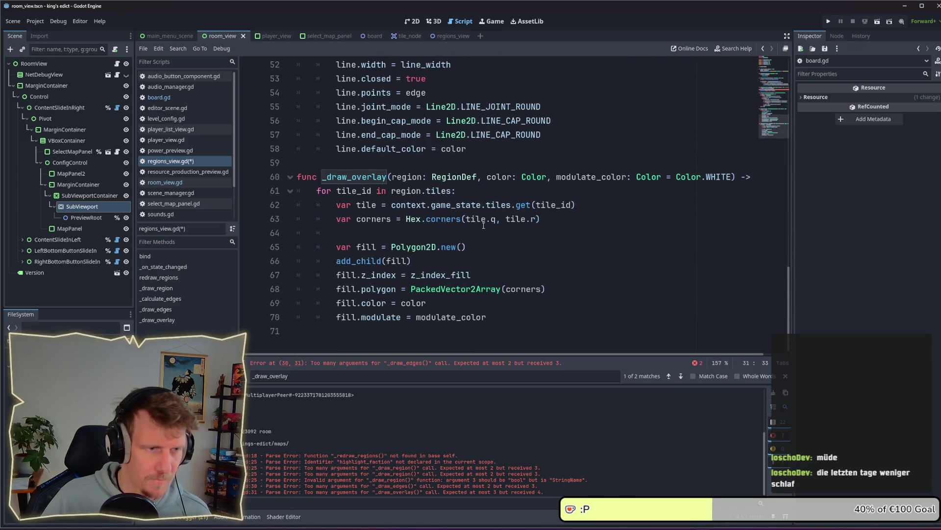
left_click(483, 225)
key("End")
key("Return")
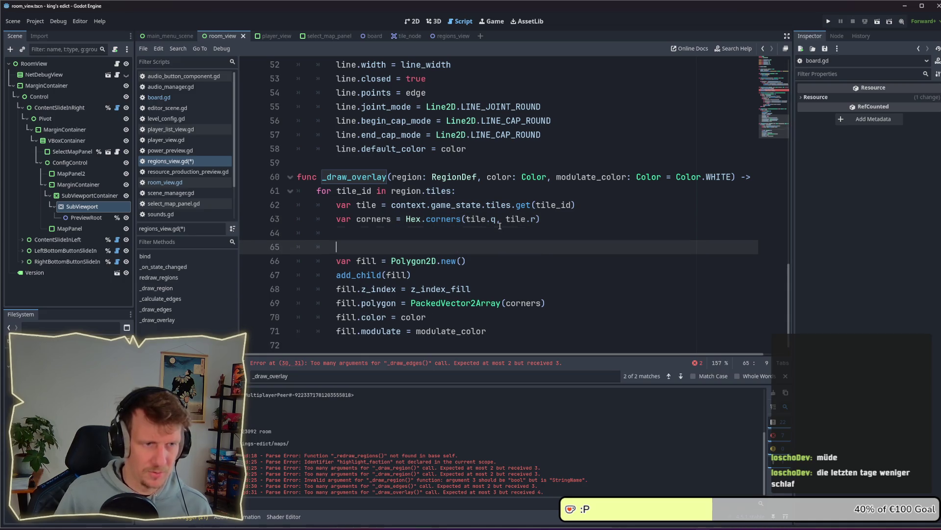
type("var modulate_color =")
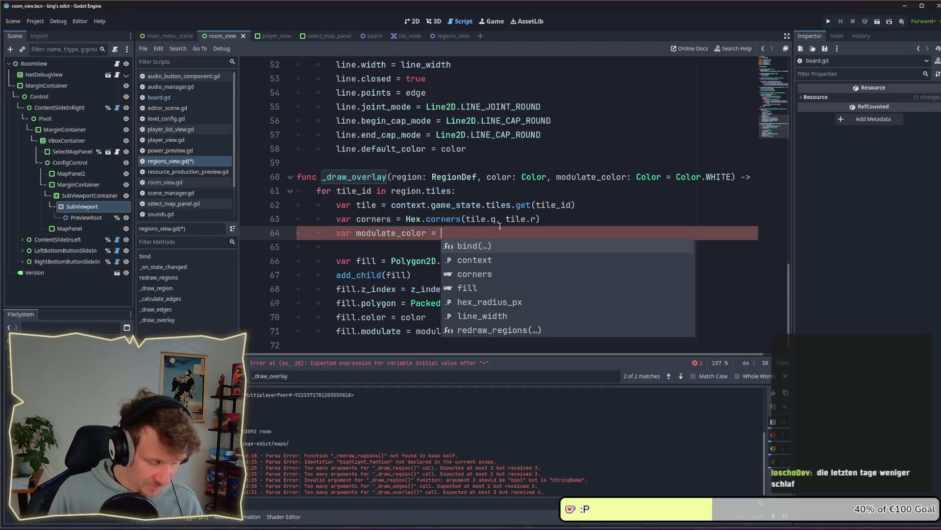
key("ctrl+v")
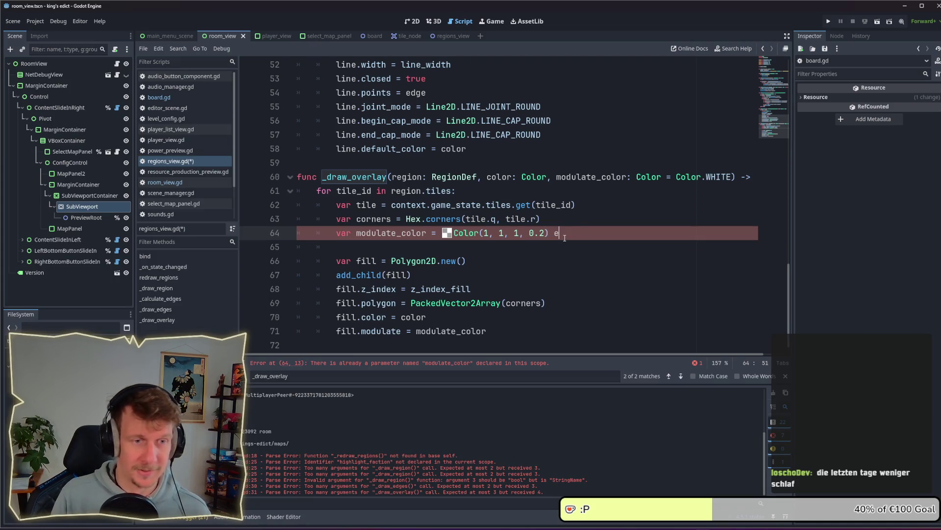
type("if h")
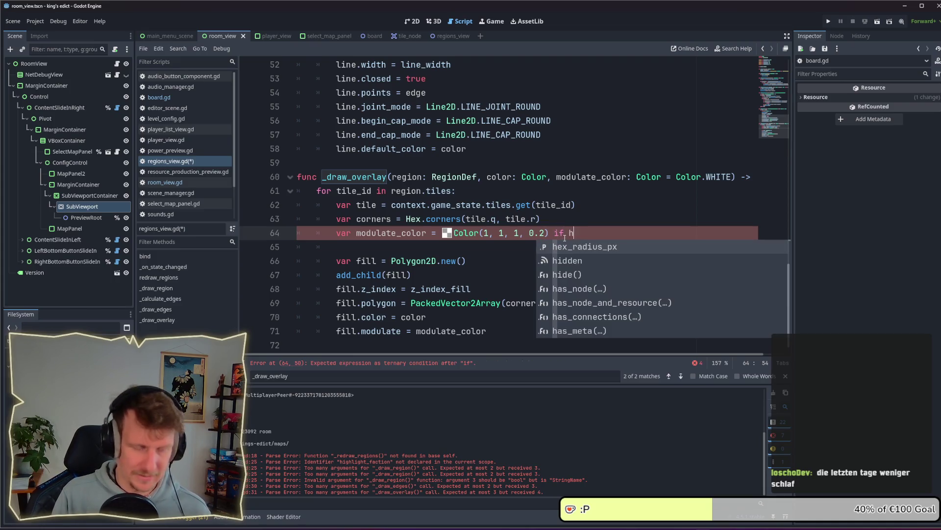
key("BackSpace")
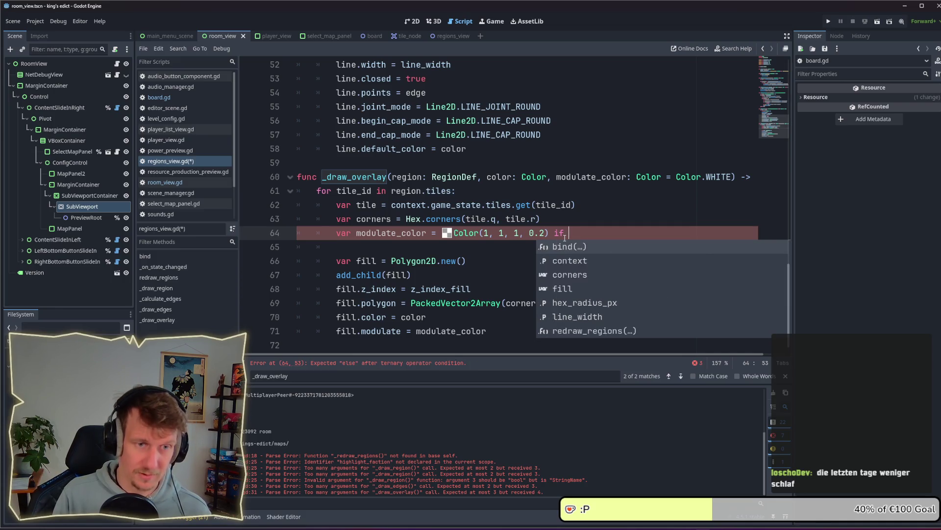
type("high")
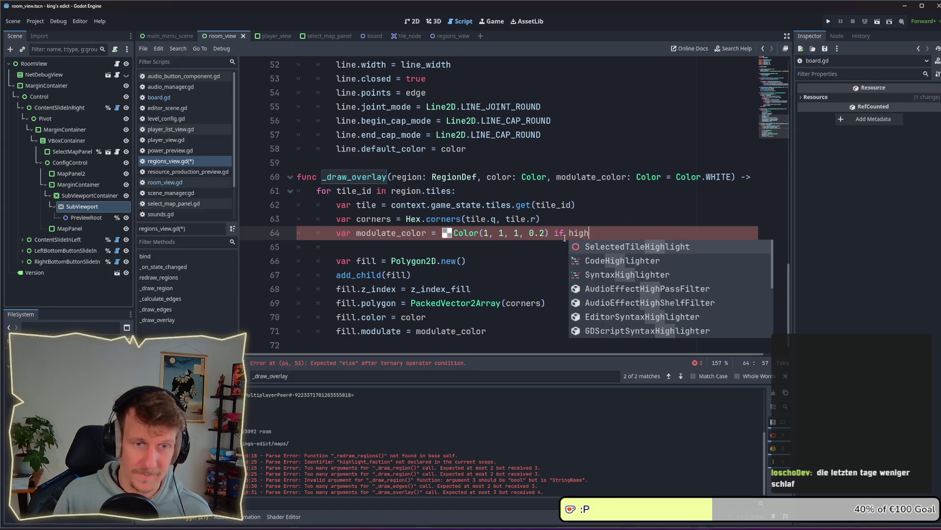
type("light")
key("BackSpace")
key("BackSpace")
key("BackSpace")
type("ght else")
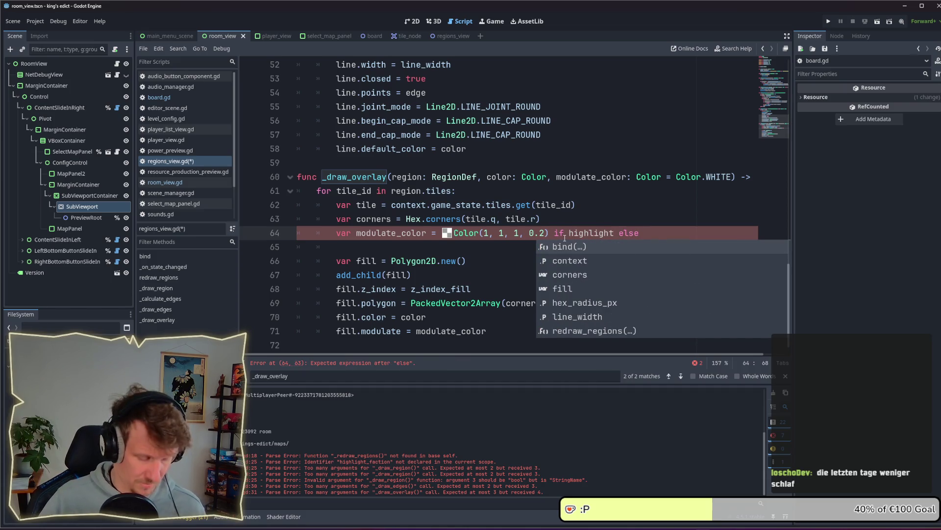
key("ctrl+v")
left_click(542, 233)
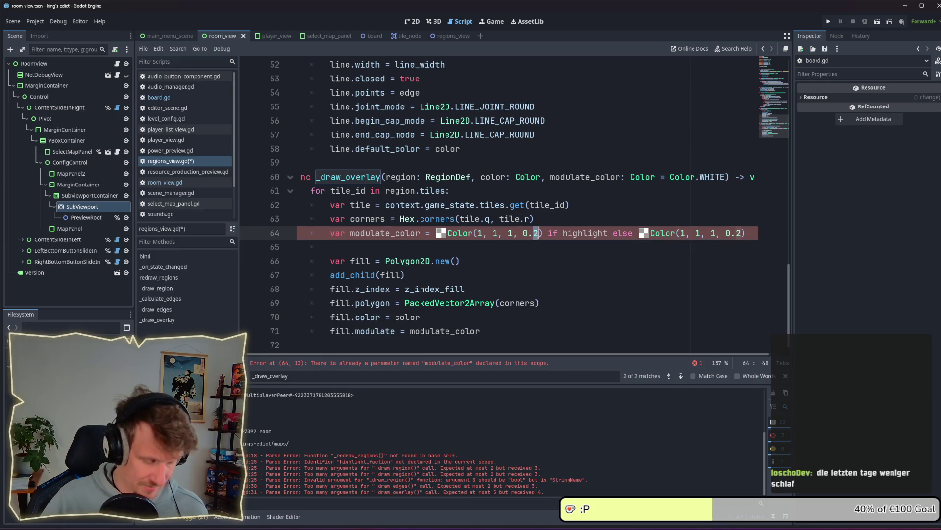
type("4")
Delete the modulate_color parameter from _draw_overlay's signature.
left_click(559, 223)
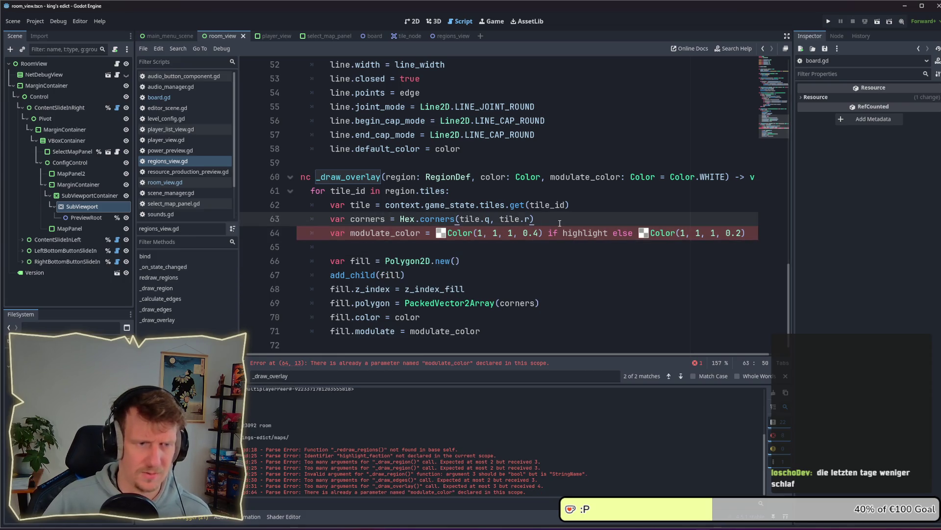
left_click_drag(726, 177, 551, 176)
key("BackSpace")
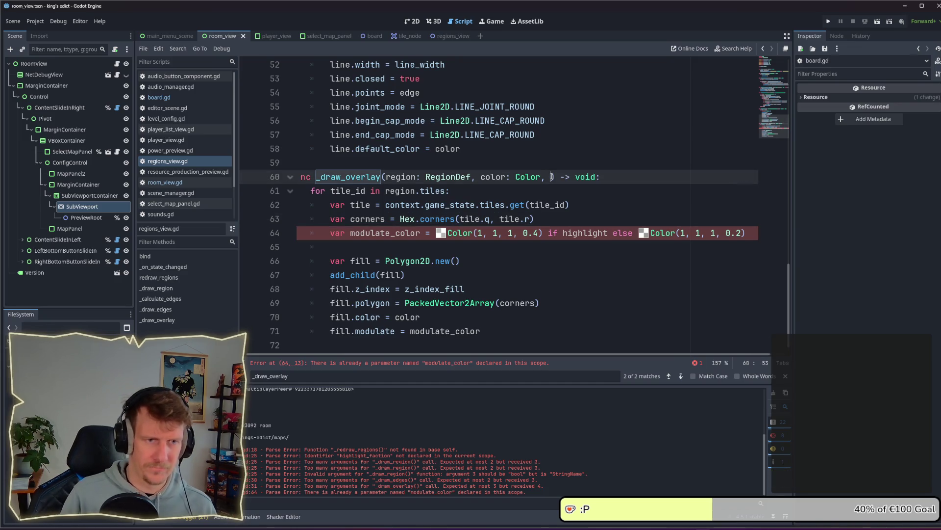
Declare highlight : bool = false as _draw_overlay's parameter.
type("highlight")
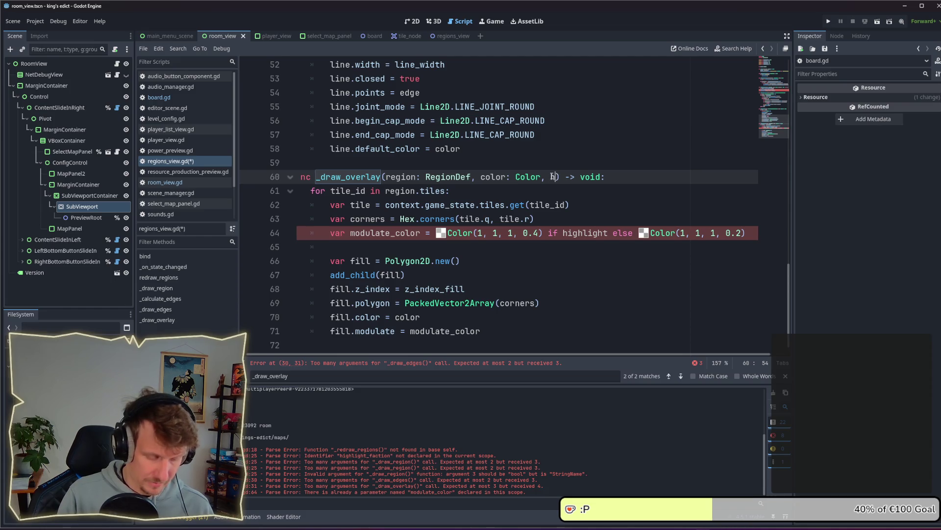
key("BackSpace")
type(":")
type(": bool = fal")
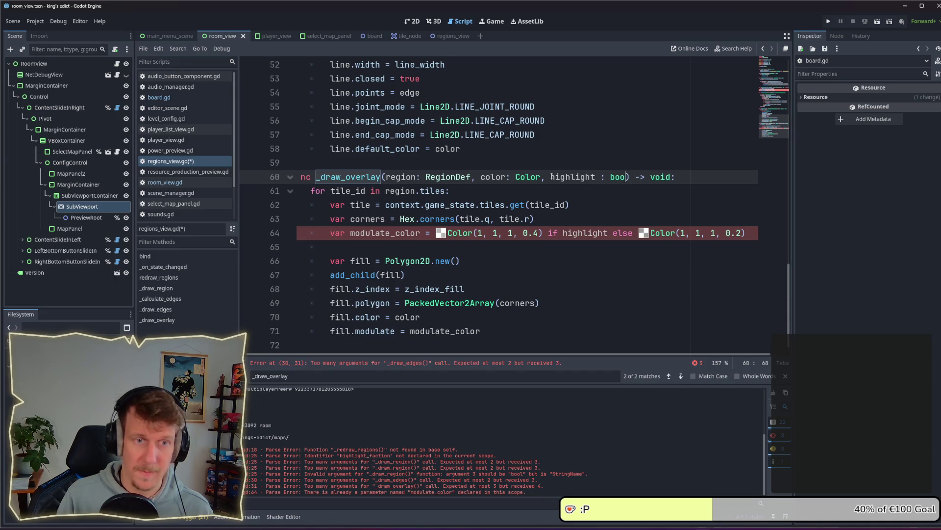
type("se")
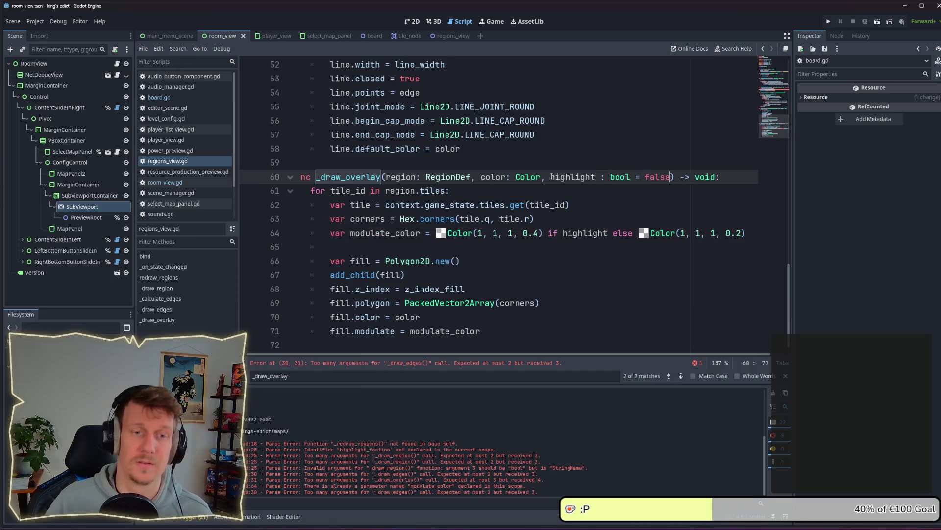
left_click(625, 201)
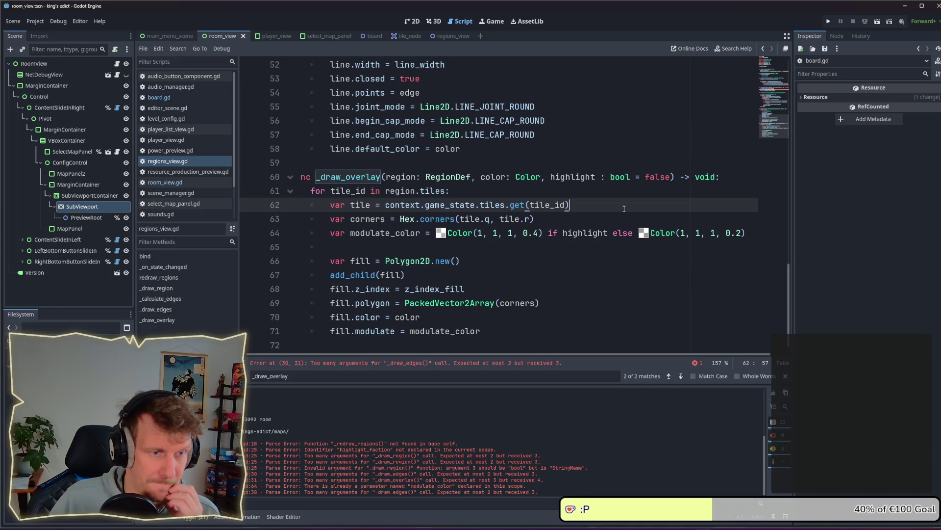
Add highlight : bool = false after color in _draw_edges' signature.
scroll(623, 210, "down", 1)
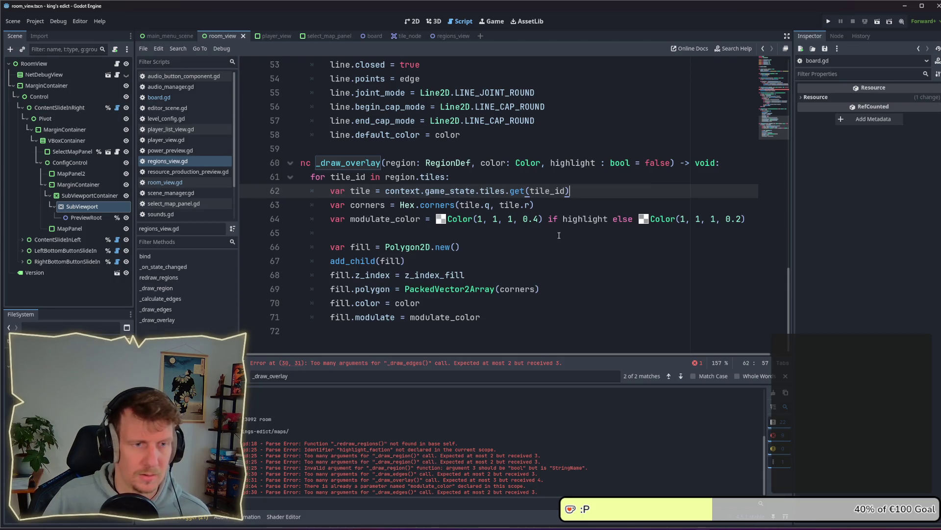
scroll(560, 229, "up", 3)
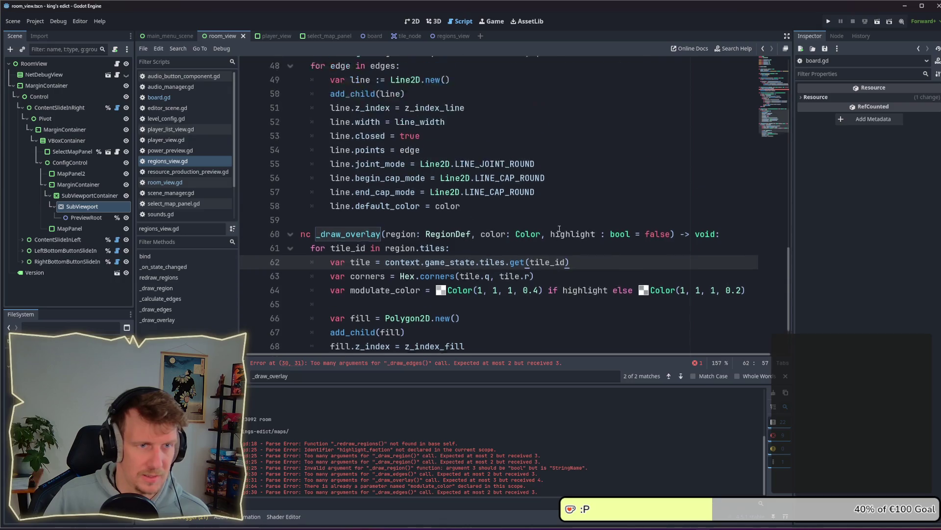
scroll(546, 212, "up", 1)
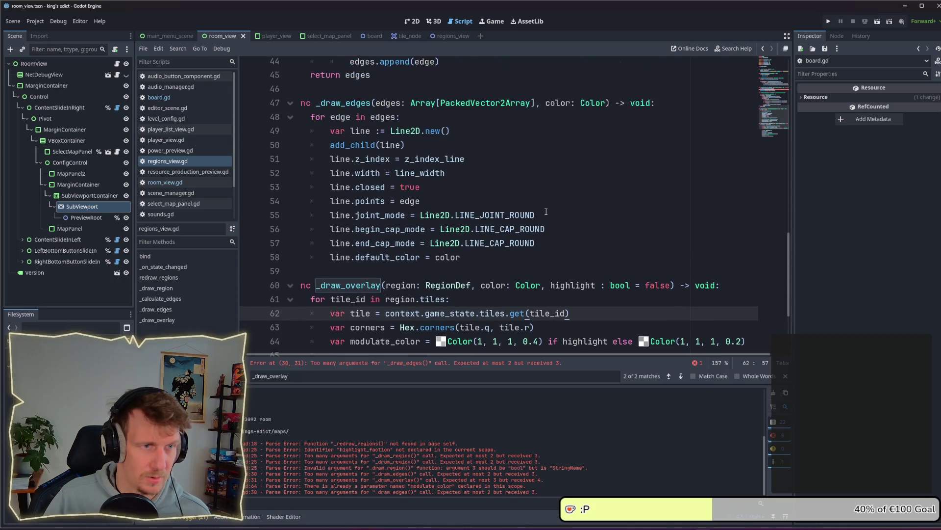
scroll(527, 170, "up", 1)
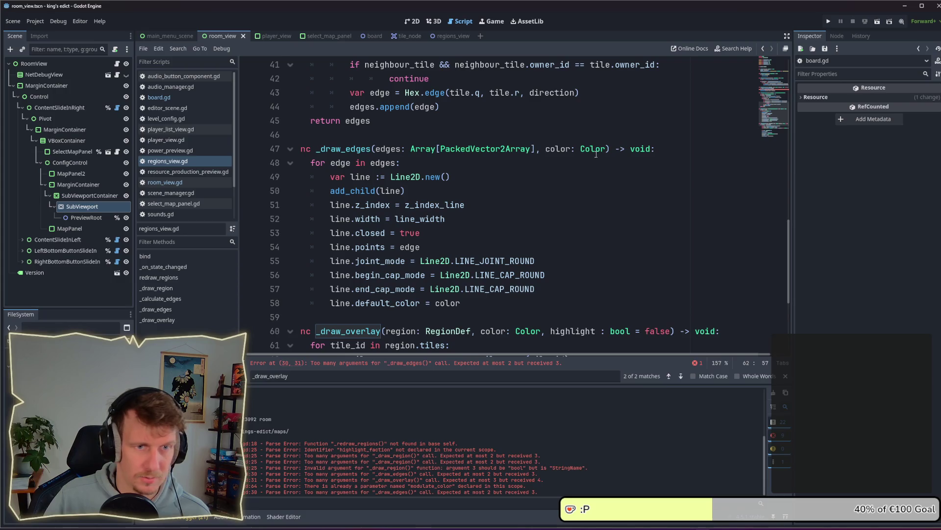
left_click(607, 148)
type(", highlight")
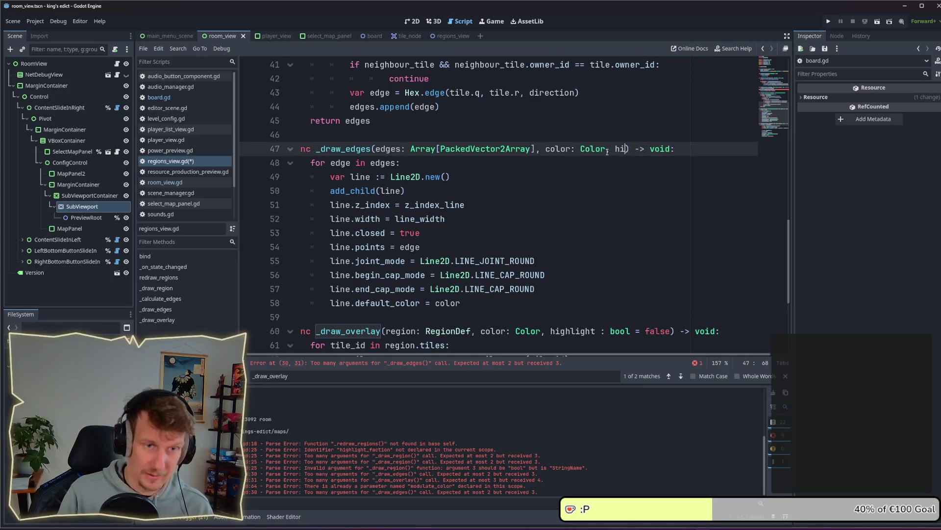
type(" : bool")
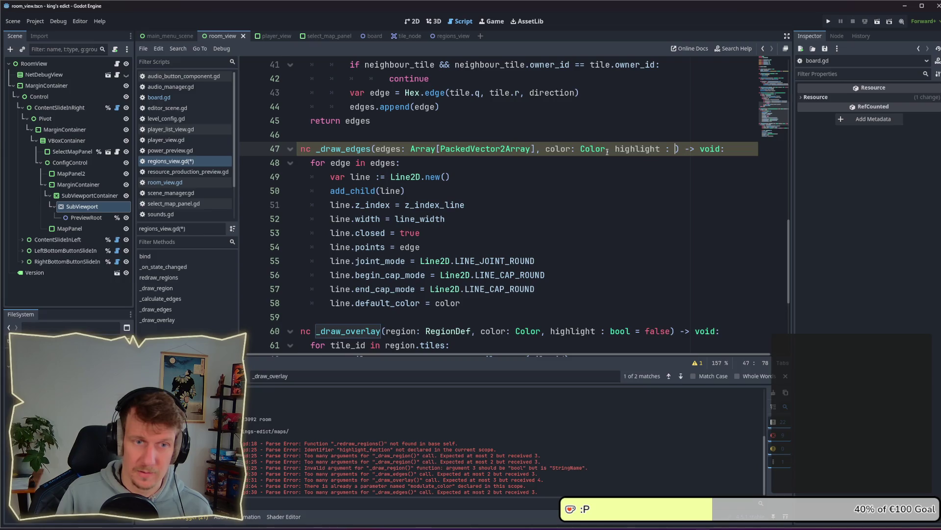
type(" = false")
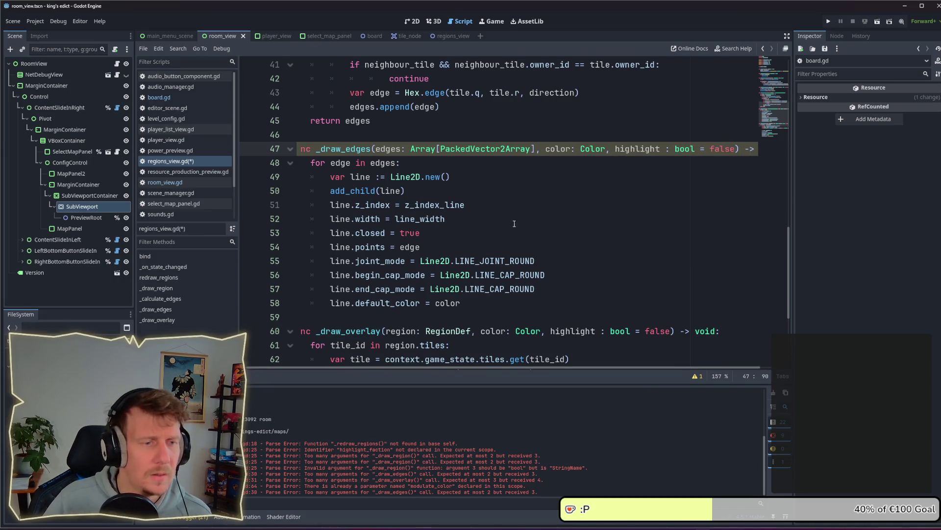
Look up the line_width definition at the top of the script.
left_click(478, 248)
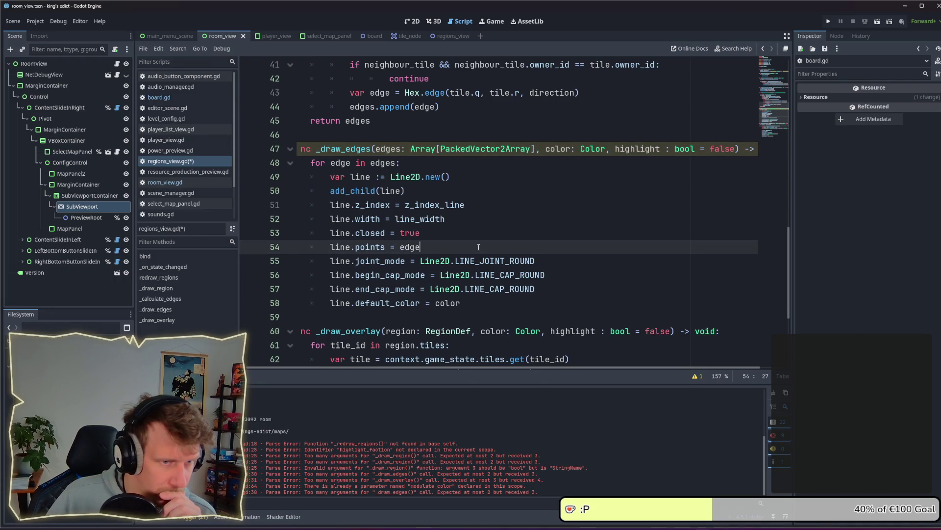
double_click(422, 219)
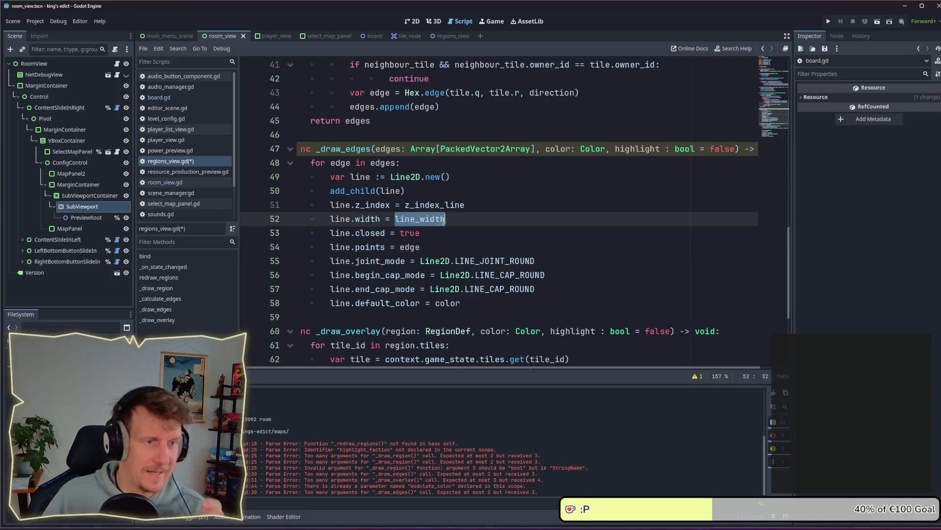
left_click_drag(787, 253, 789, 90)
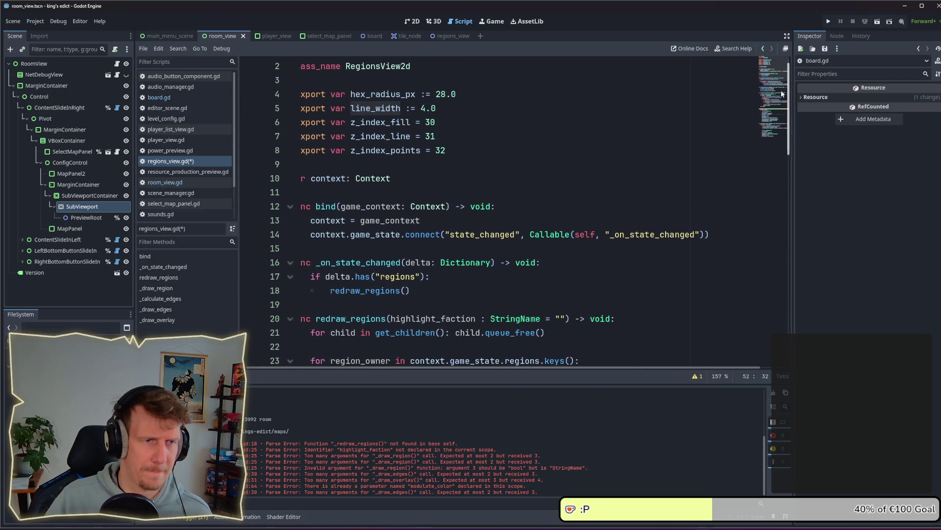
Duplicate the line_width export as line_width_highlight set to 8.0, then save.
left_click(466, 112)
key("ctrl+shift+d")
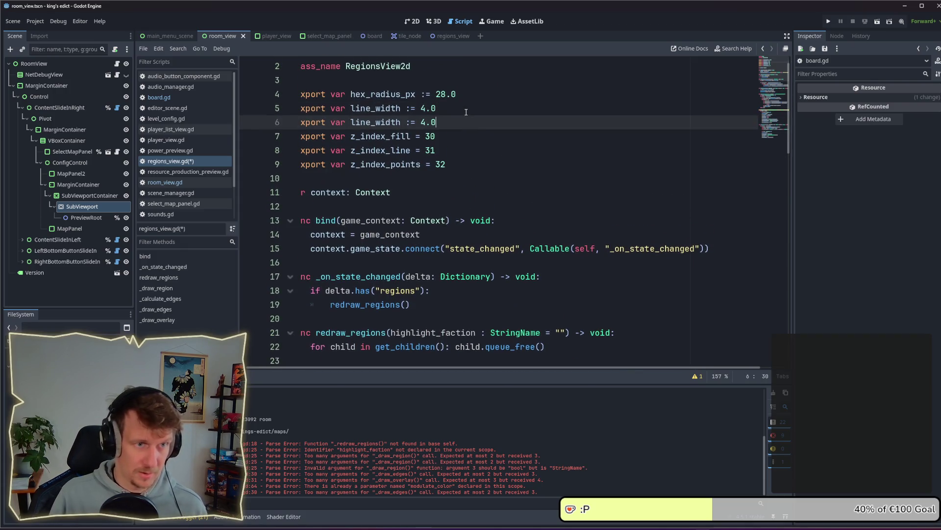
key("Left")
key("Left")
key("Left")
type("_highlight")
key("BackSpace")
key("Delete")
type("7")
key("BackSpace")
type("8")
key("ctrl+s")
scroll(775, 122, "down", 10)
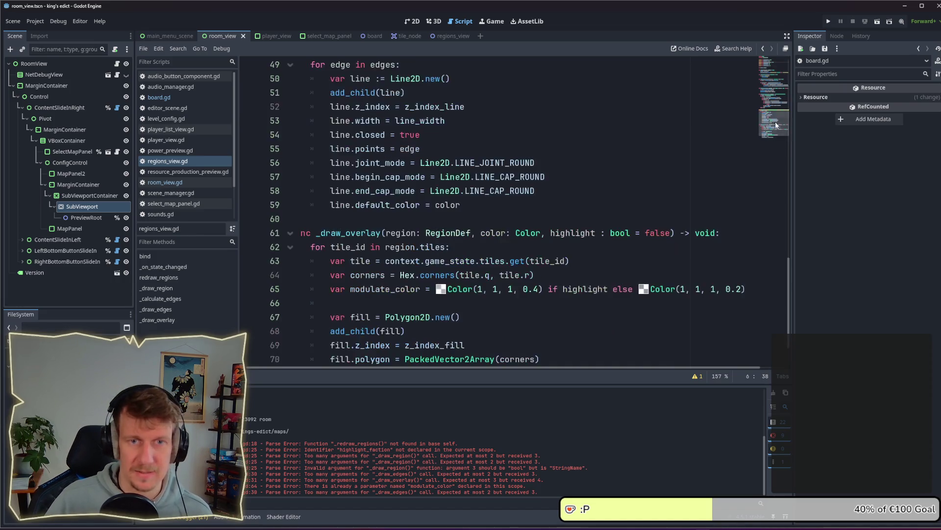
Change line 53 to 'line.width = line_width_highlight if highlight else line_width'.
scroll(533, 230, "up", 4)
scroll(532, 230, "down", 1)
scroll(533, 230, "down", 2)
left_click(479, 199)
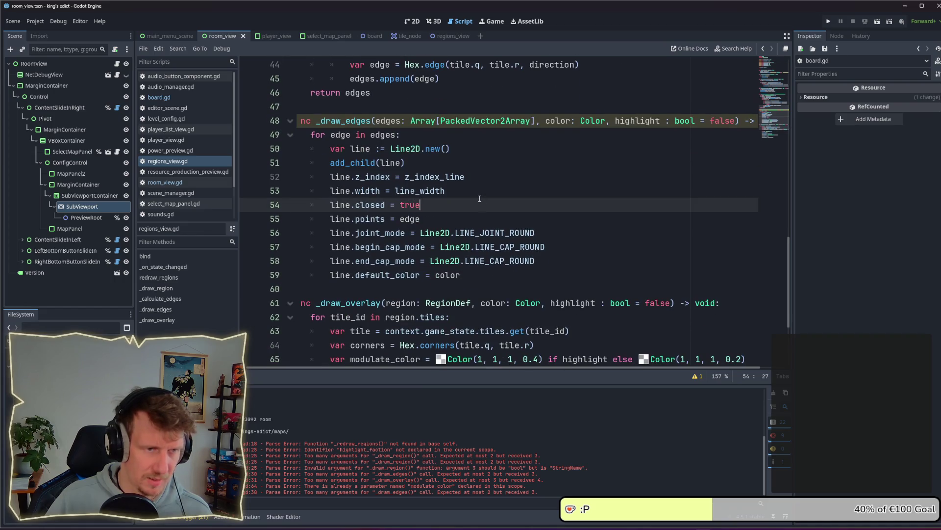
key("Up")
type("if h")
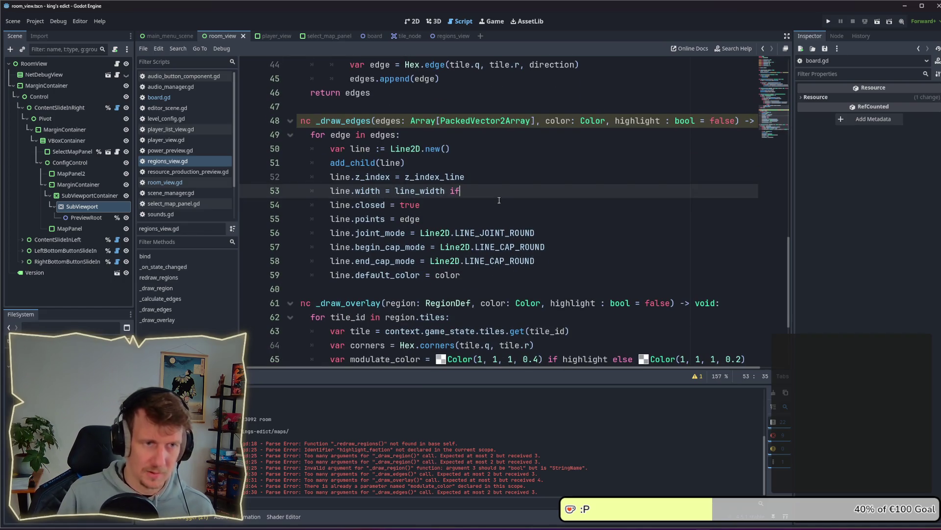
type("igh")
key("Return")
type("else line")
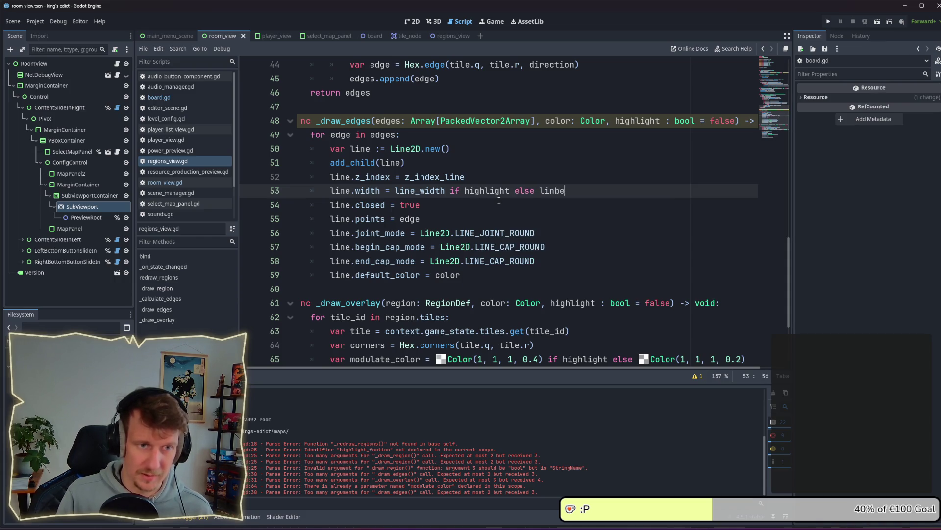
key("Down")
key("Return")
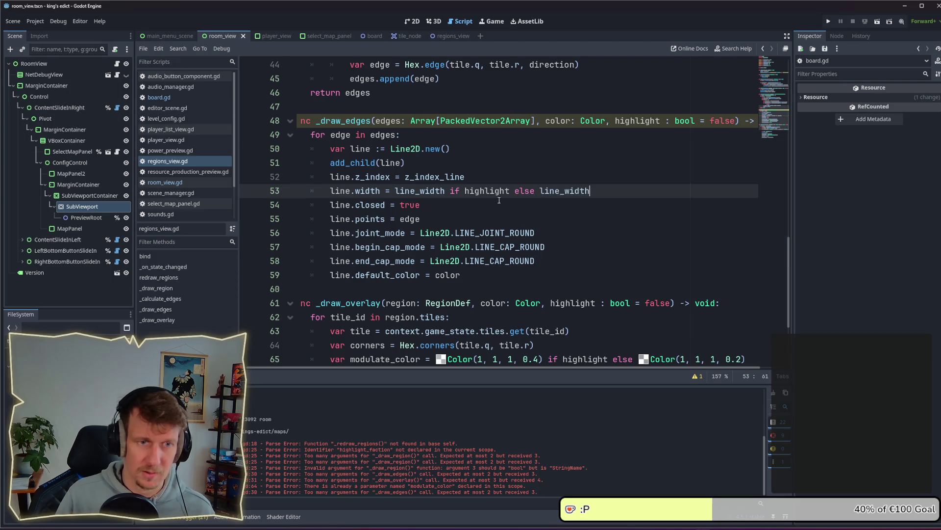
type("_high")
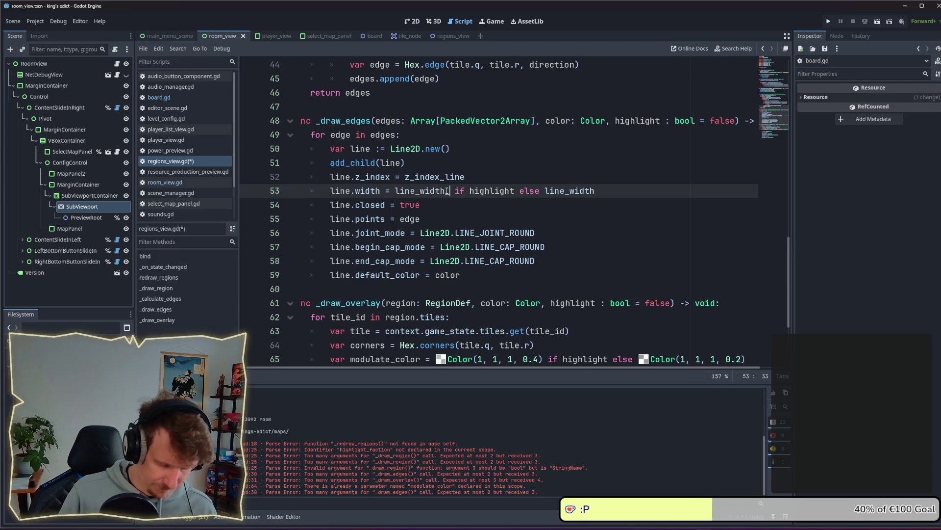
key("Return")
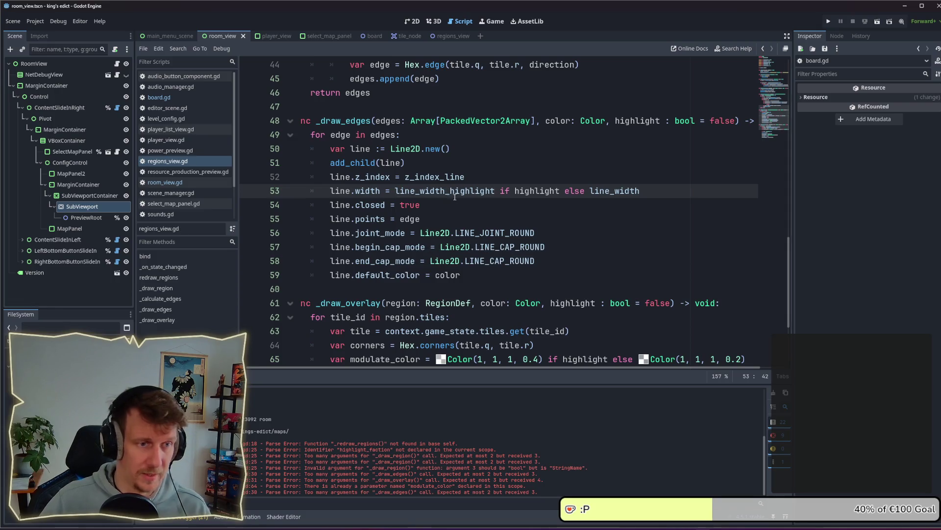
Run the project to test the highlighted edge width.
left_click(468, 212)
scroll(468, 212, "down", 2)
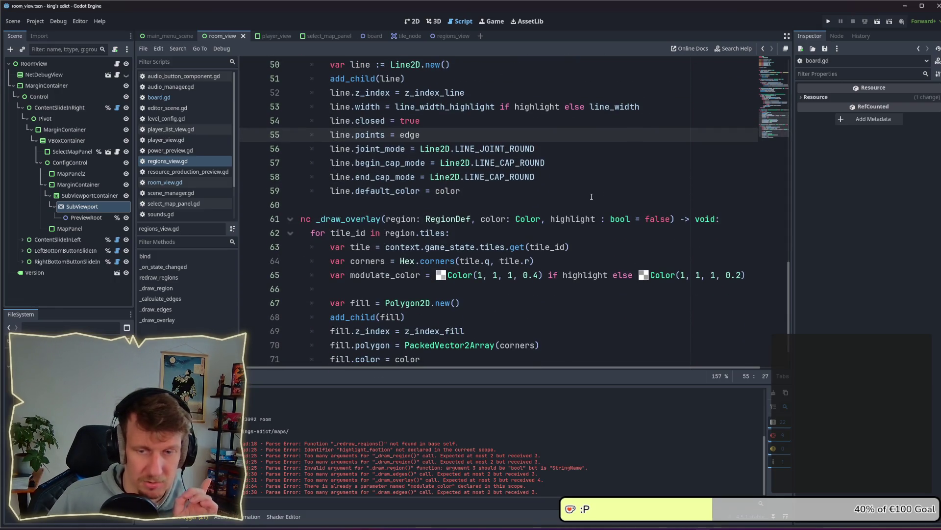
left_click(829, 23)
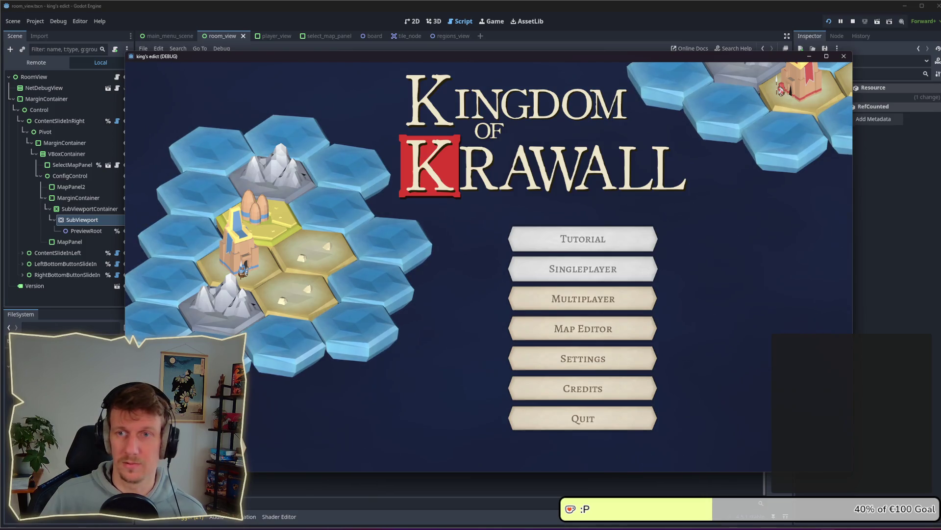
Create a multiplayer game room and claim the purple, then green, then purple faction region.
left_click(593, 297)
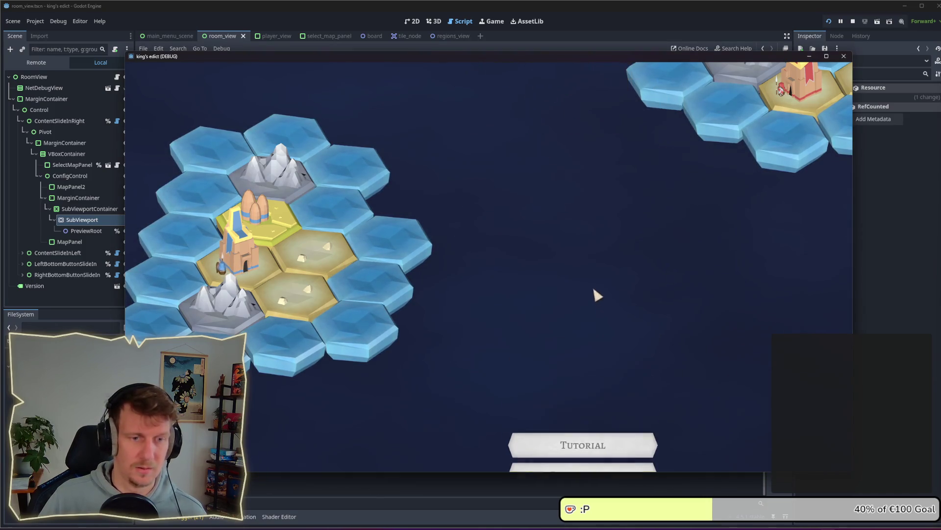
left_click(784, 448)
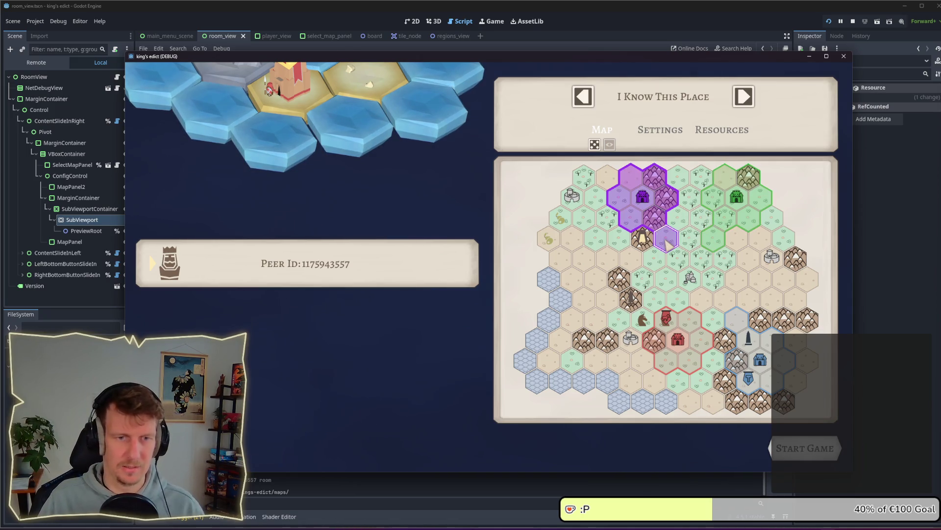
left_click(654, 218)
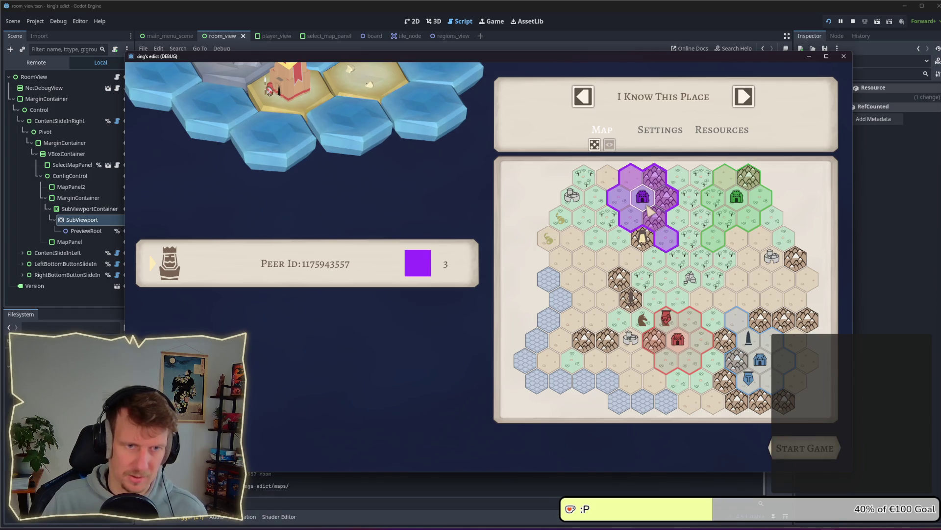
left_click(729, 211)
left_click(655, 216)
Pick the red, blue and purple regions, clearing the faction via neutral hexes, until the debugger breaks.
left_click(681, 350)
left_click(759, 362)
left_click(645, 216)
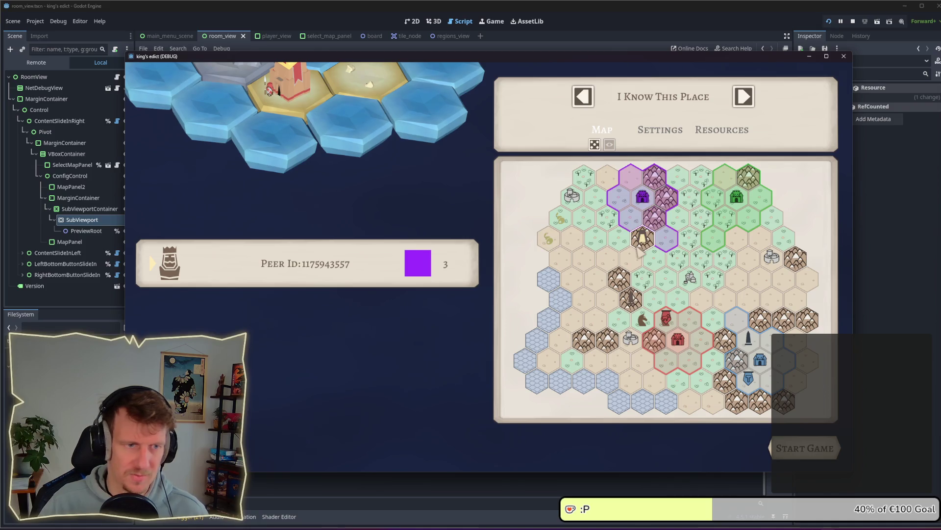
left_click(630, 269)
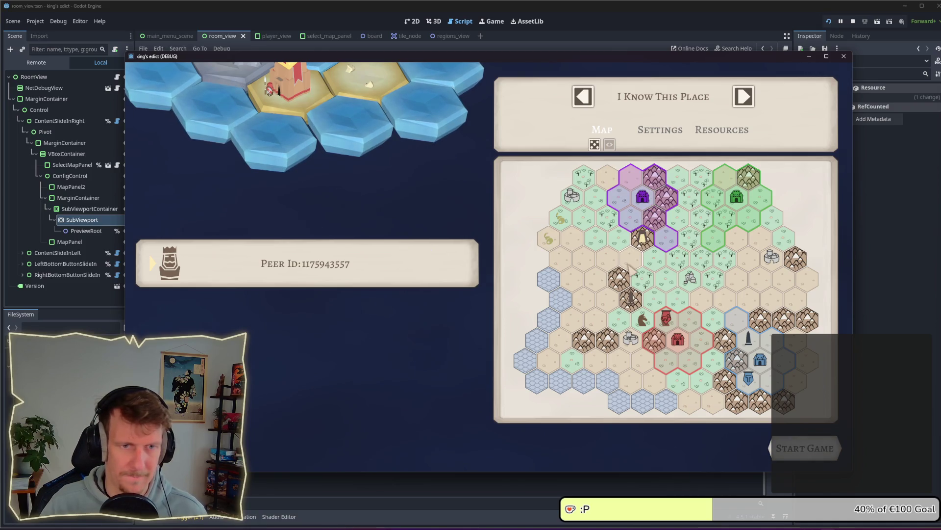
left_click(645, 210)
left_click(667, 214)
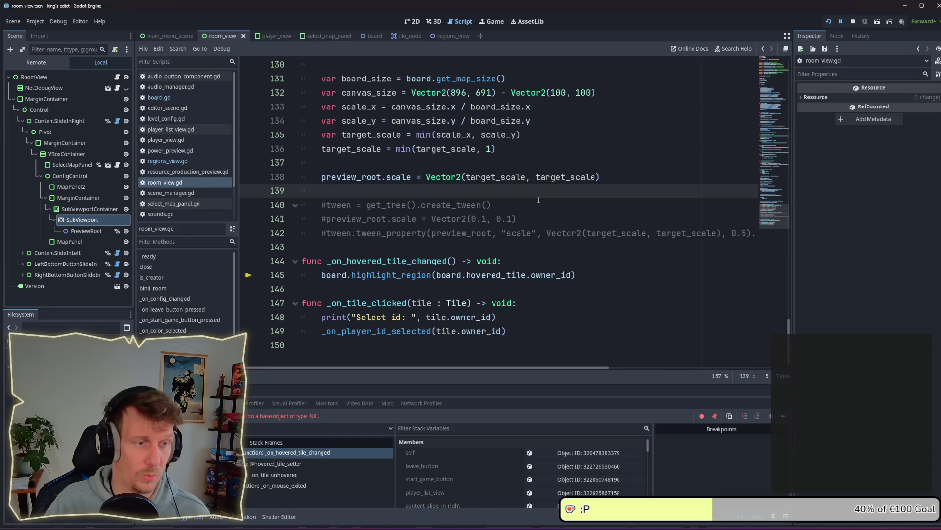
End the paused session, relaunch the game, create a new room, and stop the run.
left_click(831, 22)
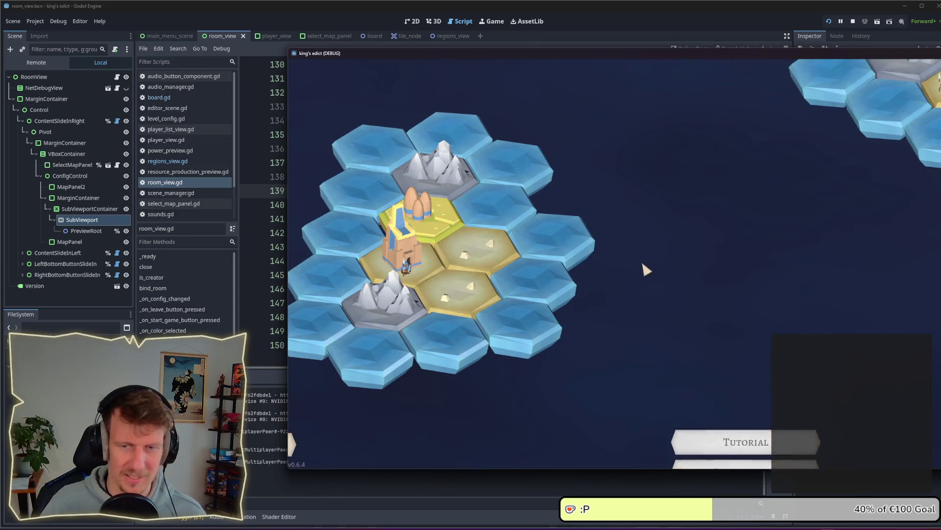
left_click(921, 445)
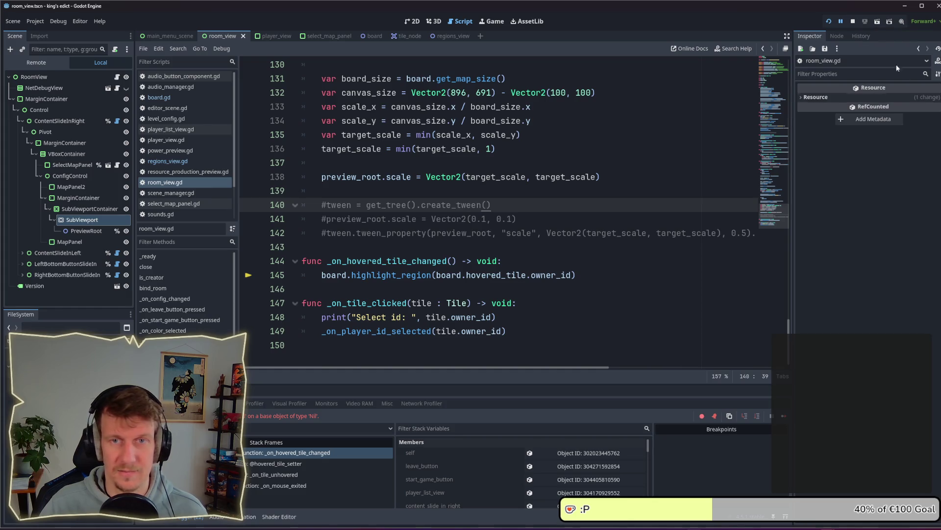
left_click(855, 21)
Launch the game again, open Multiplayer, stop it, and add a blank line above the highlight call.
left_click(829, 21)
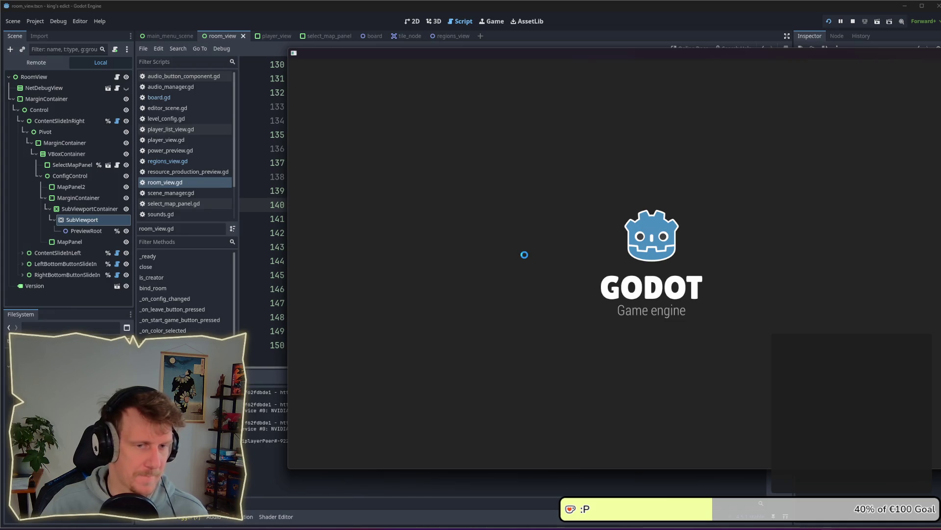
left_click(771, 304)
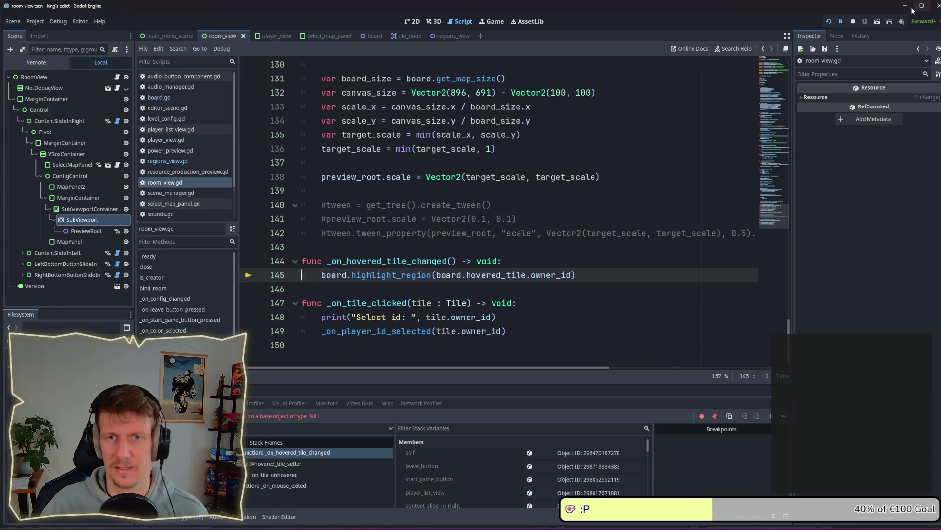
left_click(853, 22)
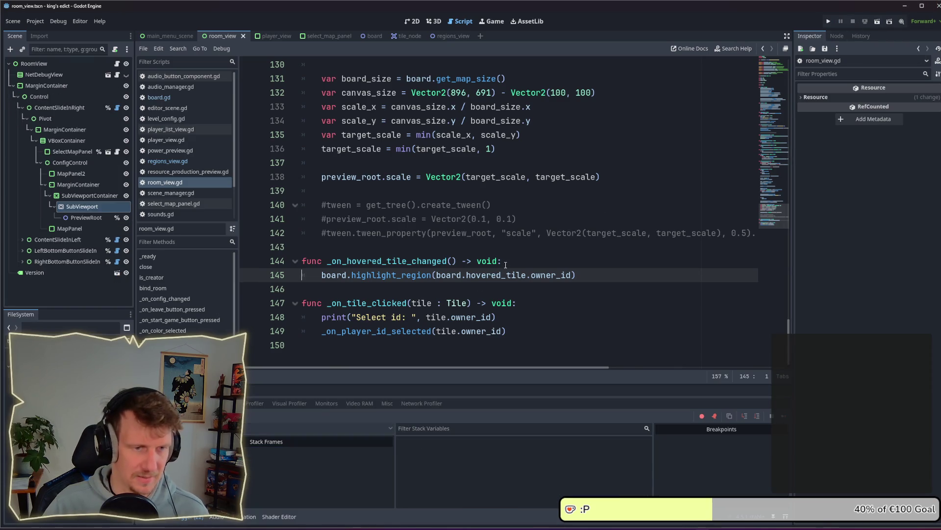
key("ctrl+shift+Return")
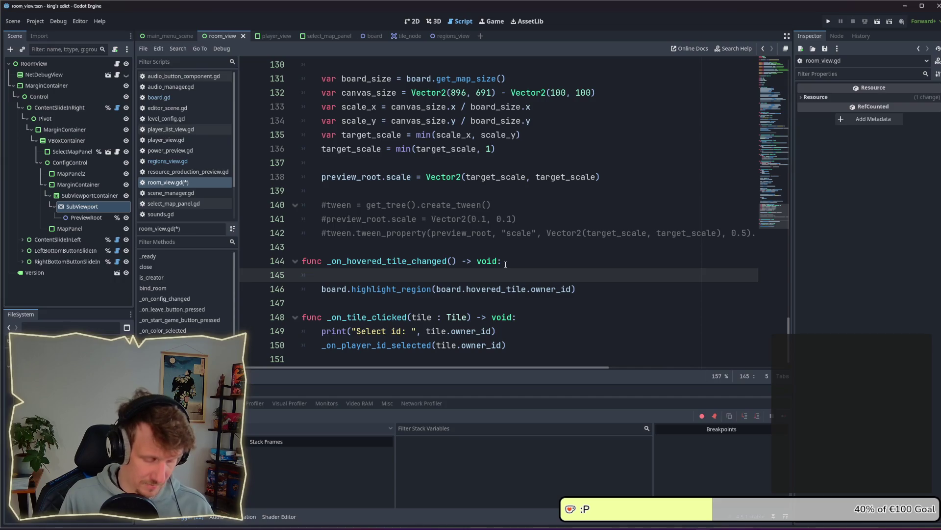
Declare var highlight_faction, set to the hovered tile's owner expression copied from line 146.
type("hi")
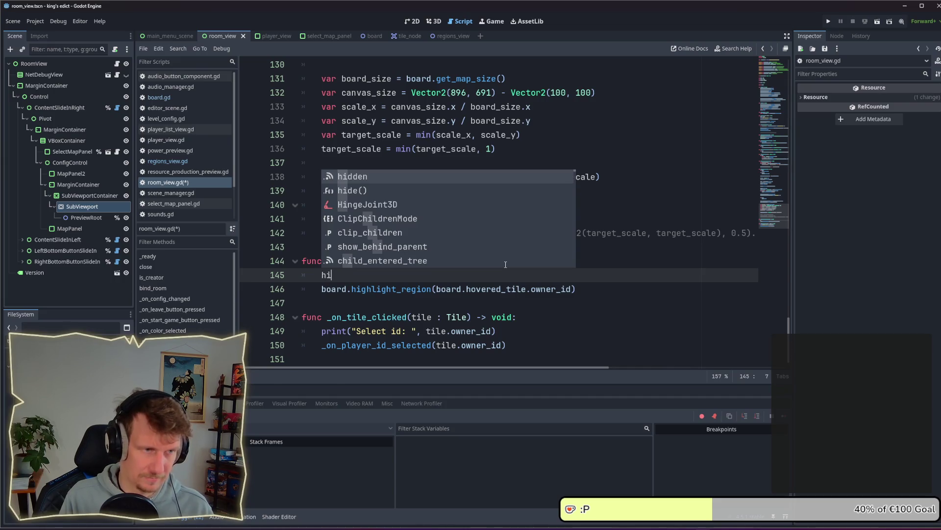
type("ghli")
key("ctrl+BackSpace")
type("v")
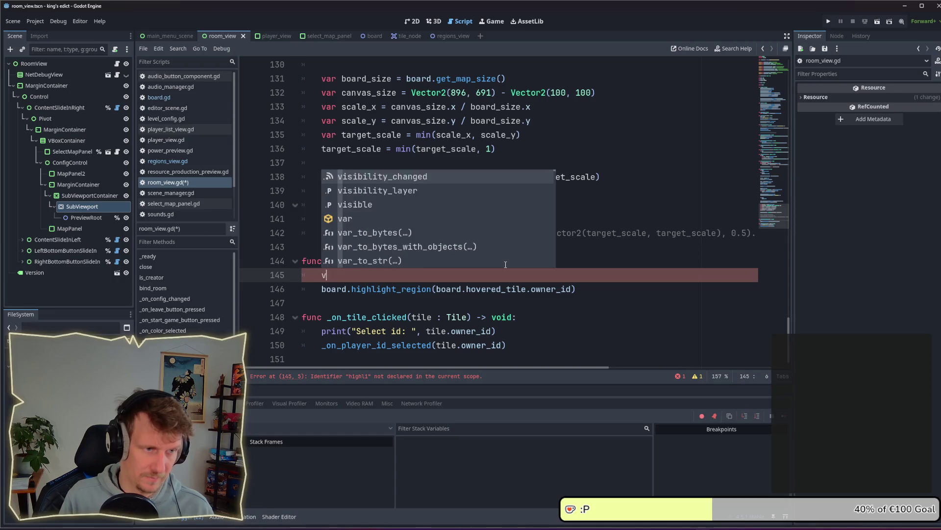
type("ar highlight_faction =")
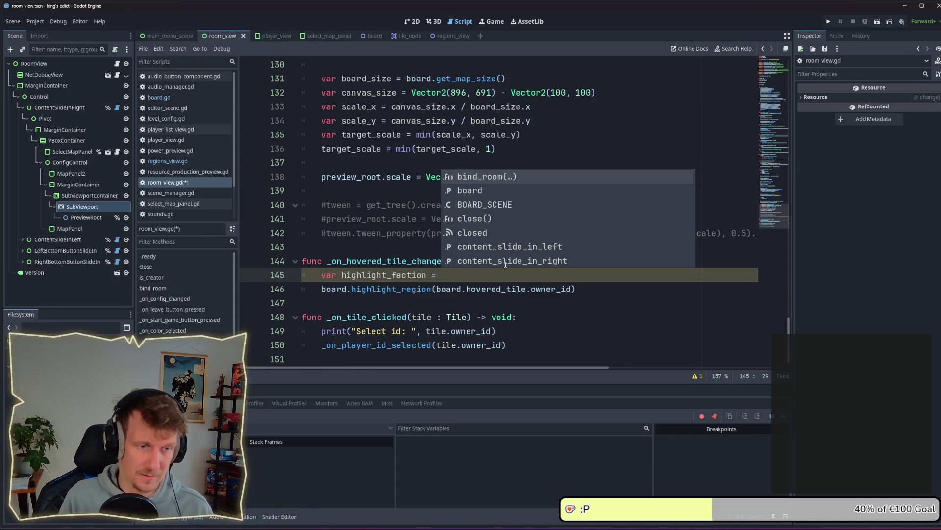
left_click_drag(435, 288, 575, 288)
key("ctrl+c")
left_click(595, 275)
key("ctrl+v")
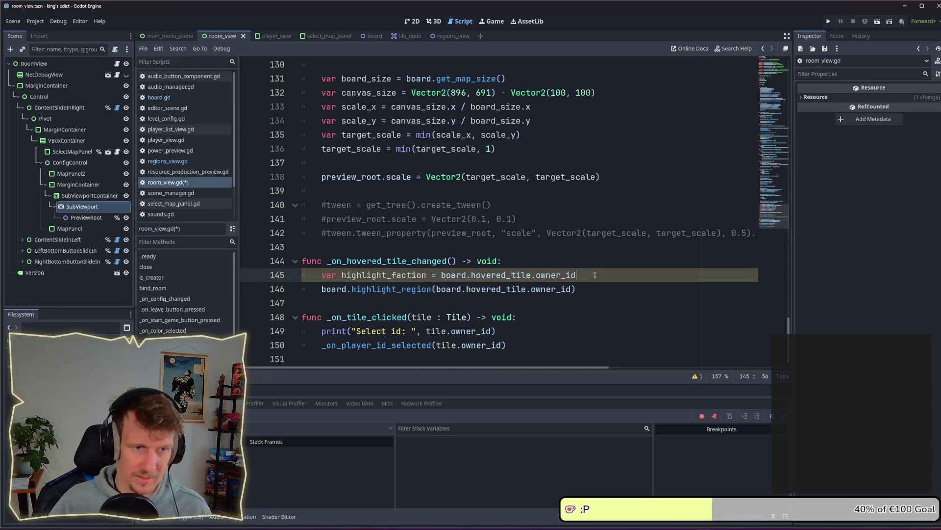
Add the fallback 'if board.hovered_tile else ""' to the highlight_faction assignment.
type("if bo")
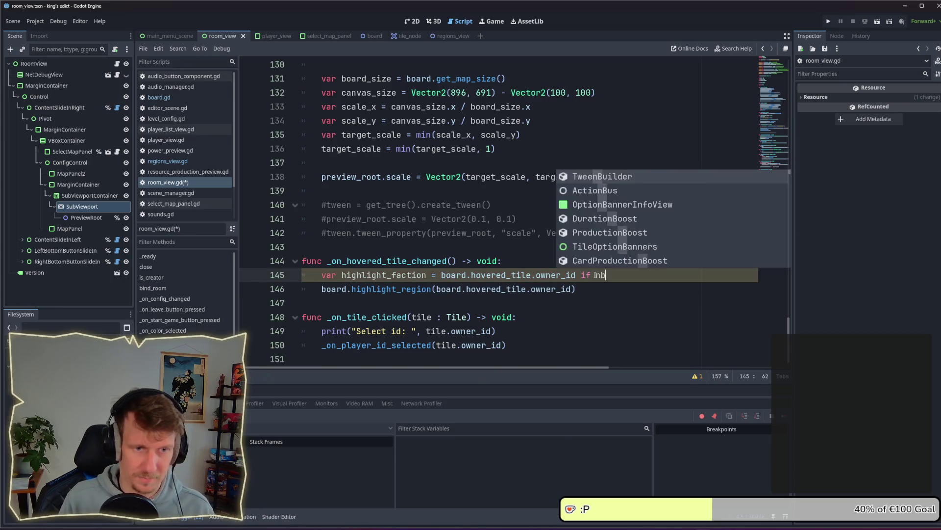
key("Return")
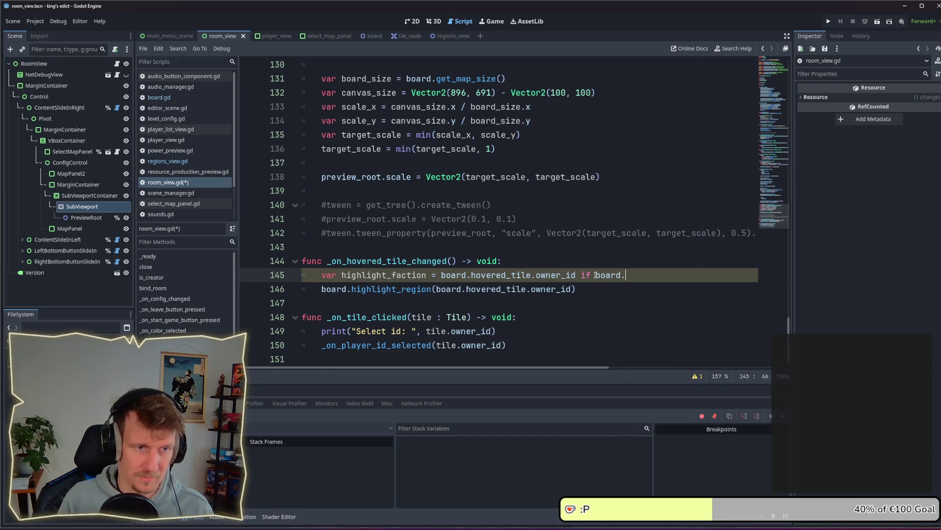
type(".h")
key("Down")
key("Down")
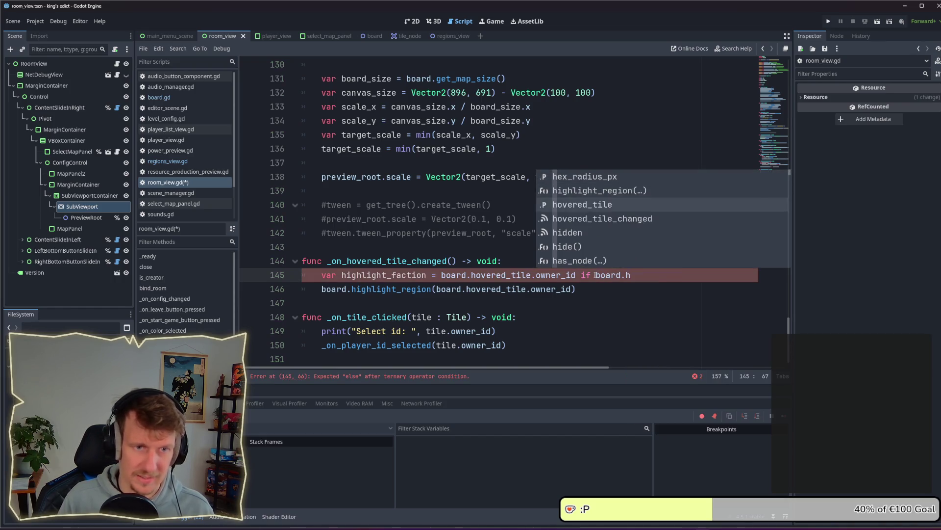
key("Return")
type("else \"")
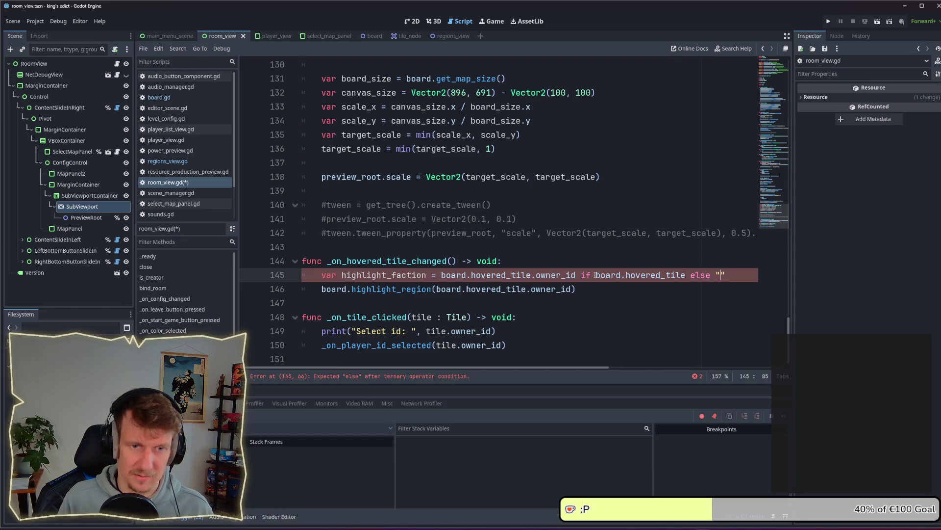
Pass highlight_faction to board.highlight_region, save the script, and rerun the game.
double_click(374, 273)
left_click_drag(436, 289, 571, 289)
type("highlight_fac")
key("Return")
key("ctrl+s")
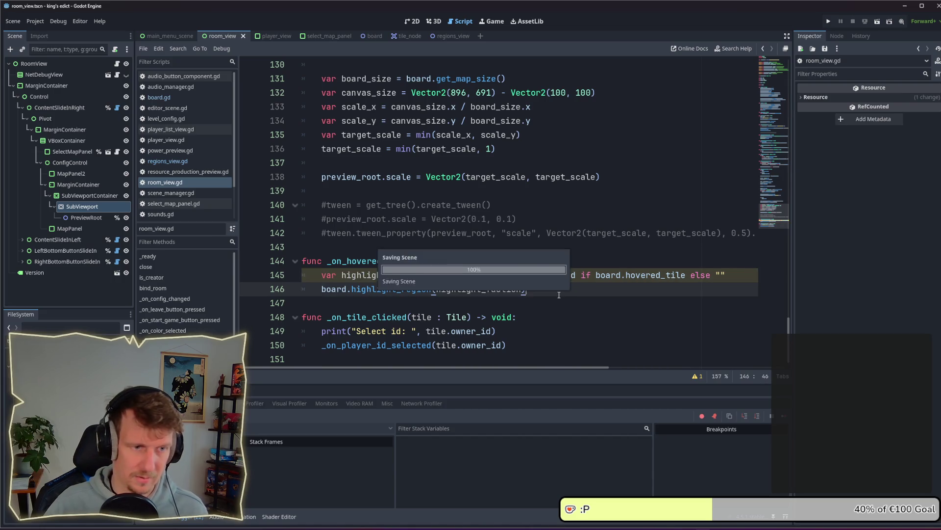
left_click(828, 22)
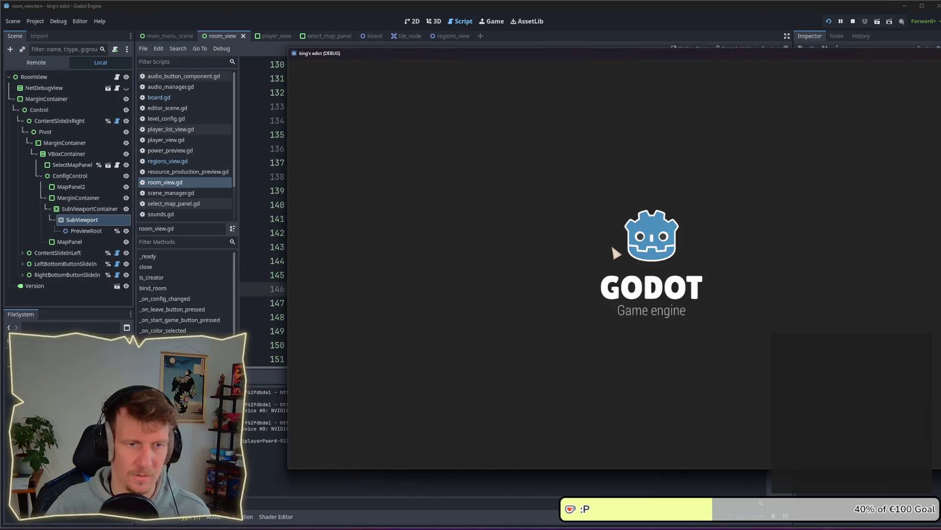
Open the multiplayer lobby, move the game window, and create a game room.
left_click(720, 296)
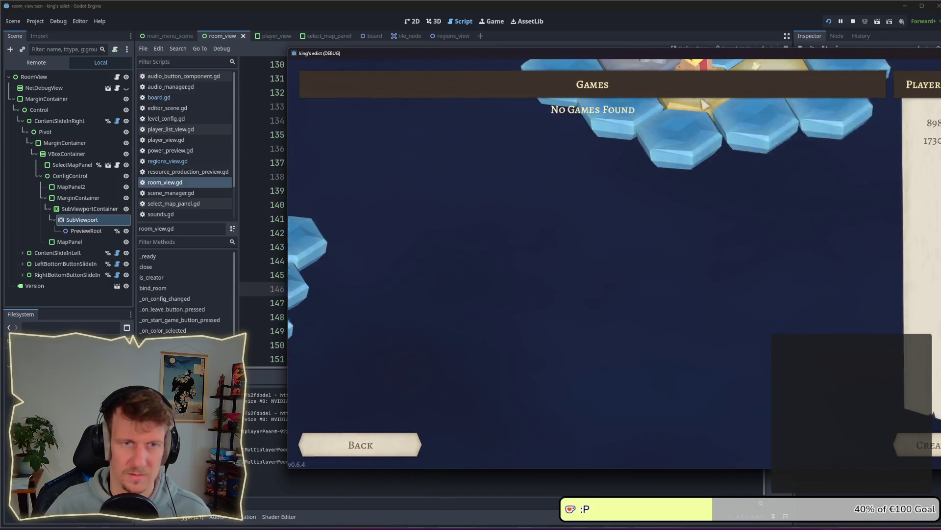
left_click_drag(682, 56, 493, 47)
left_click(757, 437)
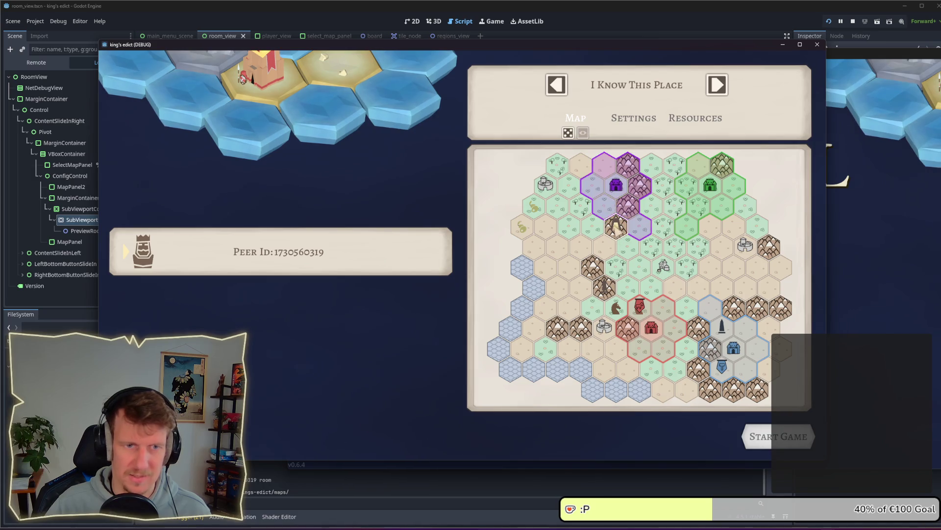
Click the blue, purple, green, red, purple, green and purple faction regions in turn.
left_click(717, 341)
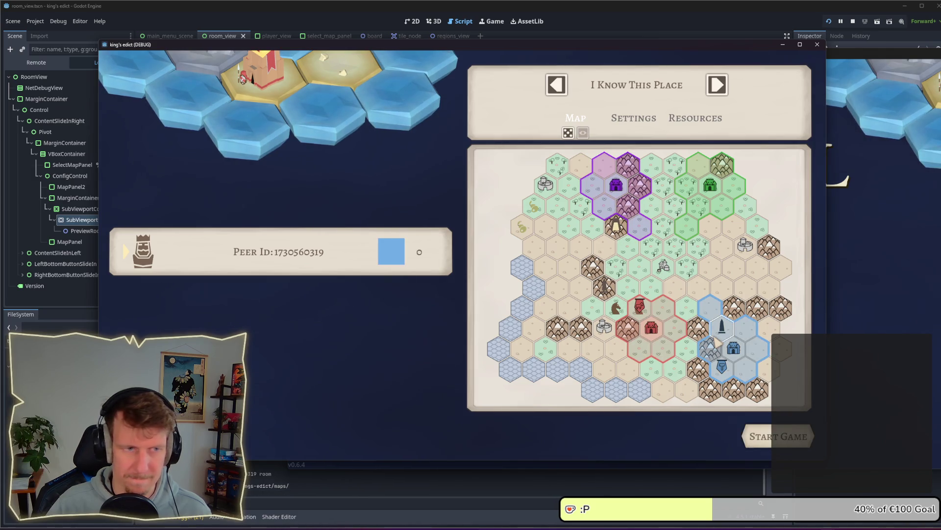
left_click(637, 223)
left_click(691, 210)
left_click(668, 316)
left_click(632, 202)
left_click(694, 206)
left_click(638, 215)
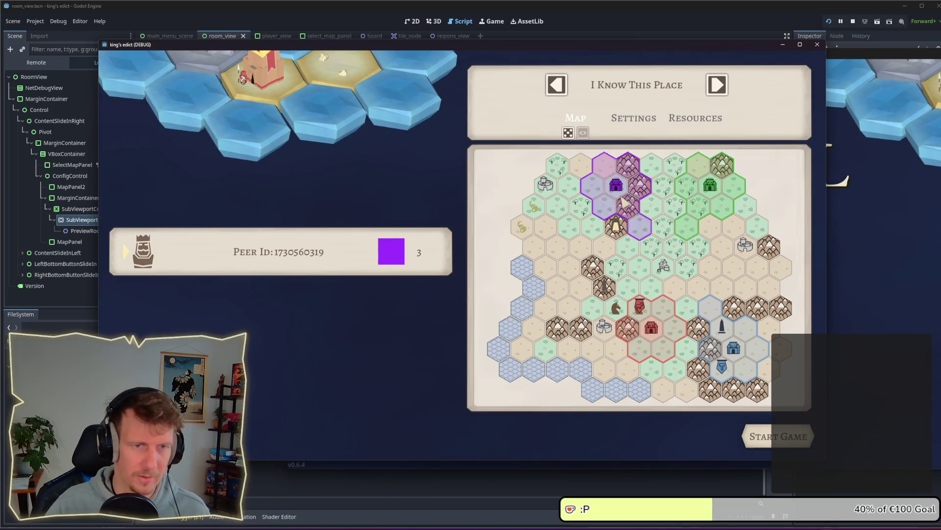
Pick red, blue and purple again, deselect outside the region, then close the game.
left_click(651, 337)
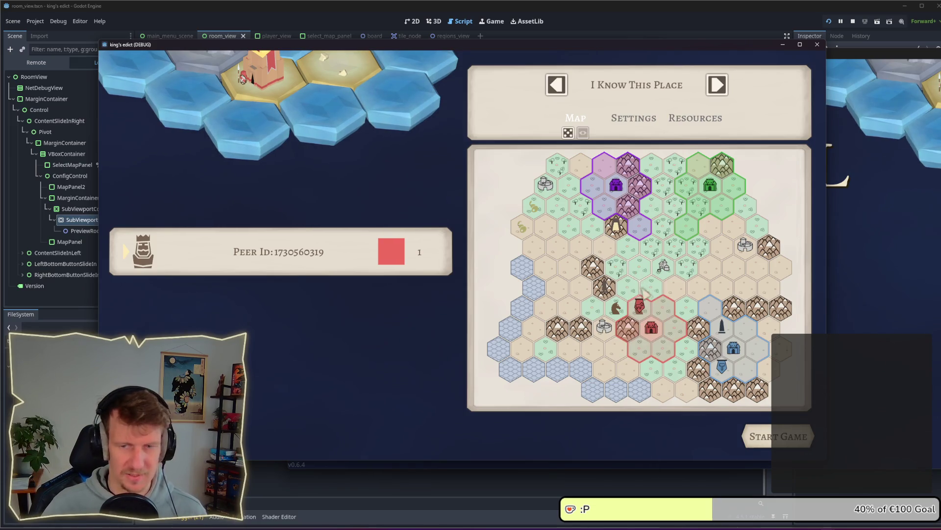
left_click(721, 334)
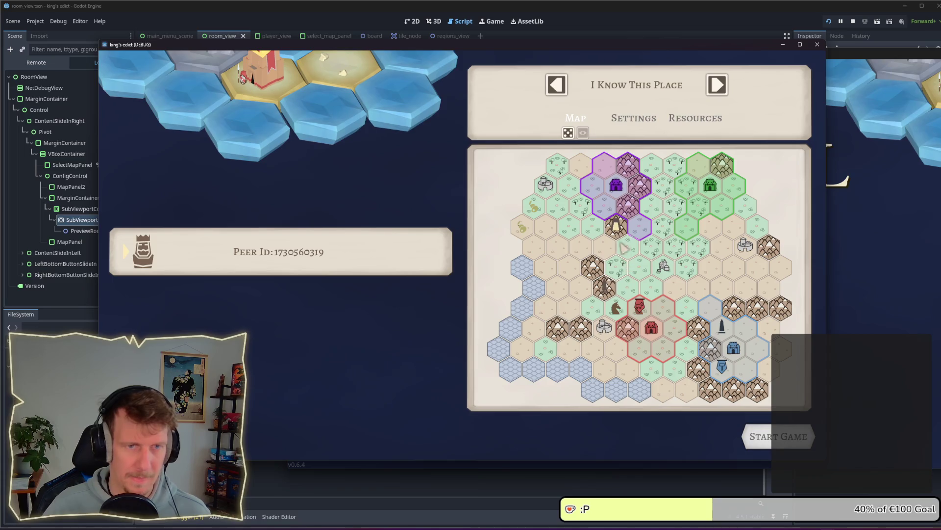
left_click(623, 214)
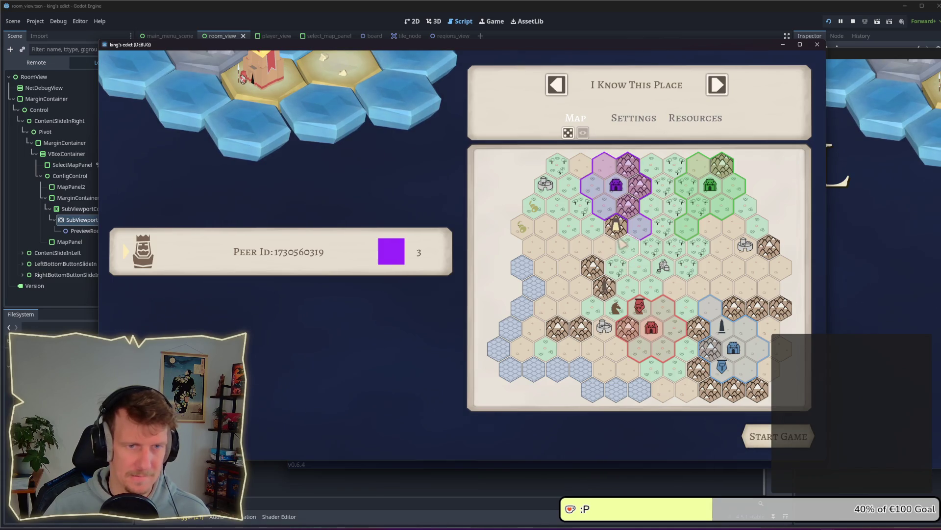
left_click(618, 225)
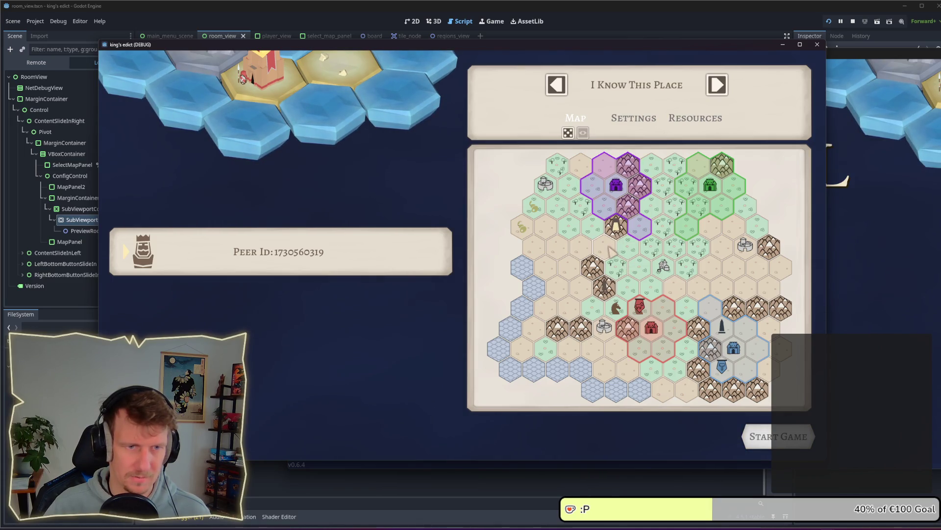
left_click(853, 22)
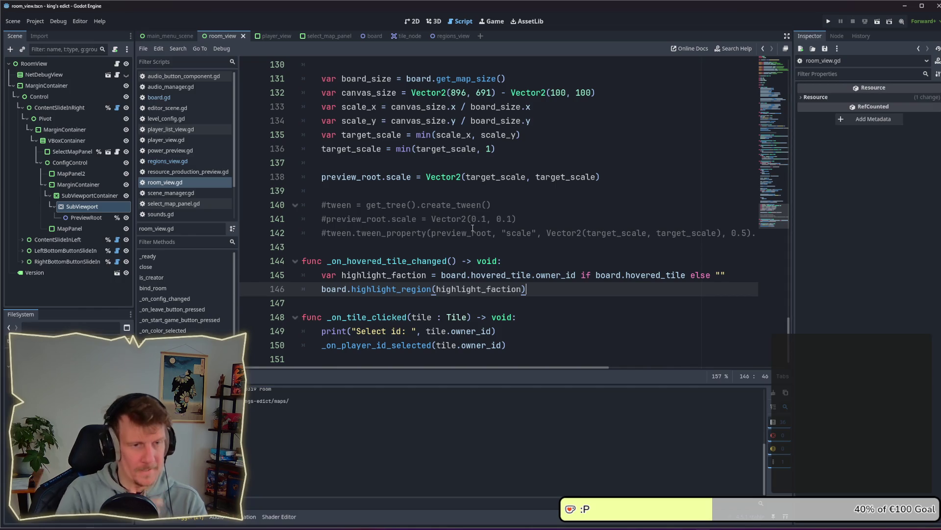
Delete the commented-out tween lines in room_view.gd.
mouse_move(529, 246)
left_mouse_down()
mouse_move(343, 215)
mouse_move(321, 191)
left_mouse_up()
key("BackSpace")
left_click(529, 245)
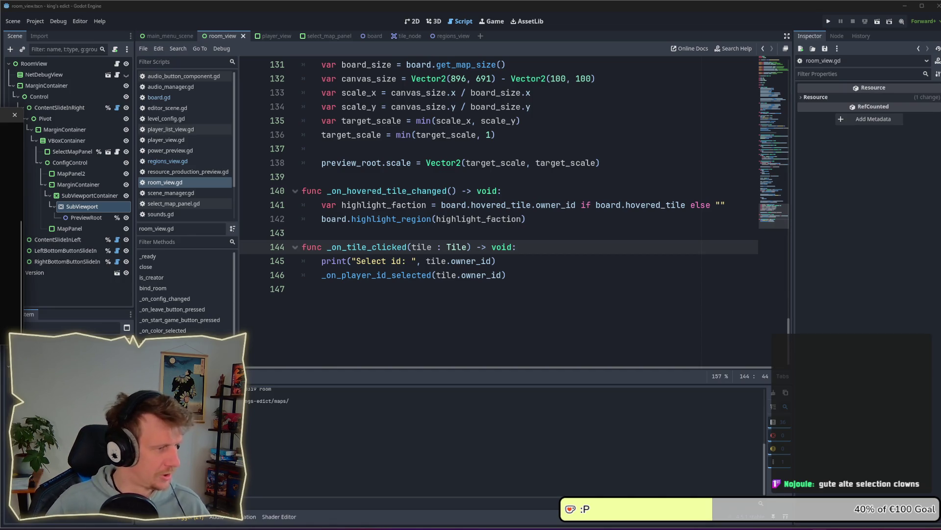
left_click(524, 259)
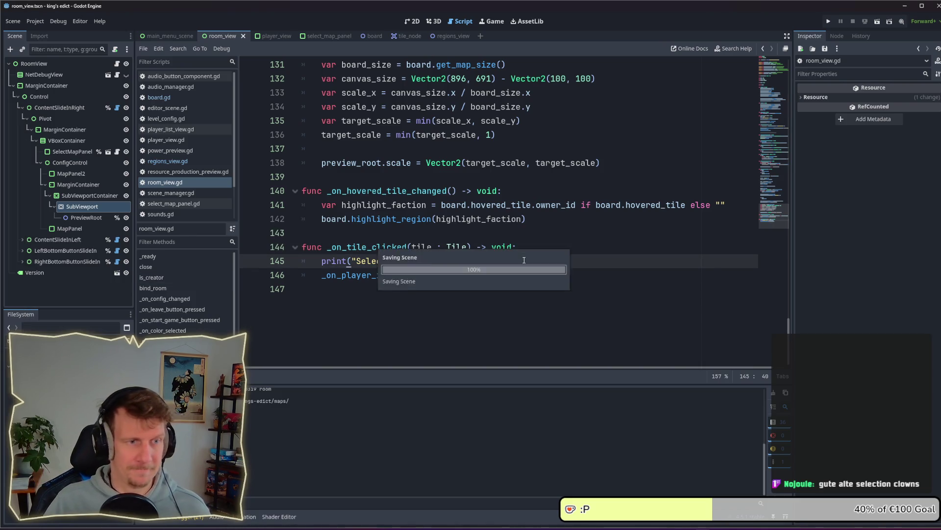
Open board.gd at highlight_region, jump to show_highlight in tile_node.gd, and start a project-wide search.
left_click(172, 101)
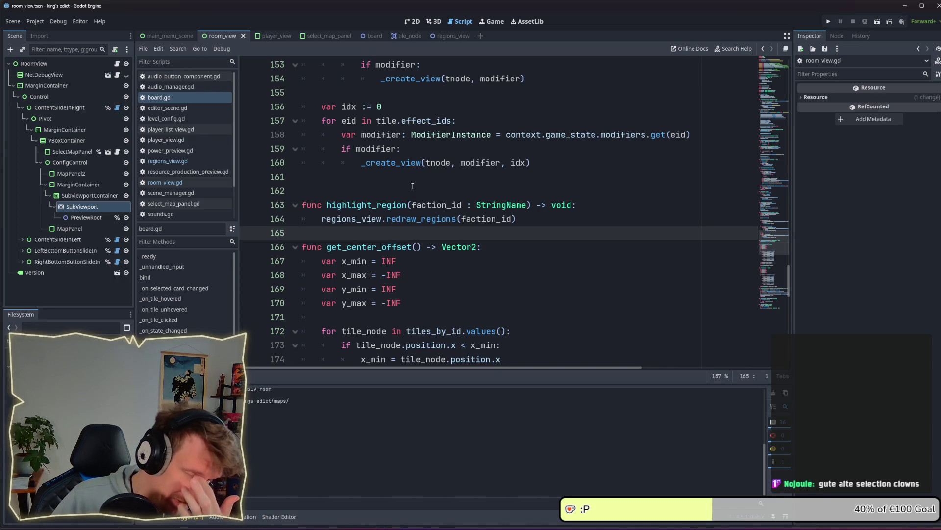
key("alt+Left")
key("ctrl+shift+f")
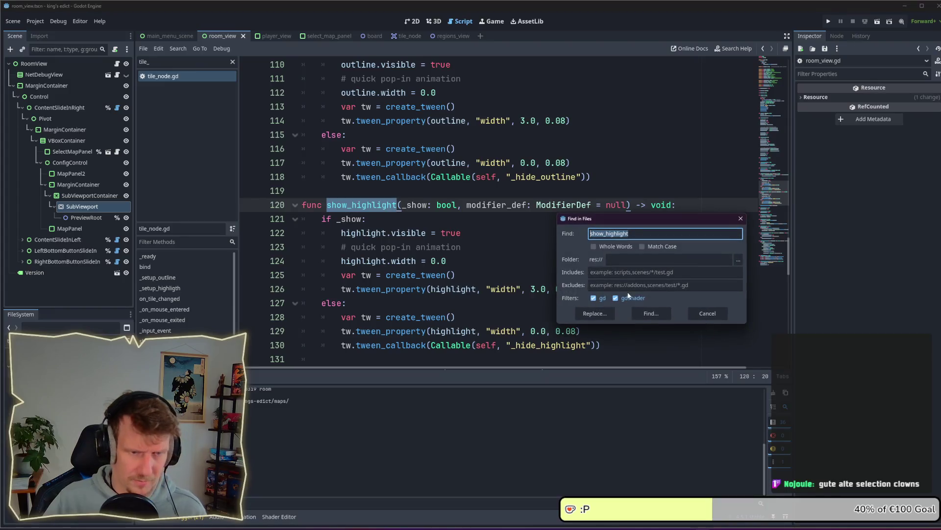
Run the show_highlight search, enlarge the results panel, and open the board.gd call on line 112.
key("Return")
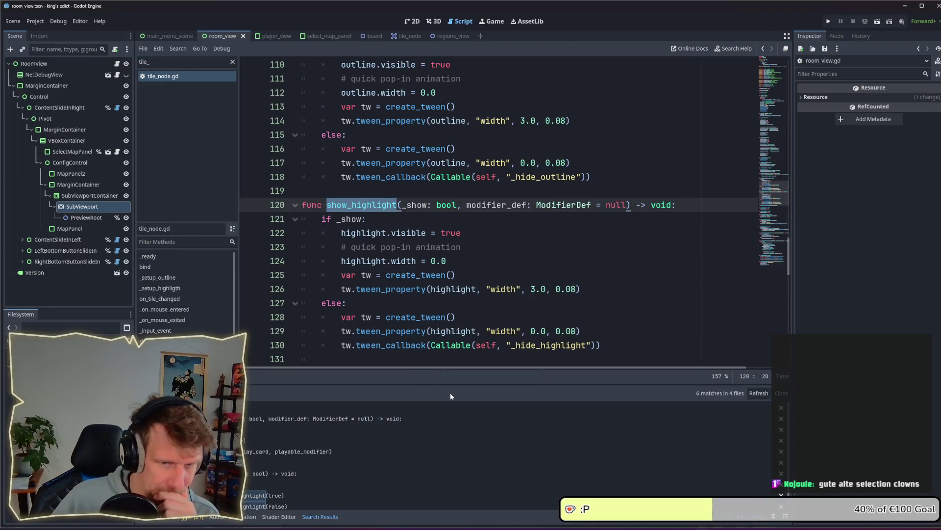
mouse_move(451, 384)
left_mouse_down()
mouse_move(441, 329)
mouse_move(421, 340)
left_mouse_up()
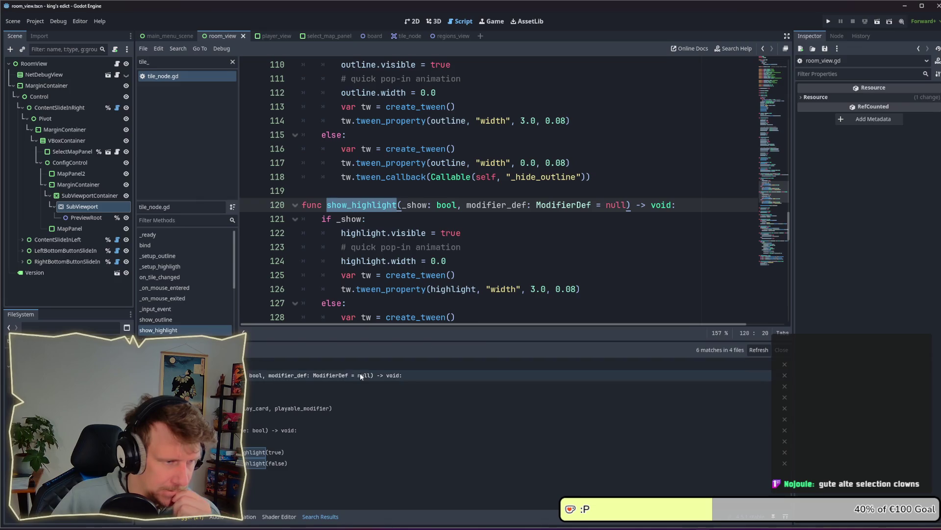
left_click(334, 397)
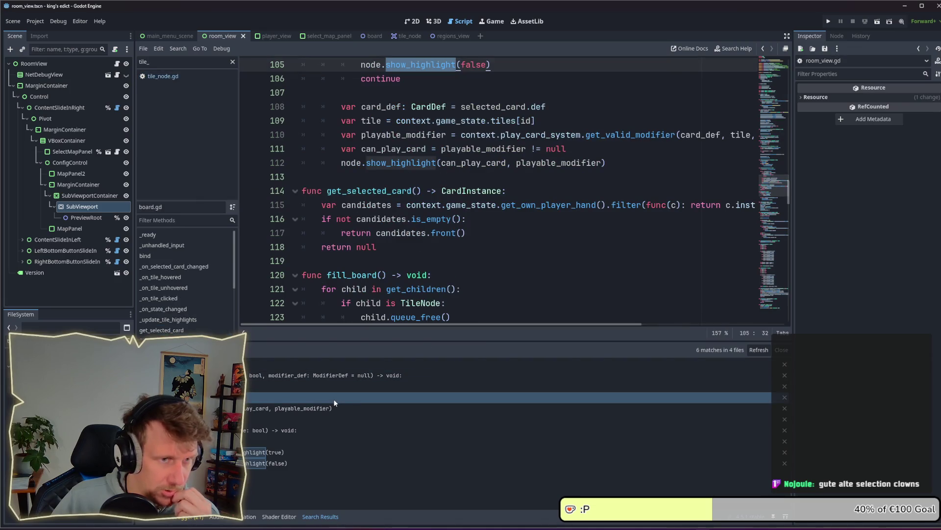
mouse_move(445, 249)
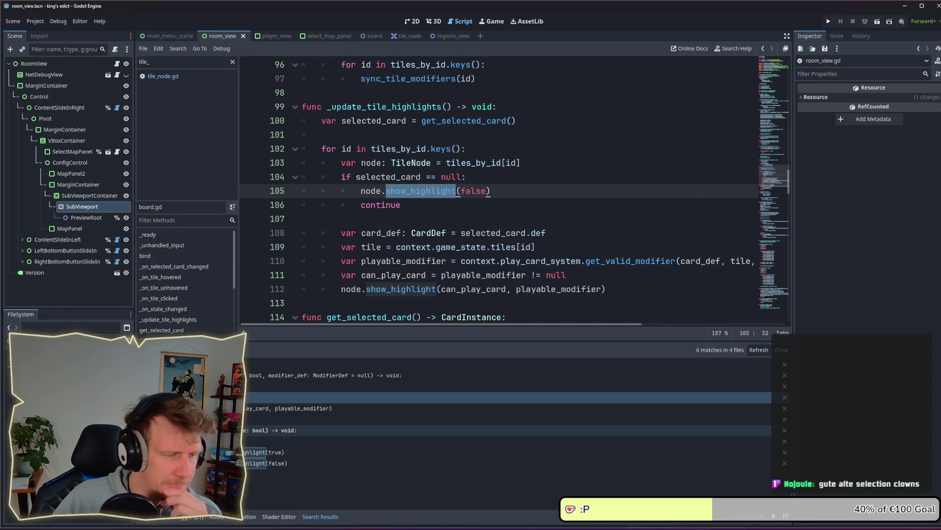
left_click(460, 408)
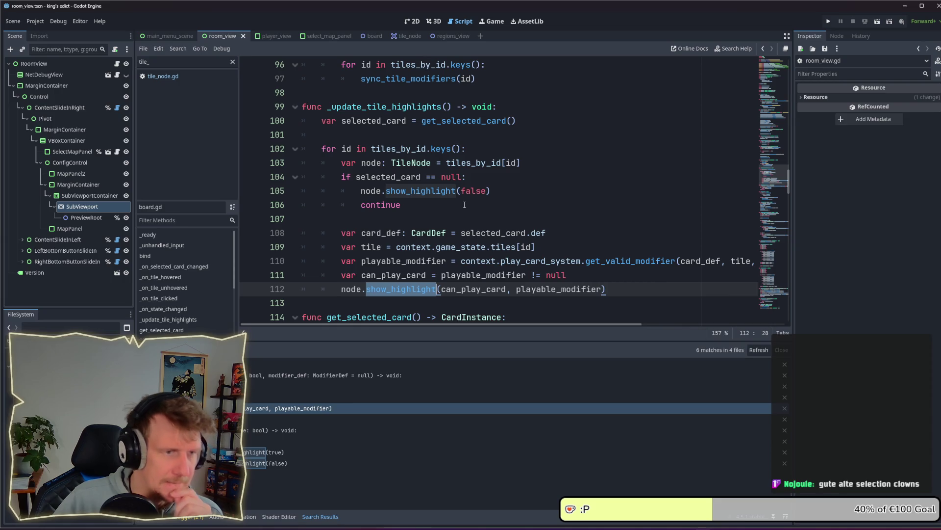
Find _update_tile_highlights in board.gd and step through lines 67, 90 and the definition on 99.
double_click(393, 107)
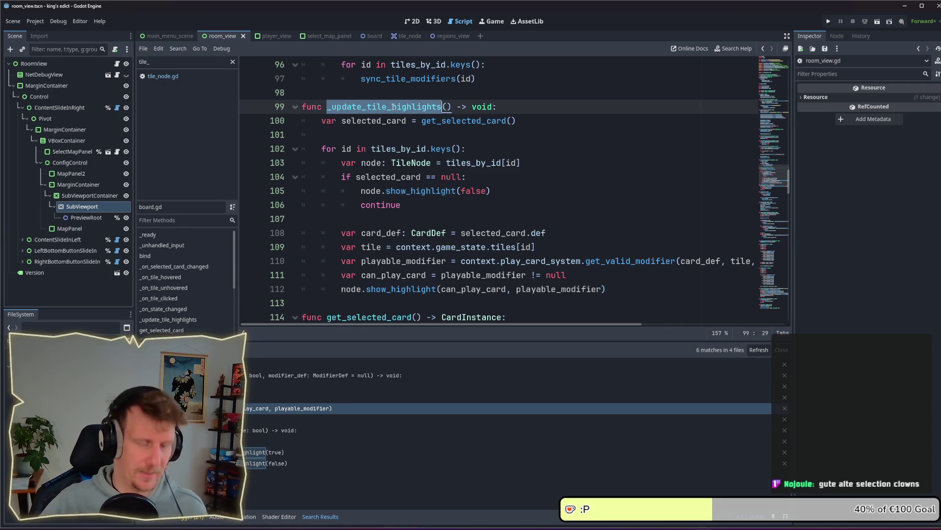
key("ctrl+f")
left_click(680, 333)
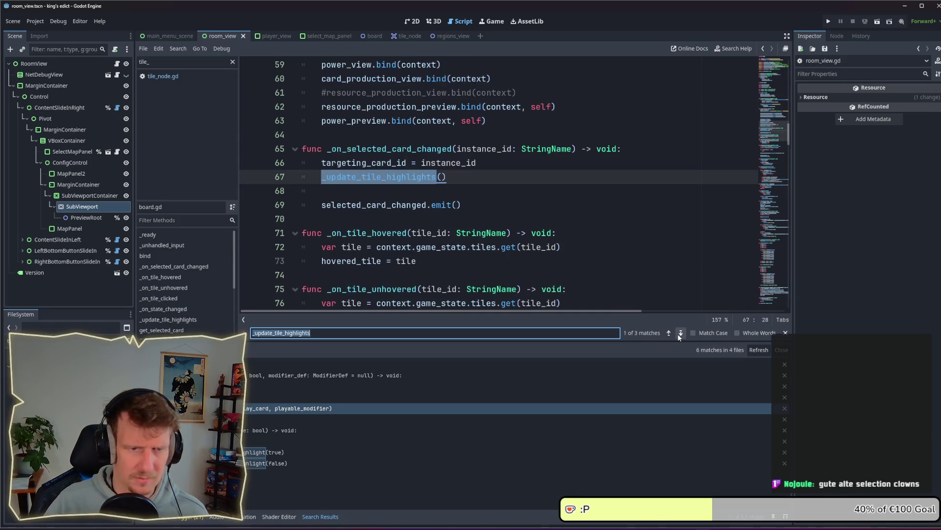
left_click(680, 333)
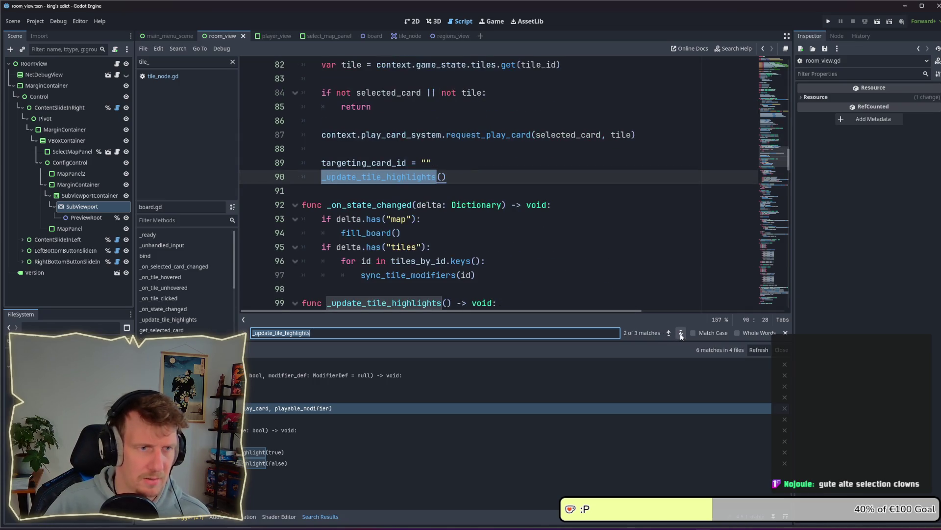
scroll(441, 255, "up", 2)
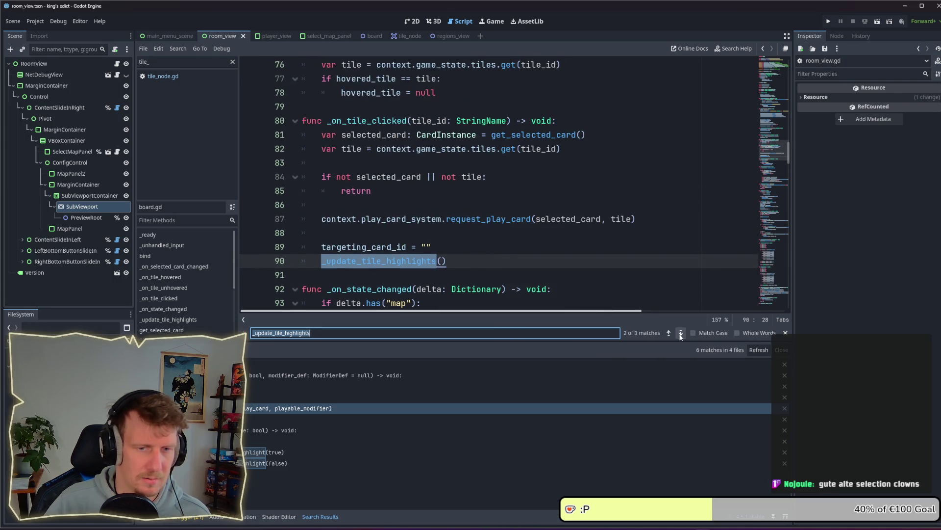
left_click(680, 333)
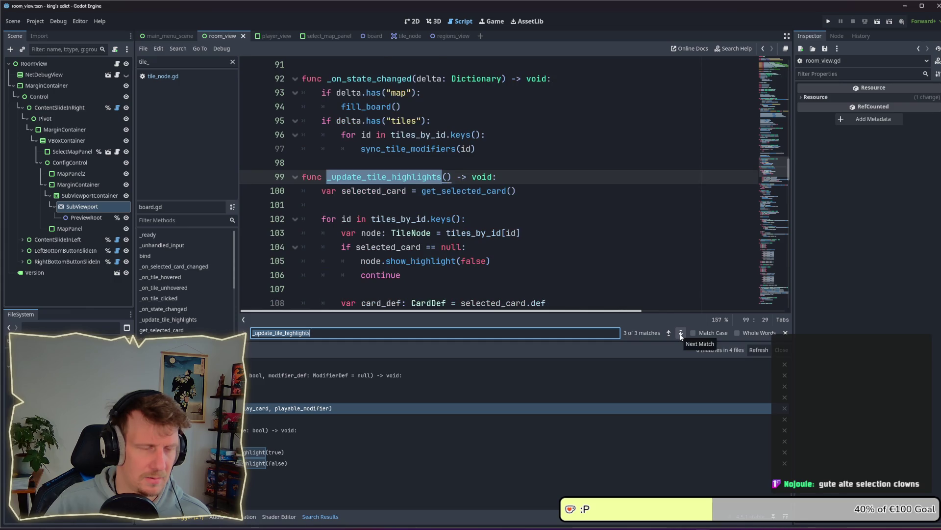
left_click(680, 333)
left_click(680, 332)
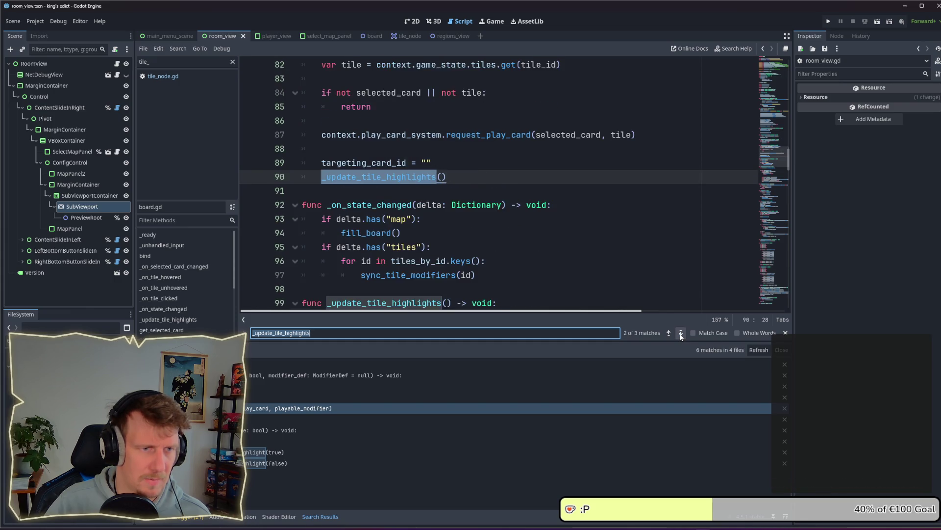
left_click(680, 334)
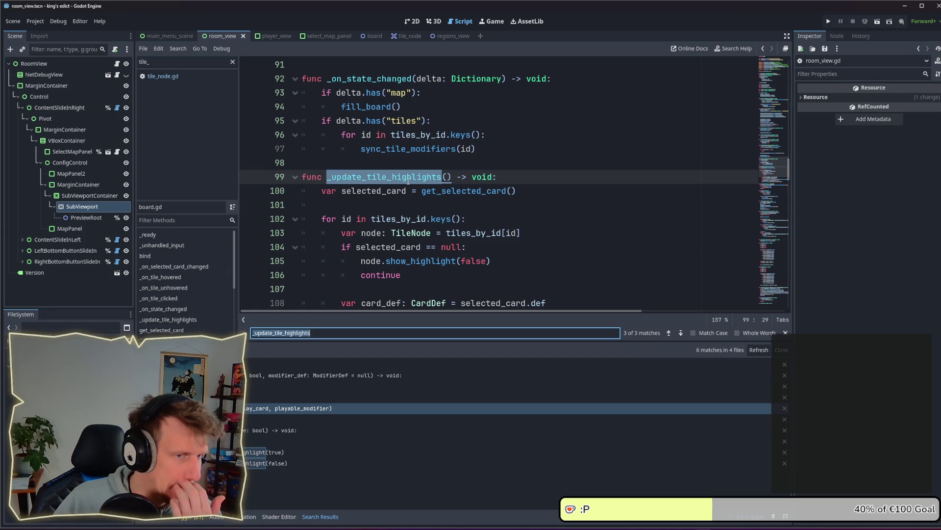
Return to show_highlight's definition in tile_node.gd from the search results.
scroll(408, 181, "up", 4)
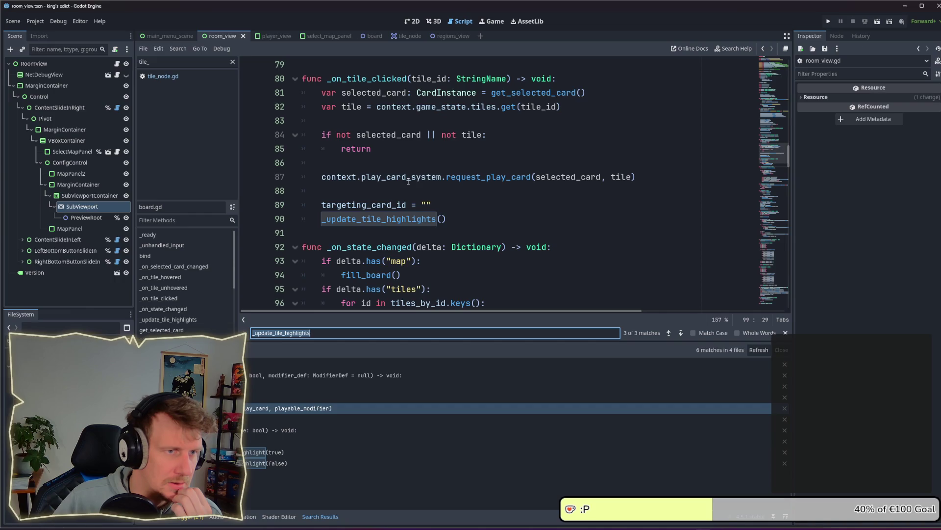
scroll(407, 180, "up", 1)
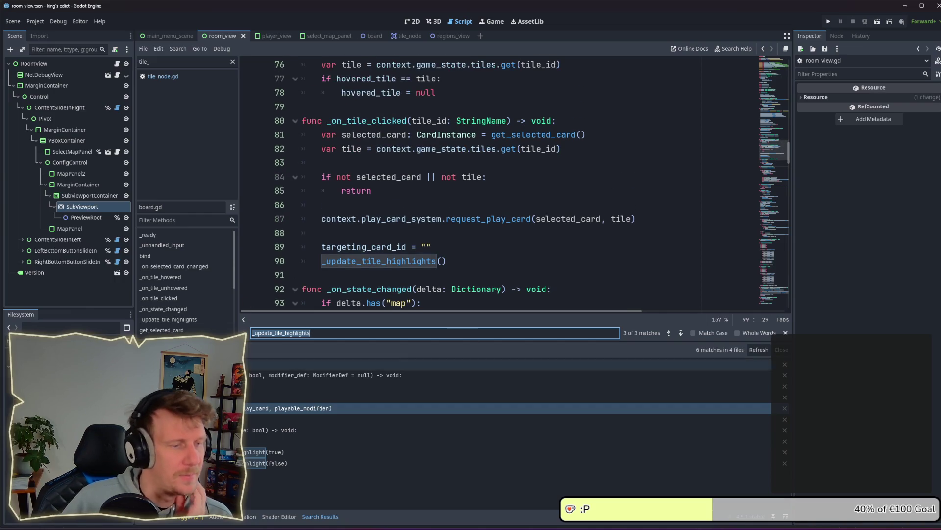
left_click(324, 376)
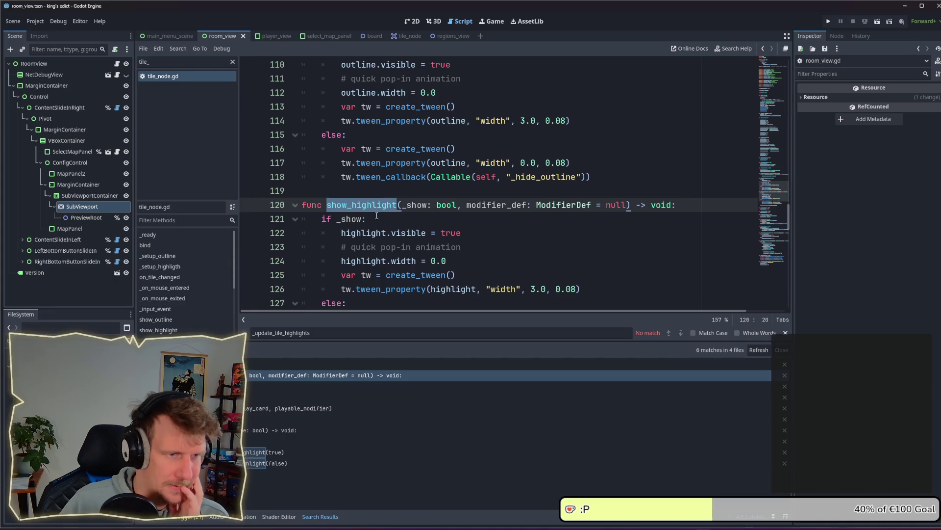
Search tile_node.gd for highlight.visible and cycle through its matches on lines 76, 122 and 138.
double_click(365, 234)
left_click_drag(342, 234, 421, 241)
key("ctrl+f")
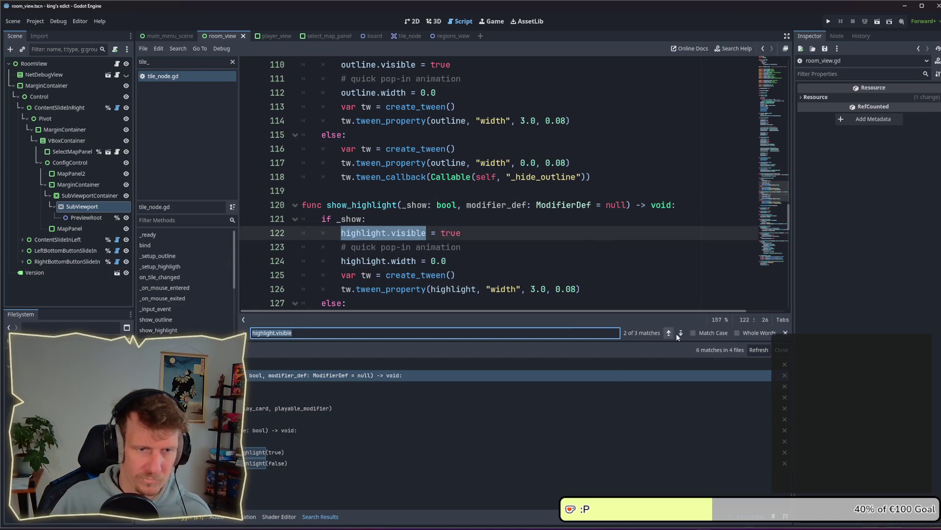
left_click(684, 333)
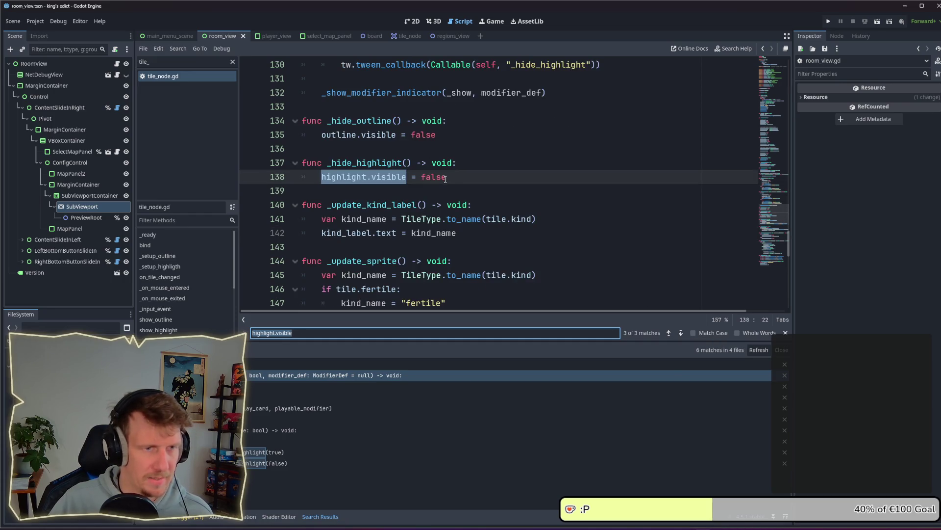
left_click(680, 334)
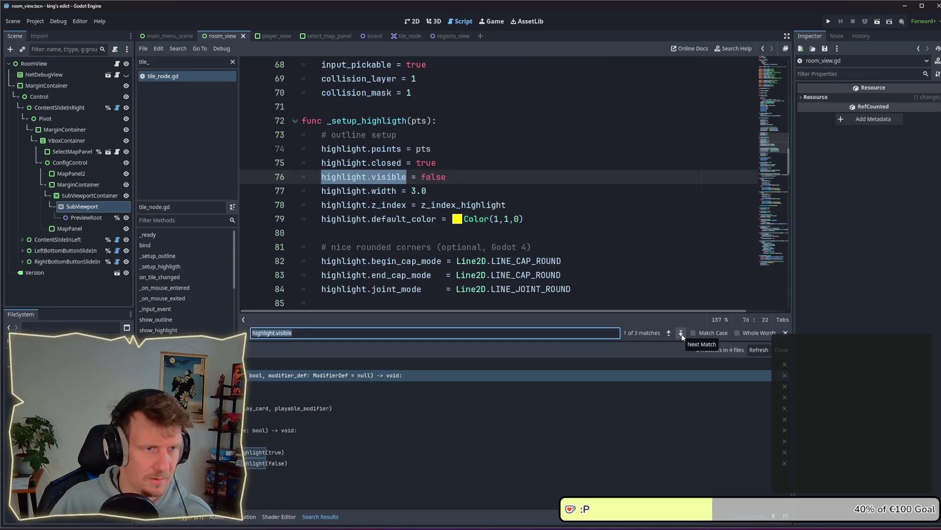
left_click(681, 333)
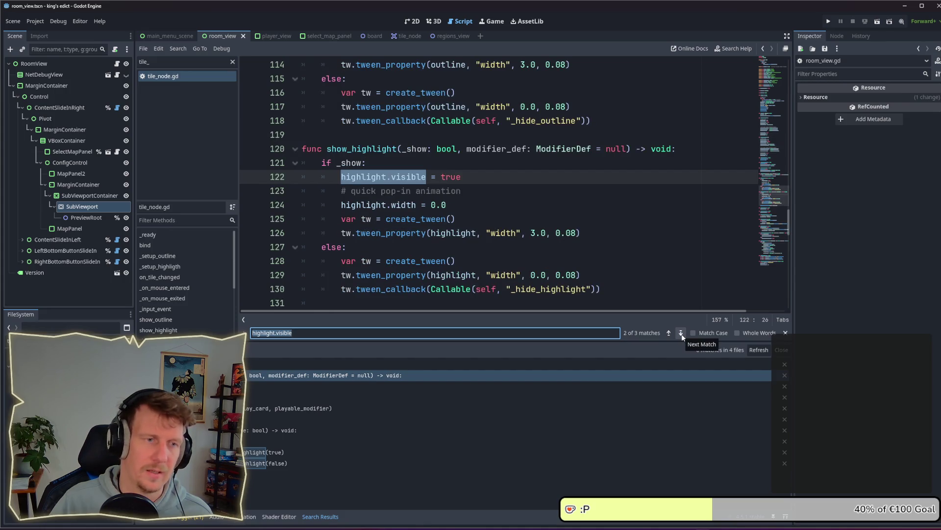
left_click(681, 333)
left_click(682, 334)
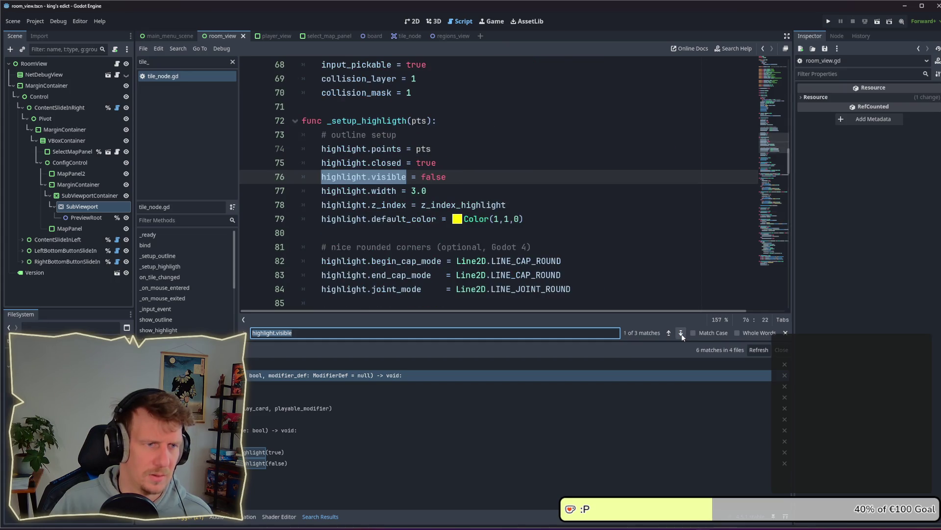
left_click(681, 334)
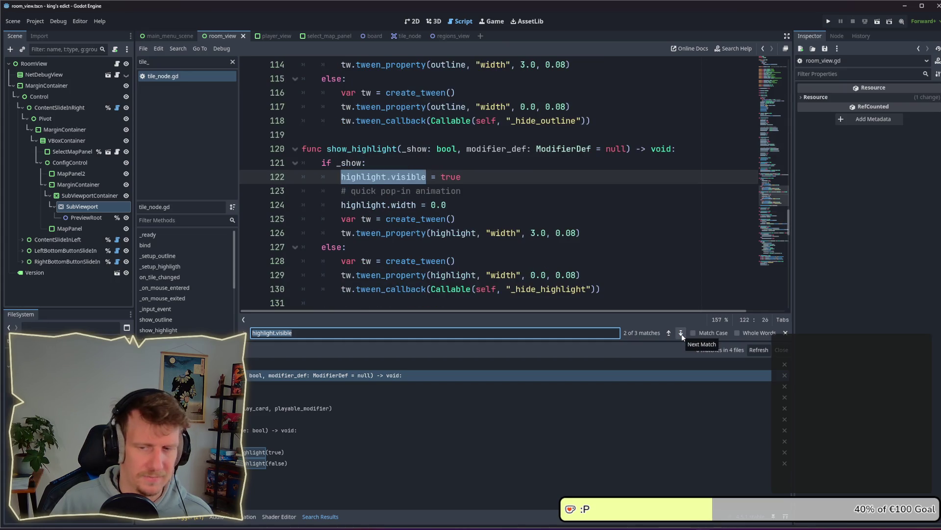
left_click(682, 333)
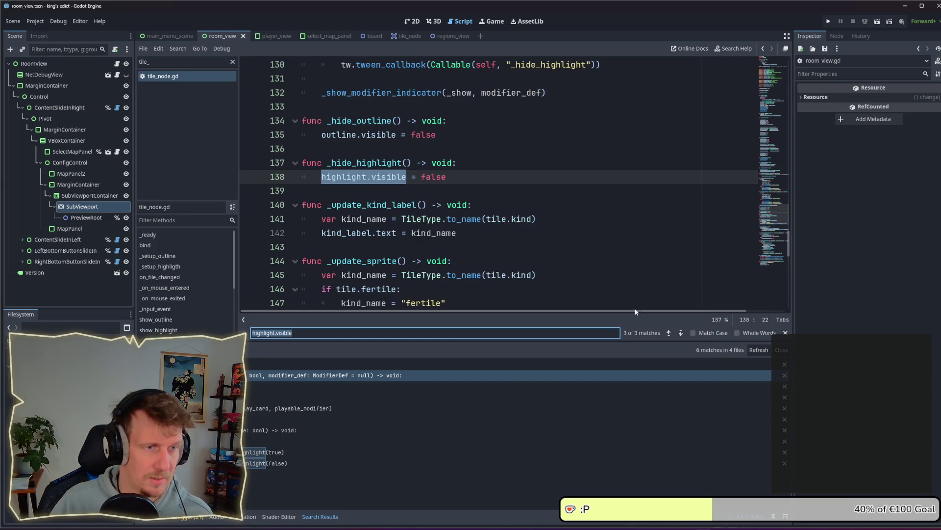
scroll(394, 211, "up", 5)
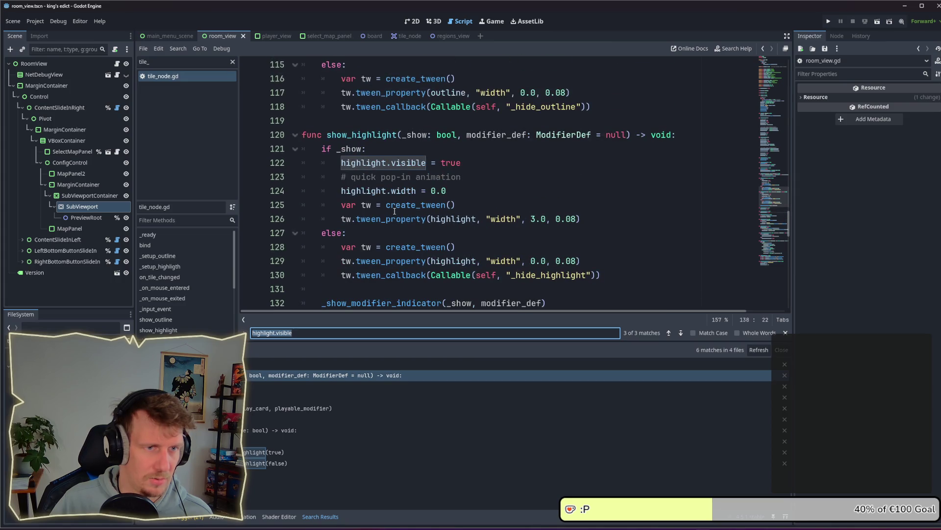
Select show_highlight and set up a project-wide Find in Files search for it.
double_click(361, 135)
key("ctrl+f")
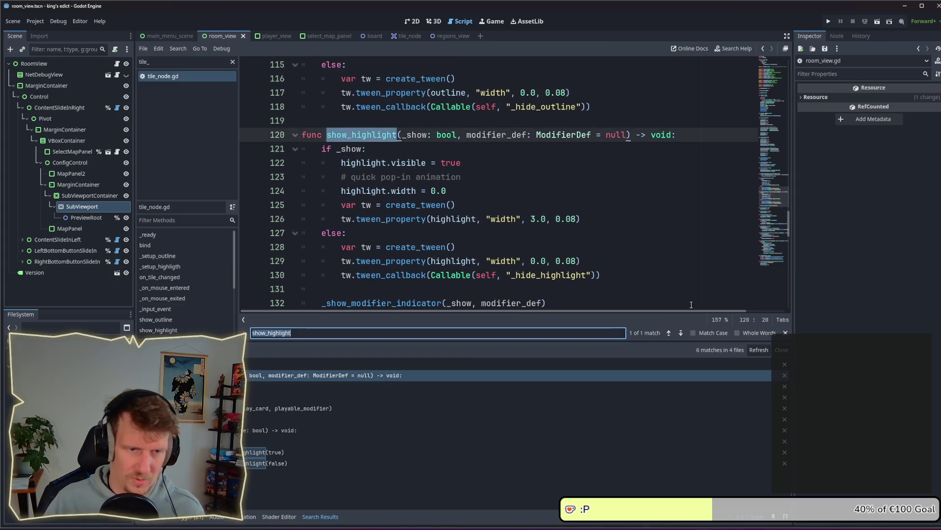
scroll(539, 246, "up", 1)
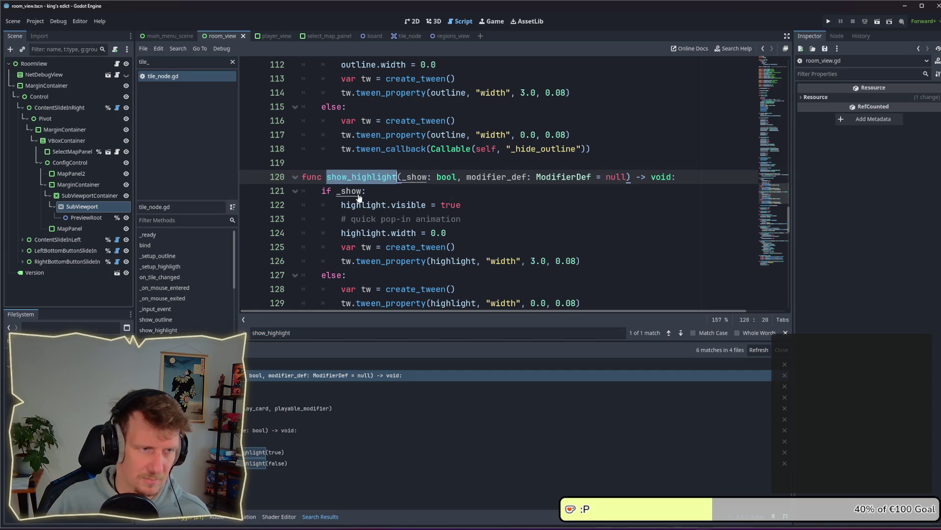
key("ctrl+shift+f")
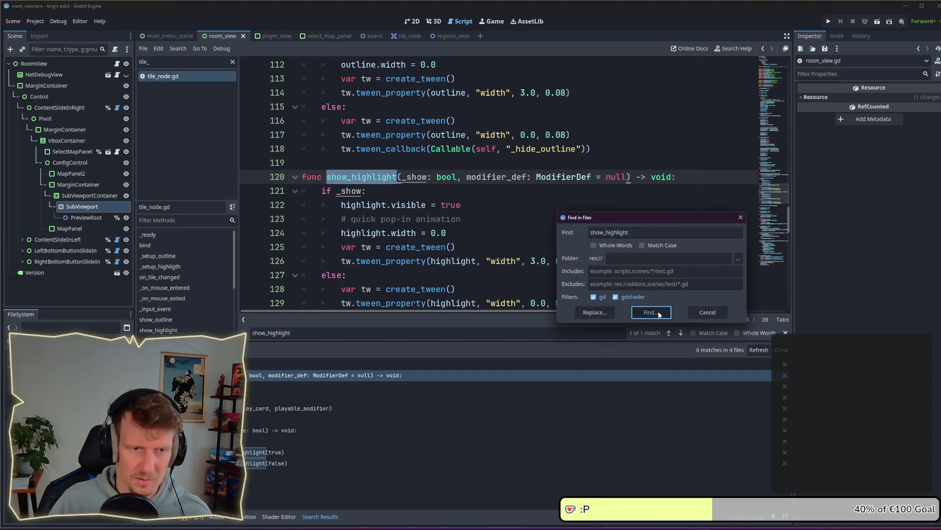
Run the show_highlight search, open board.gd line 105, and review hovered_tile's uses.
left_click(659, 312)
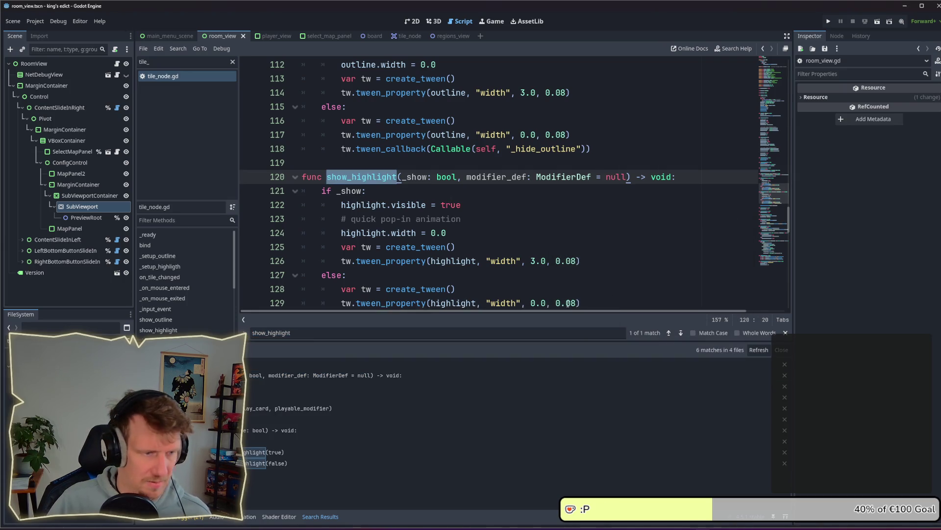
left_click(291, 398)
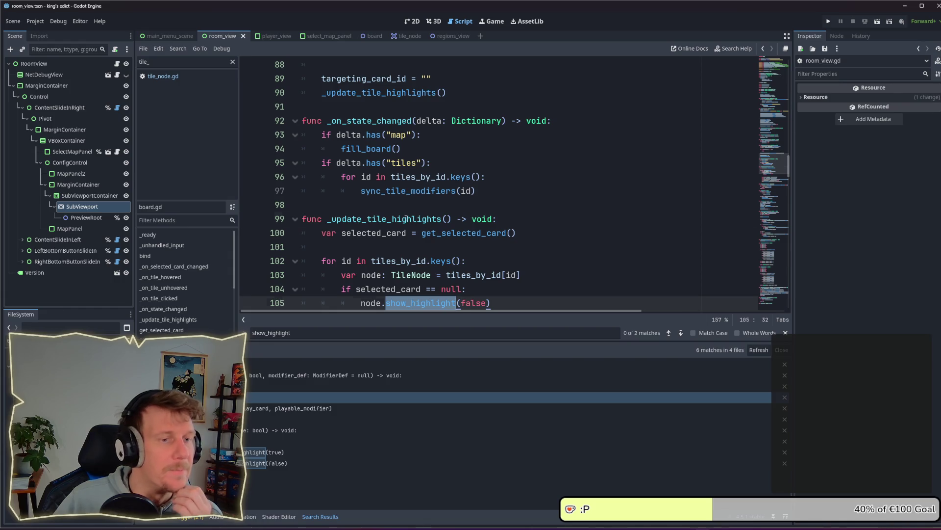
double_click(421, 222)
scroll(422, 224, "up", 3)
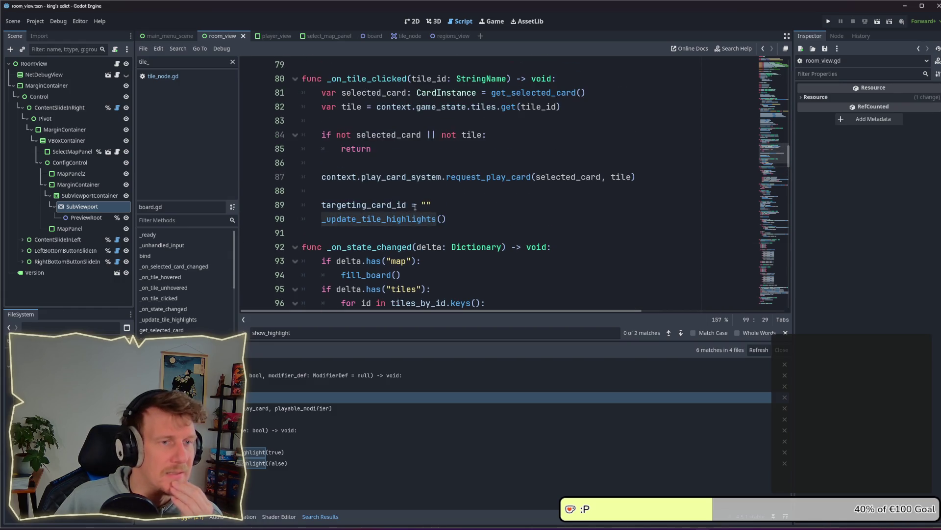
scroll(414, 206, "up", 2)
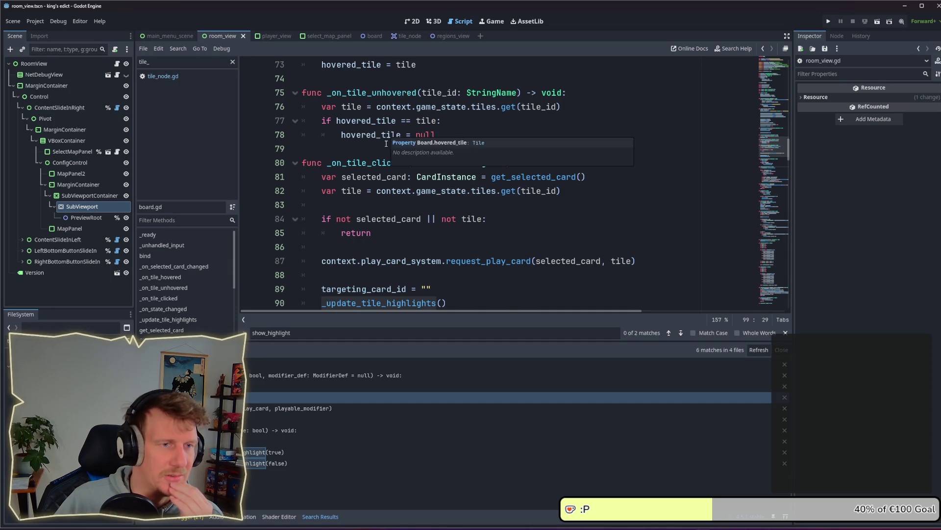
scroll(385, 198, "up", 3)
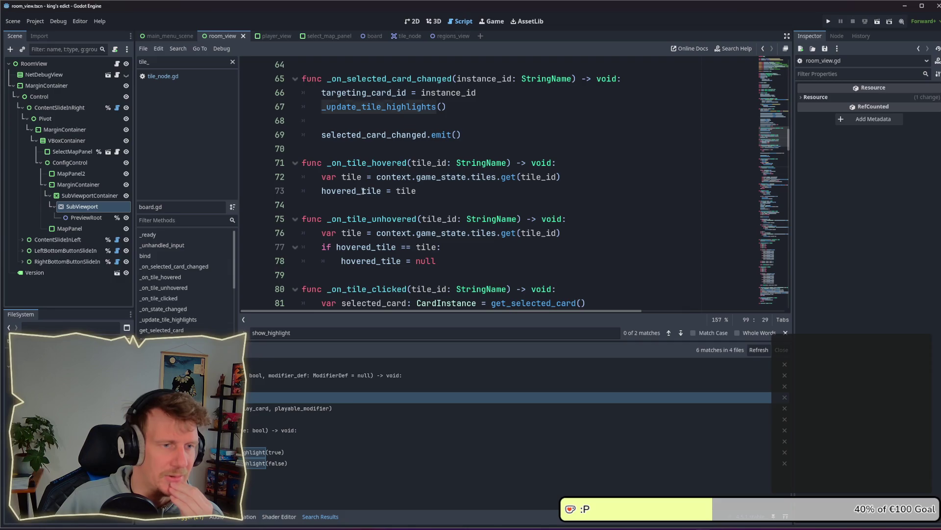
double_click(371, 191)
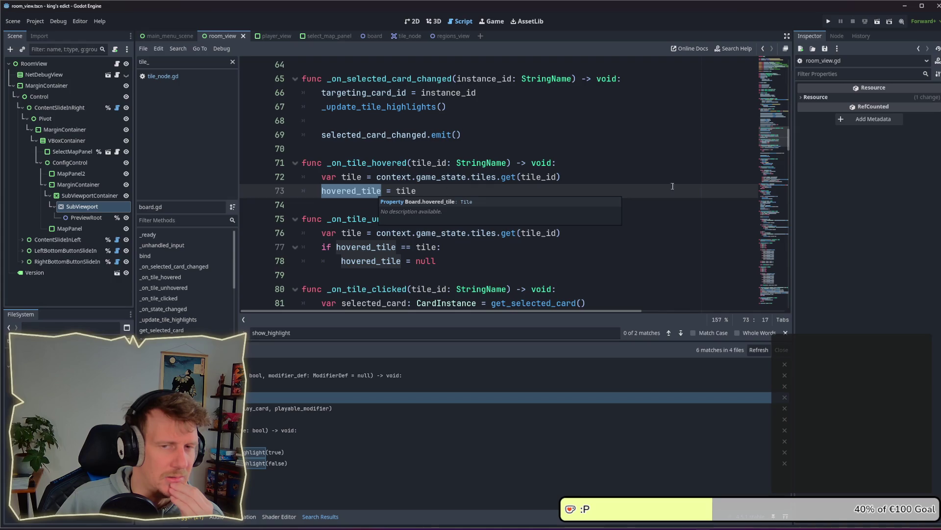
mouse_move(790, 145)
left_mouse_down()
mouse_move(793, 75)
mouse_move(796, 114)
left_mouse_up()
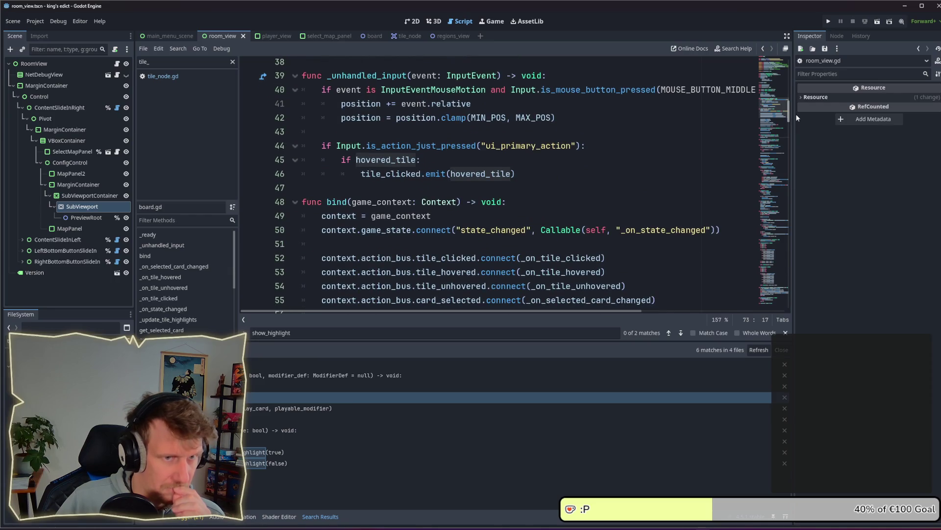
left_click_drag(796, 114, 799, 145)
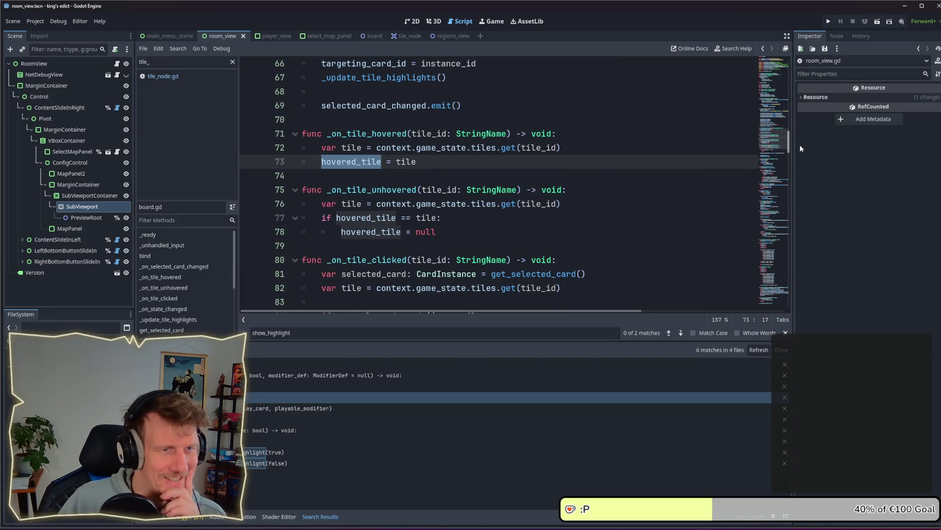
Scroll through the hover, tile-click and state-change handlers to the full _update_tile_highlights body.
key("ctrl+Down")
key("ctrl+Down")
key("ctrl+Down")
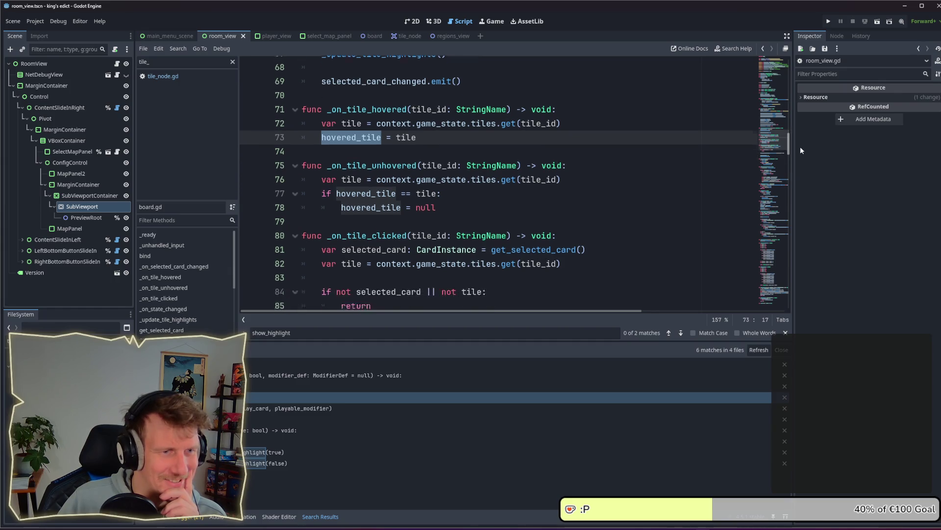
key("ctrl+Down")
key("ctrl+Down")
key("ctrl+Down")
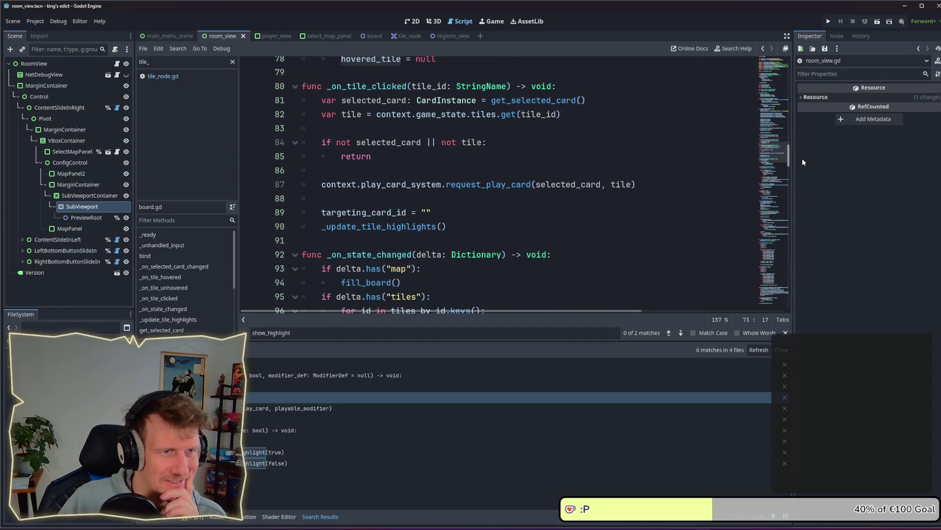
key("ctrl+Down")
key("ctrl+Down")
key("ctrl+Down")
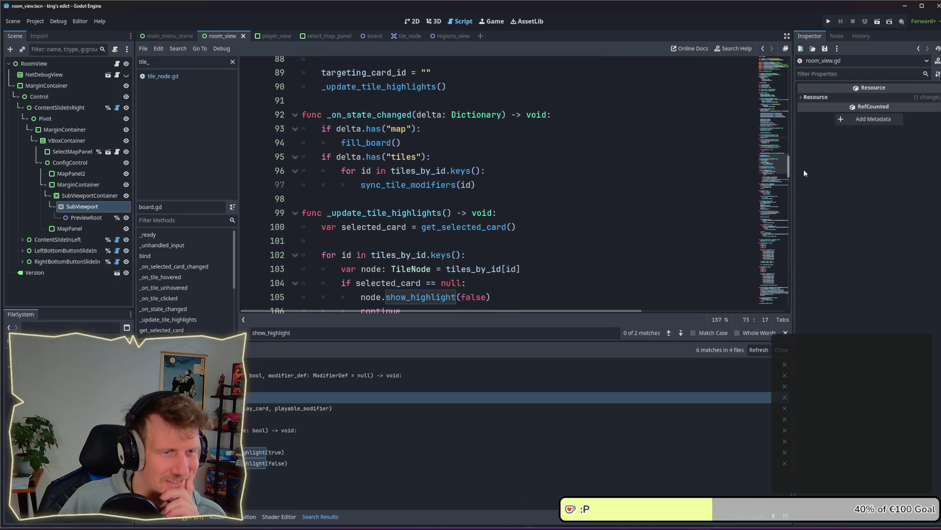
key("ctrl+Down")
key("ctrl+Down")
key("ctrl+Down")
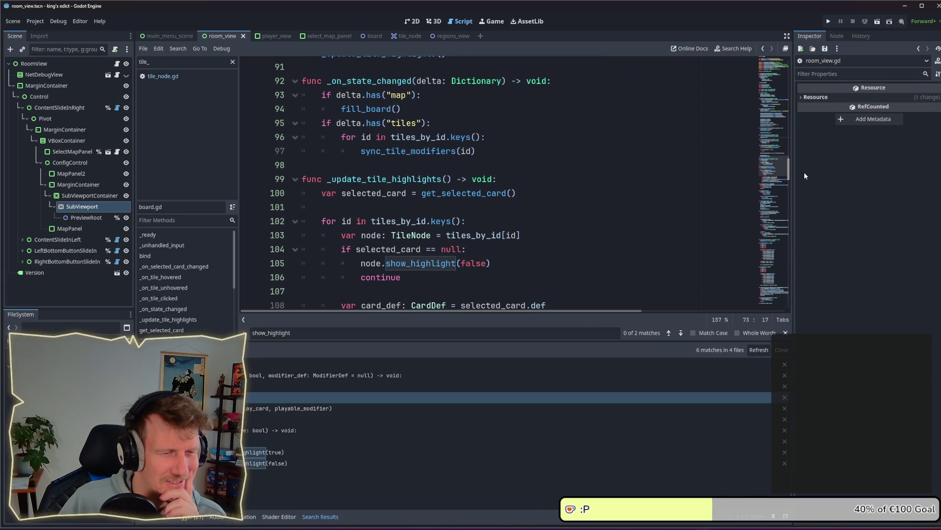
key("ctrl+Down")
key("ctrl+Down")
key("ctrl+Down")
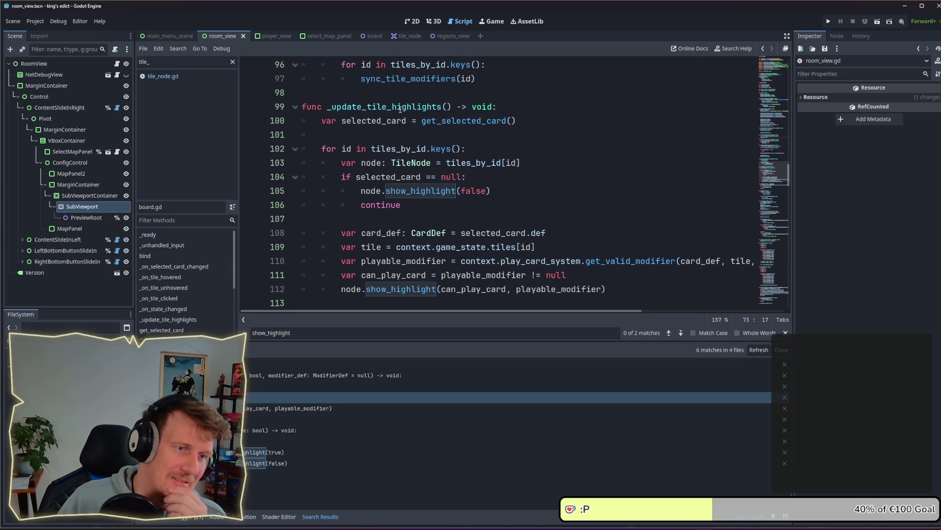
left_click_drag(341, 177, 473, 180)
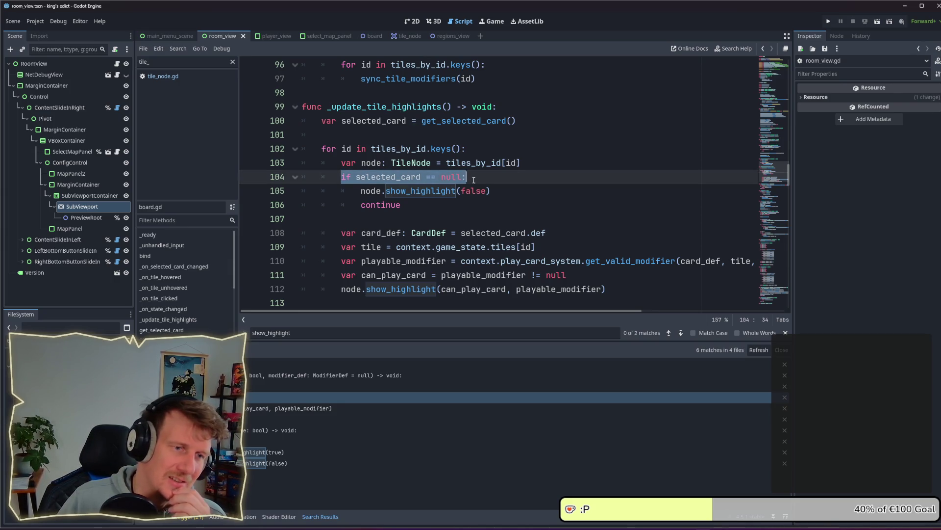
Search for _update_tile_highlights, step to its call in _on_tile_clicked, and run the project.
double_click(387, 107)
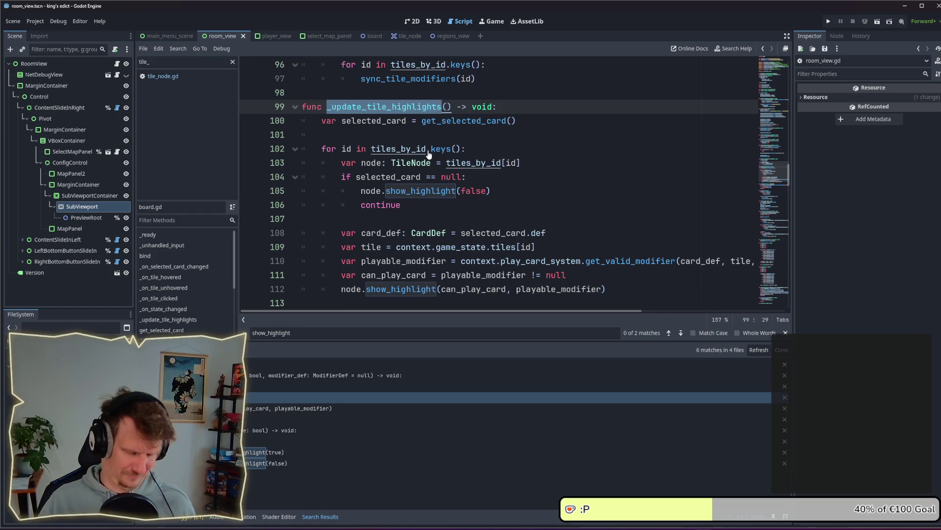
key("ctrl+f")
left_click(681, 333)
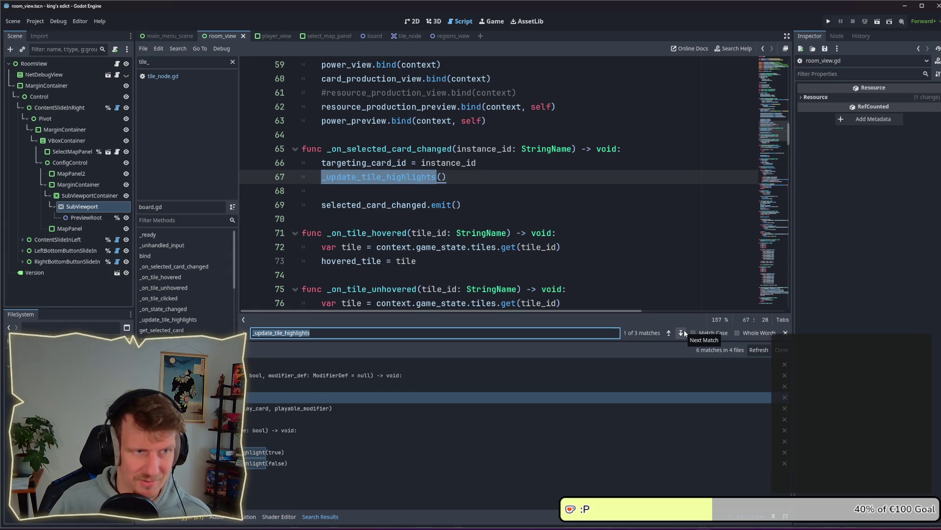
left_click(683, 332)
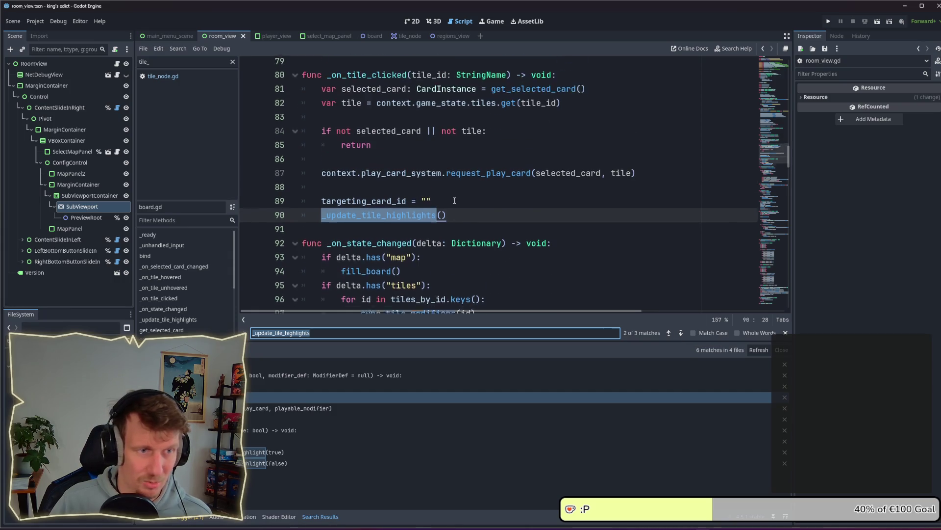
scroll(455, 200, "up", 2)
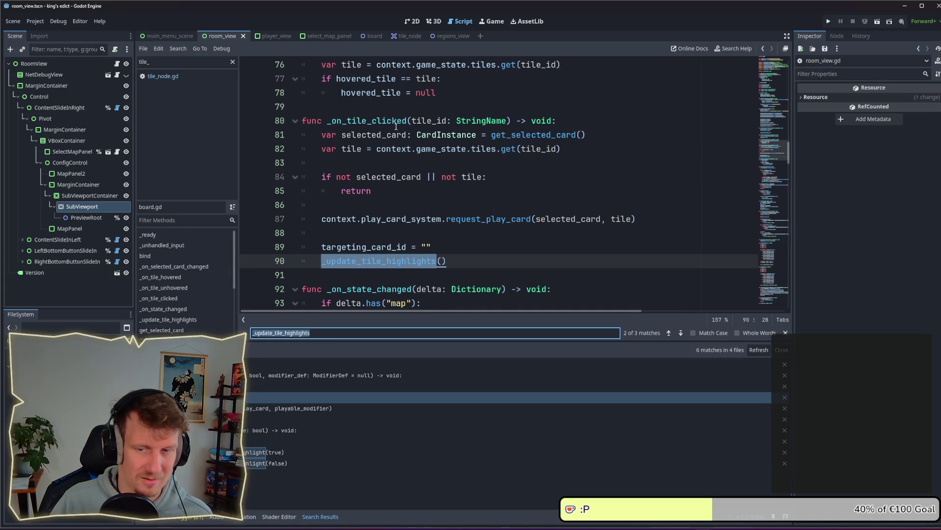
key("F5")
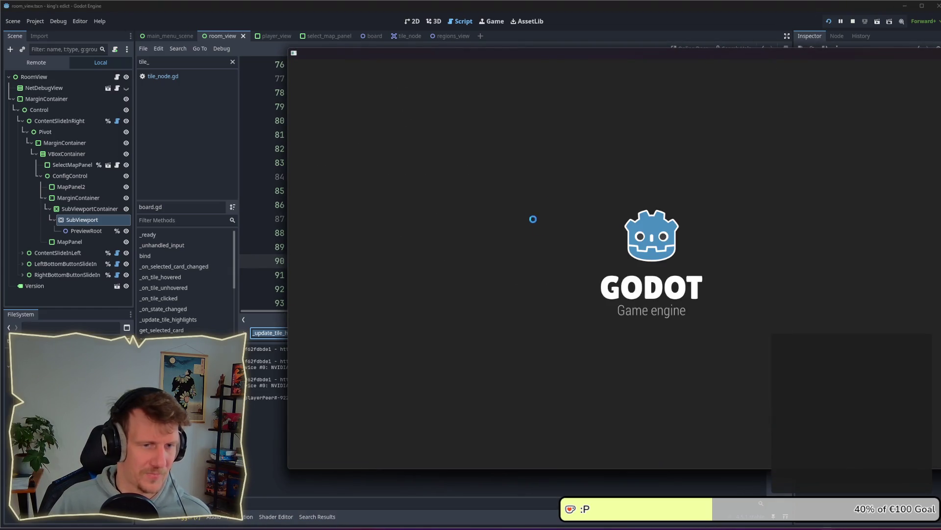
Enter a multiplayer room in the running game, then set a breakpoint on room_view.gd line 90.
left_click(696, 295)
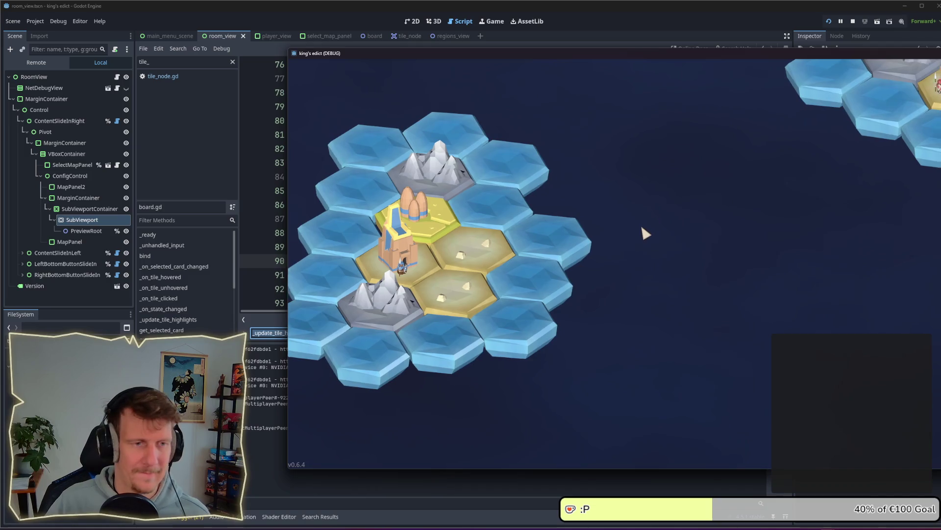
left_click(913, 444)
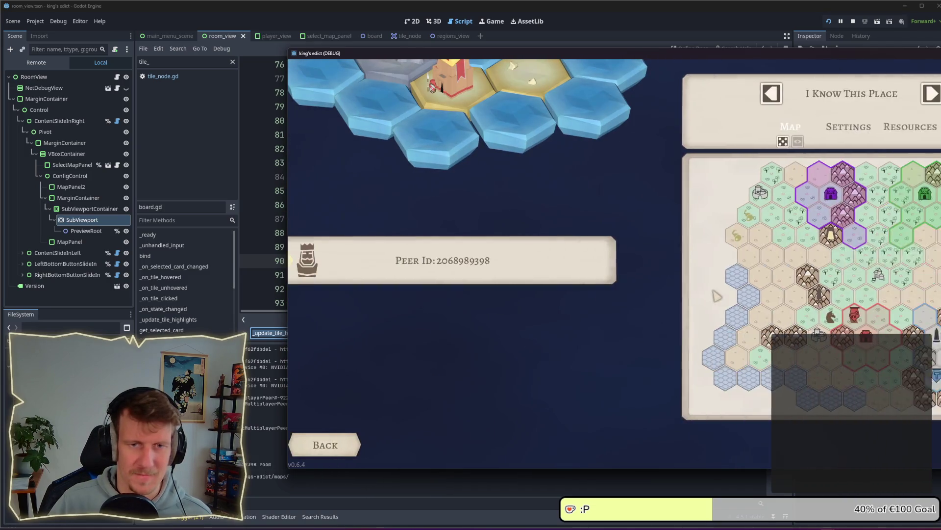
left_click(269, 262)
left_click(249, 262)
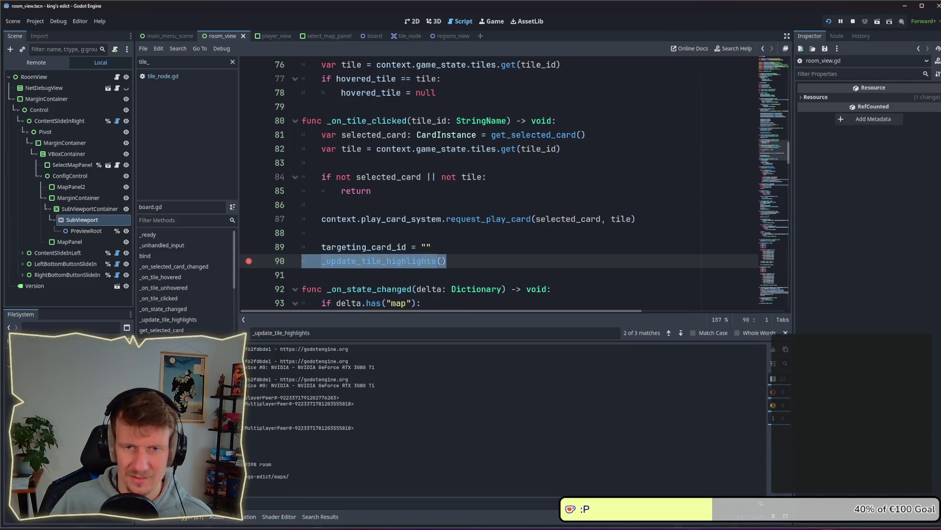
Go to the _update_tile_highlights definition and set a breakpoint on line 100.
scroll(345, 278, "down", 1)
double_click(346, 222)
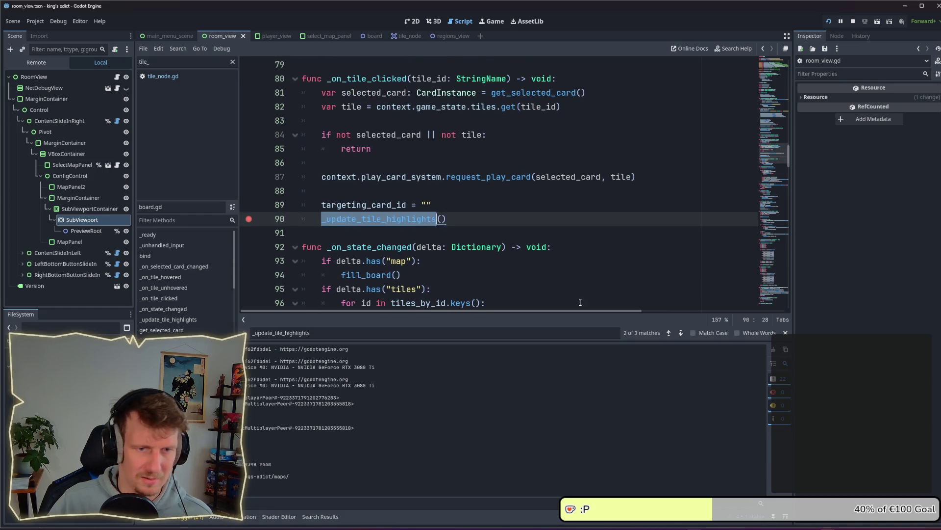
left_click(681, 332)
left_click(248, 191)
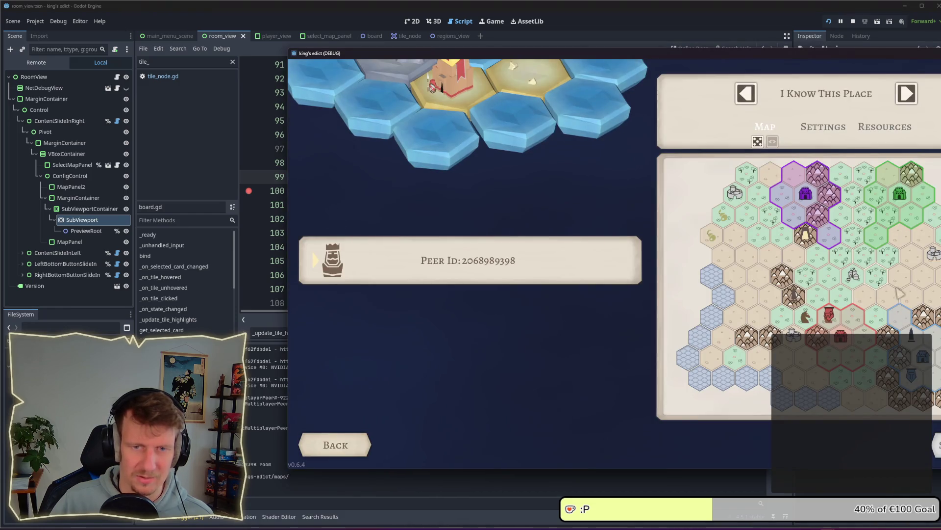
In tile_node.gd, toggle the breakpoint on line 95 at show_outline(true) in _on_mouse_entered.
key("alt+Tab")
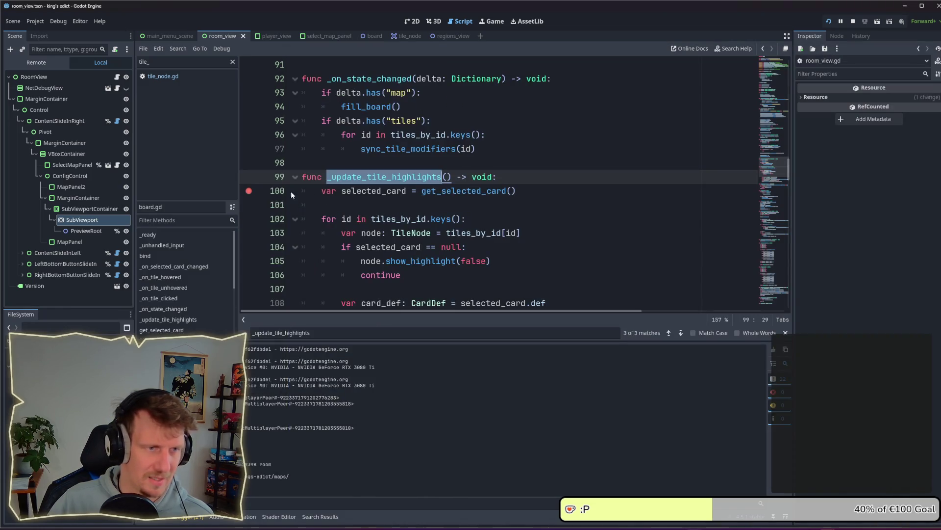
scroll(256, 188, "up", 4)
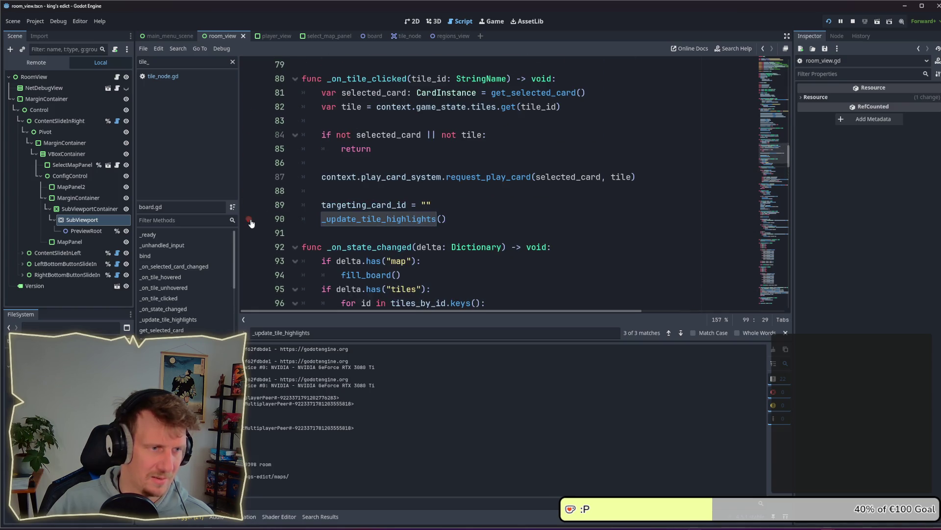
scroll(250, 223, "down", 4)
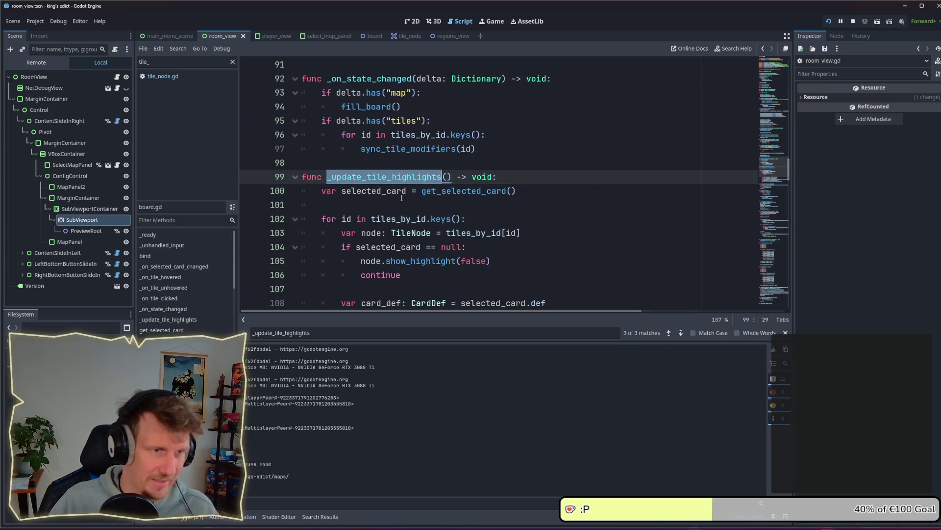
left_click(160, 77)
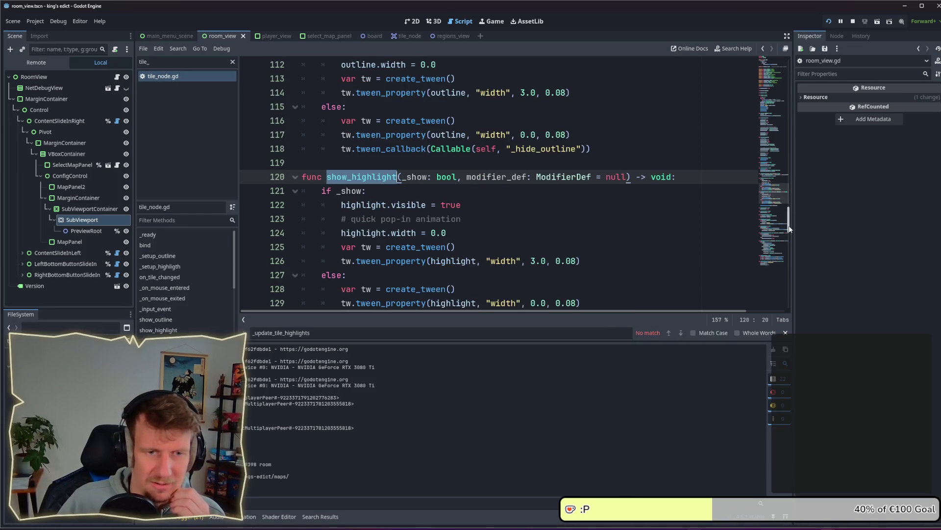
mouse_move(789, 225)
left_mouse_down()
mouse_move(795, 304)
mouse_move(783, 189)
left_mouse_up()
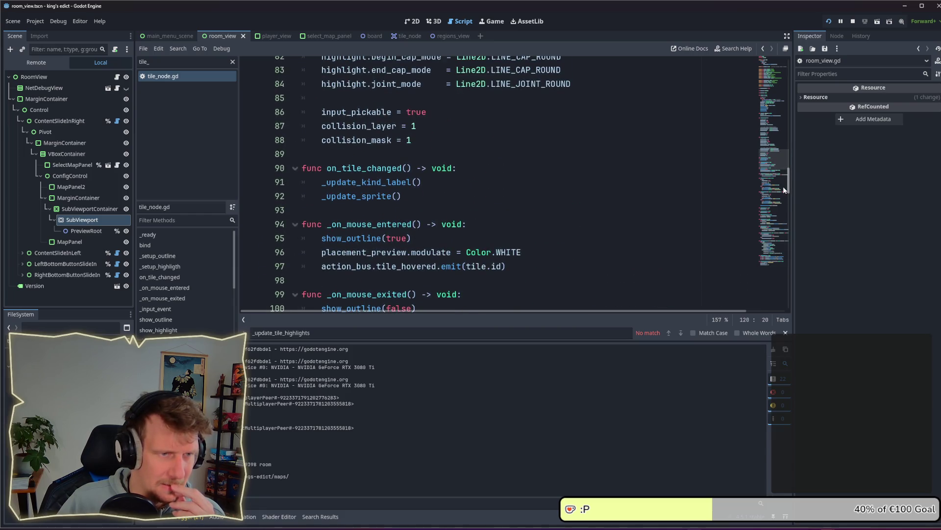
left_click_drag(784, 190, 785, 195)
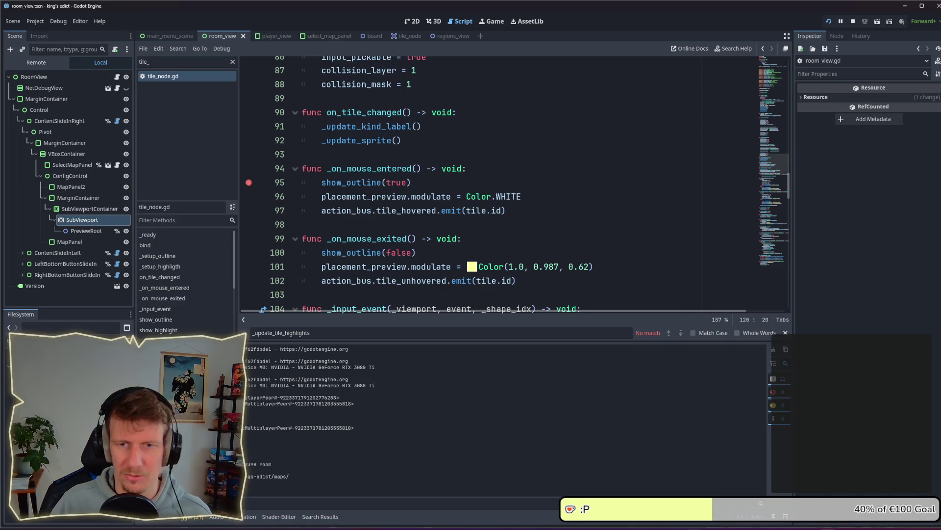
left_click(253, 180)
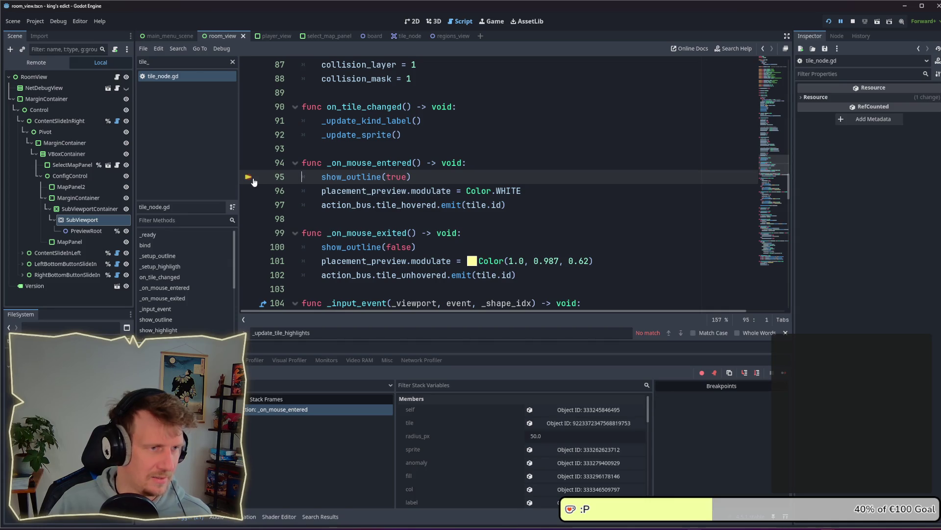
Delete the show_outline and placement_preview.modulate lines from _on_mouse_entered in tile_node.gd.
mouse_move(367, 181)
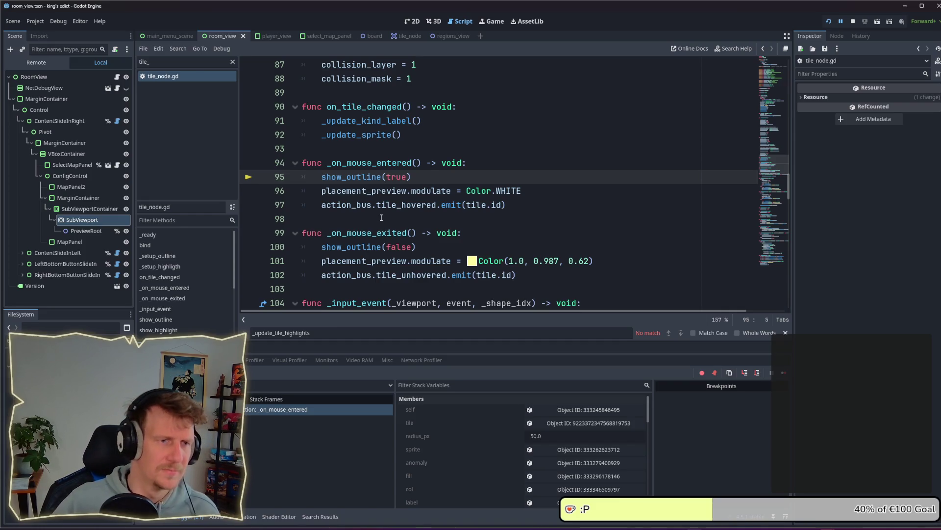
left_click_drag(437, 179, 279, 179)
mouse_move(384, 194)
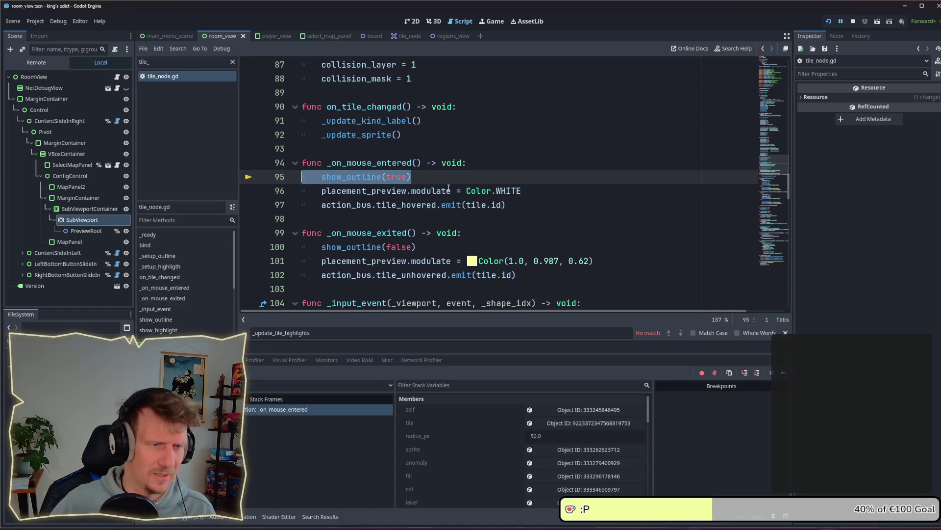
mouse_move(412, 208)
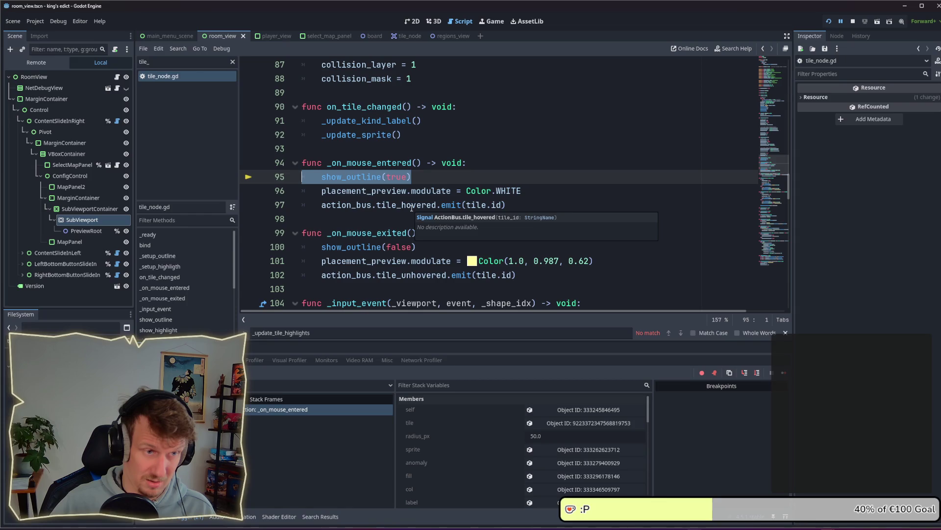
left_click(525, 195)
key("shift+Up")
key("shift+Up")
key("BackSpace")
Delete the same two lines from _on_mouse_exited, then save and relaunch the game.
left_click(595, 233)
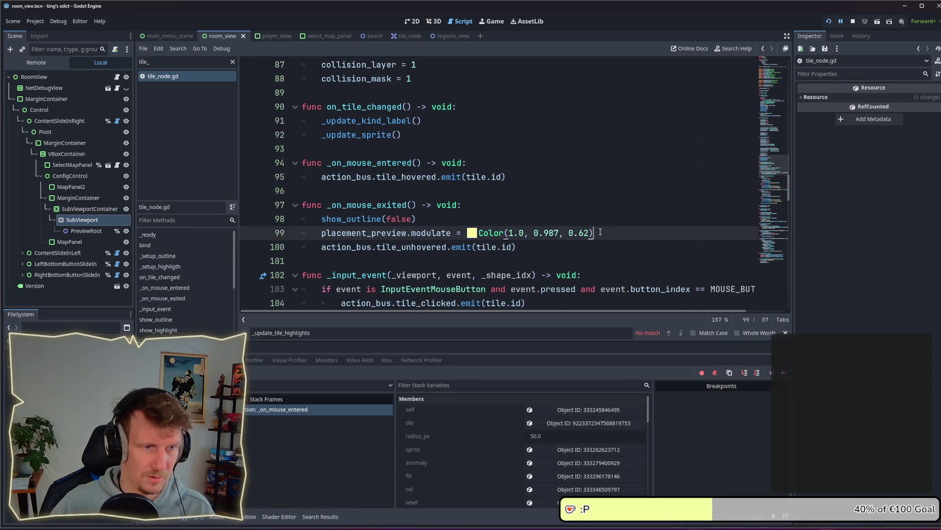
key("shift+Up")
key("shift+Up")
key("BackSpace")
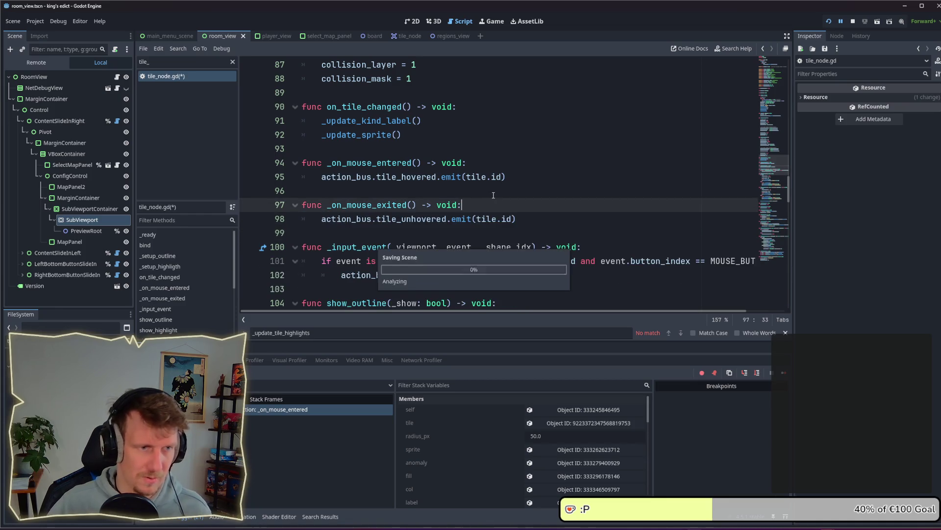
left_click(828, 23)
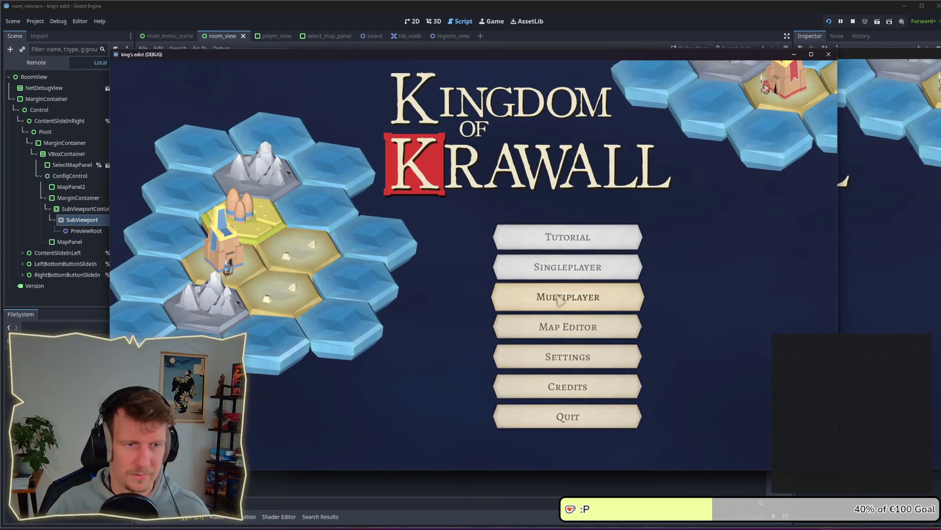
Create a new multiplayer game room and click the purple, green, red and blue faction regions.
left_click(559, 298)
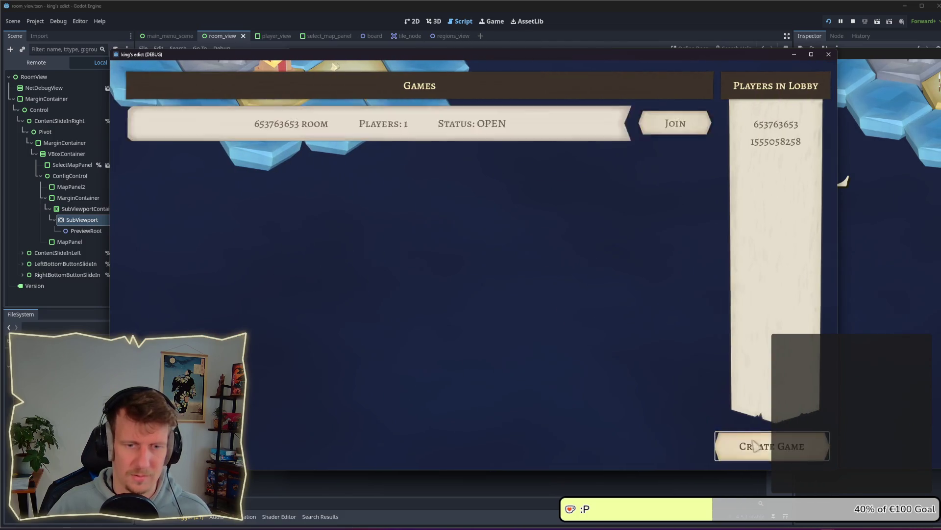
left_click(756, 445)
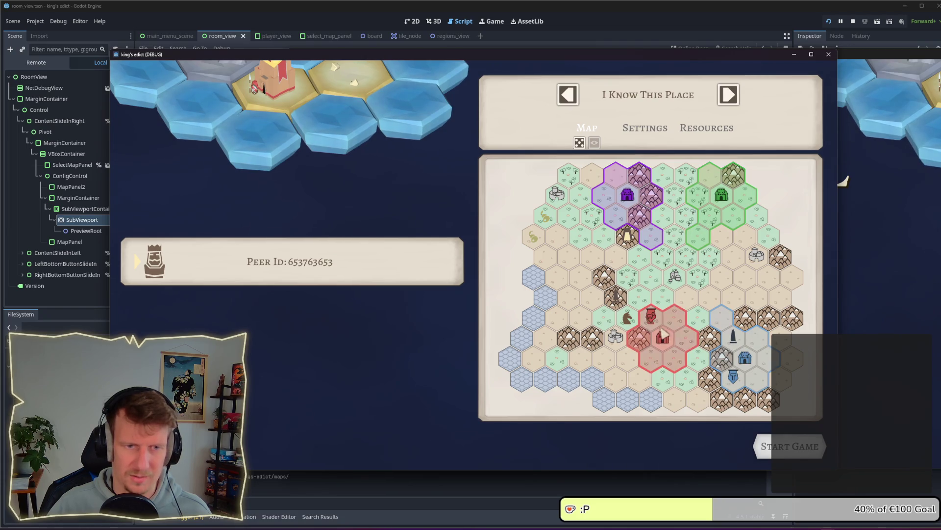
left_click(653, 227)
left_click(709, 211)
left_click(661, 339)
left_click(734, 346)
Keep clicking the red, purple and green regions on the map preview, ending on purple.
left_click(676, 345)
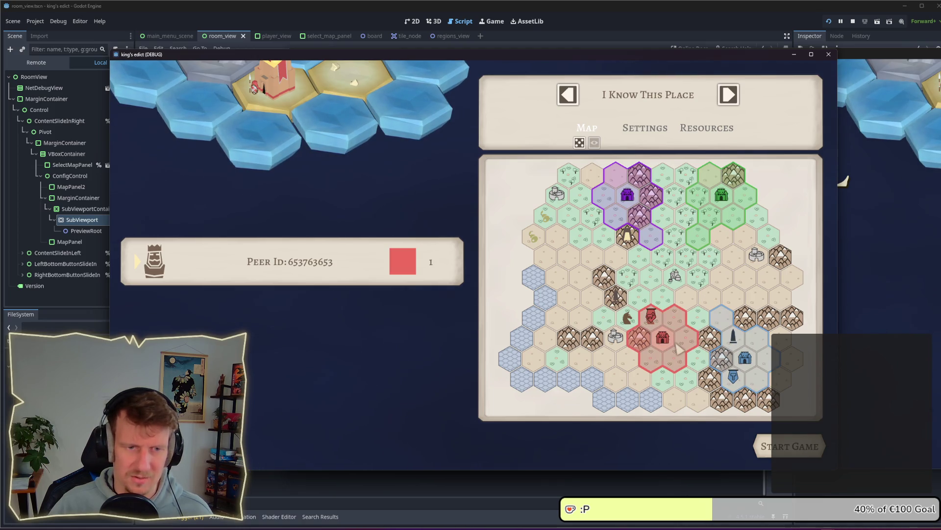
left_click(629, 225)
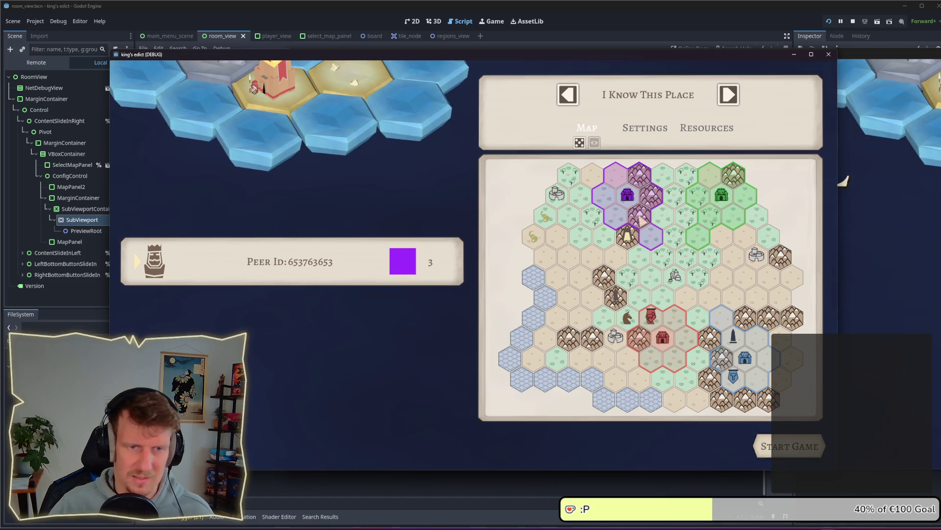
left_click(706, 222)
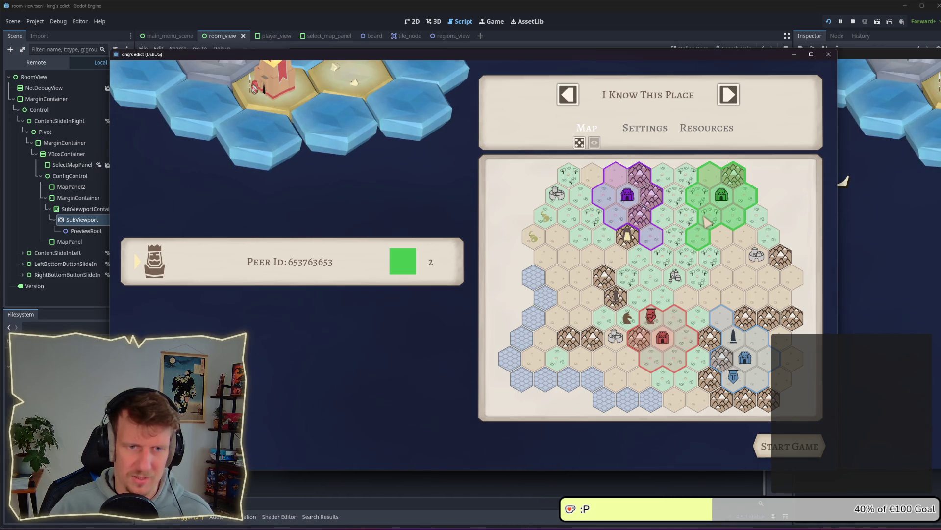
left_click(684, 331)
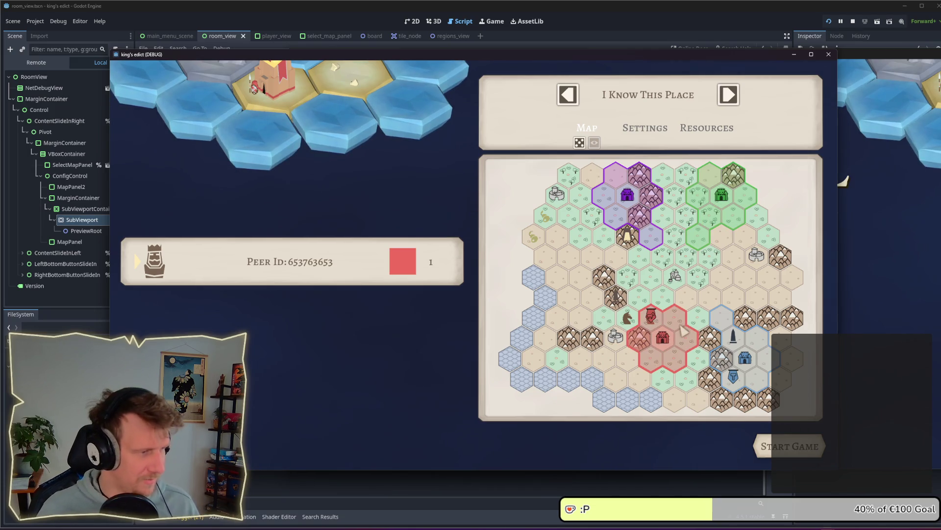
left_click(647, 227)
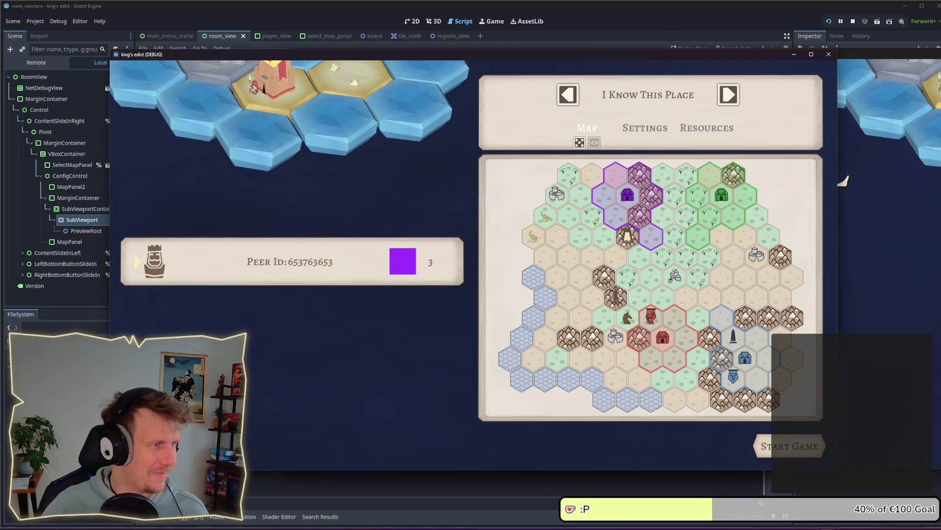
left_click(702, 221)
left_click(626, 218)
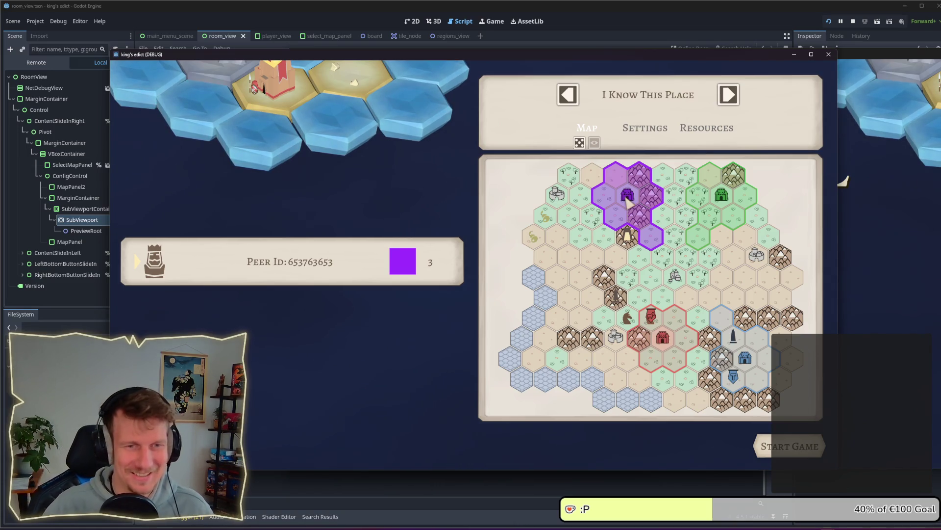
left_click(664, 340)
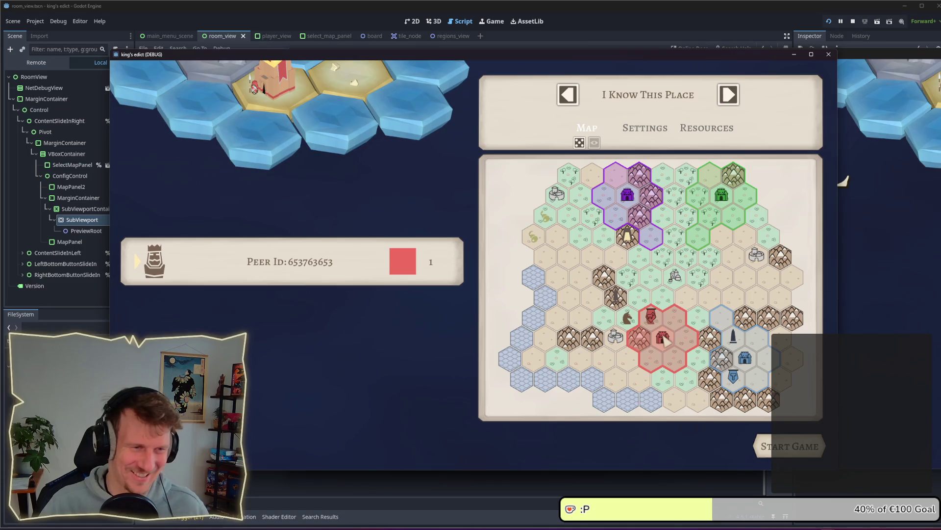
left_click(630, 210)
left_click(710, 212)
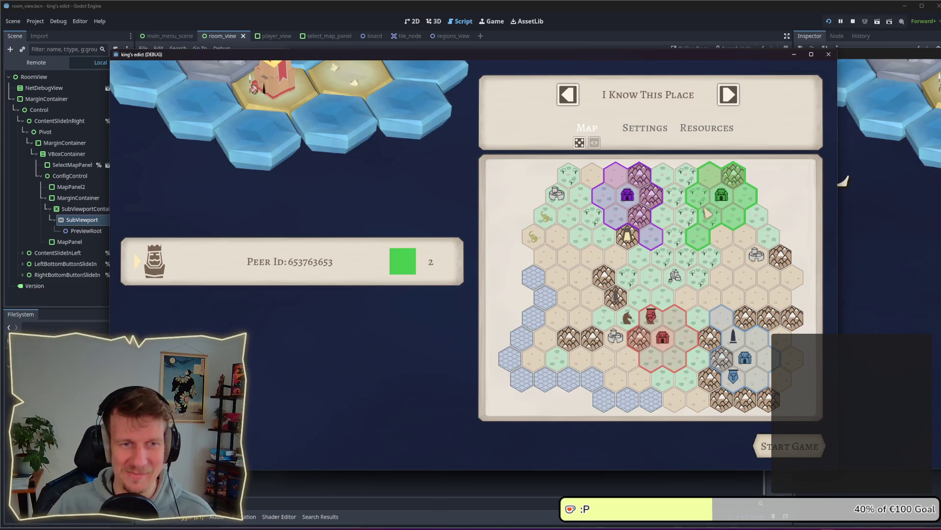
left_click(665, 337)
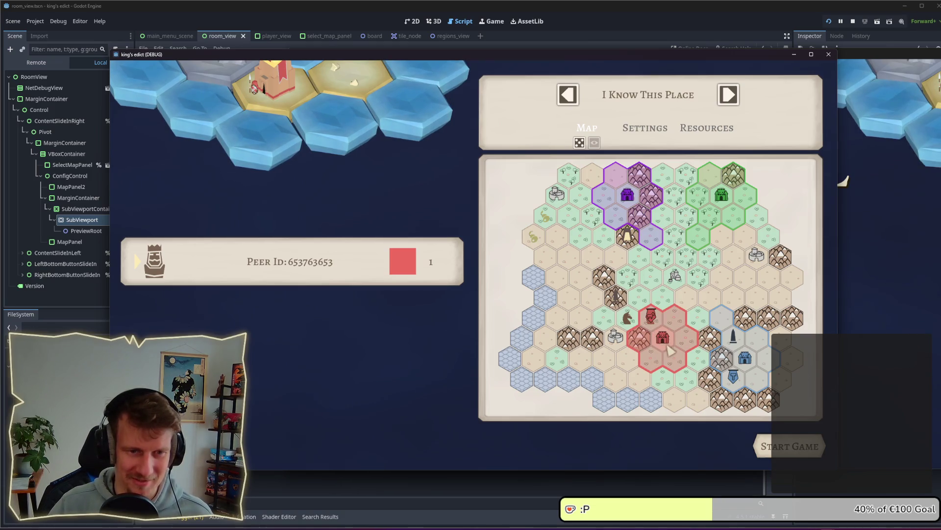
left_click(633, 206)
left_click(731, 208)
left_click(635, 210)
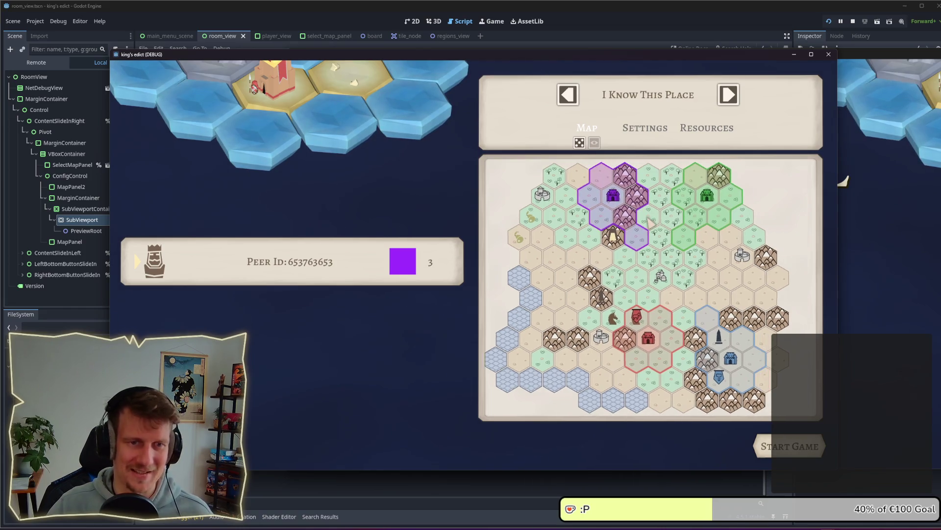
Click the red, blue, purple and green faction regions on the current map preview.
left_click(680, 347)
left_click(742, 343)
left_click(661, 338)
left_click(633, 206)
left_click(721, 206)
Switch the map preview to Sacred Mountain and click its purple, red, blue and green regions.
left_click(728, 95)
left_click(711, 235)
left_click(596, 235)
left_click(596, 351)
left_click(701, 341)
left_click(583, 341)
Try yellow, orange and blue as the player colour from the Peer ID swatch popup.
left_click(412, 264)
left_click(377, 253)
left_click(409, 264)
left_click(376, 260)
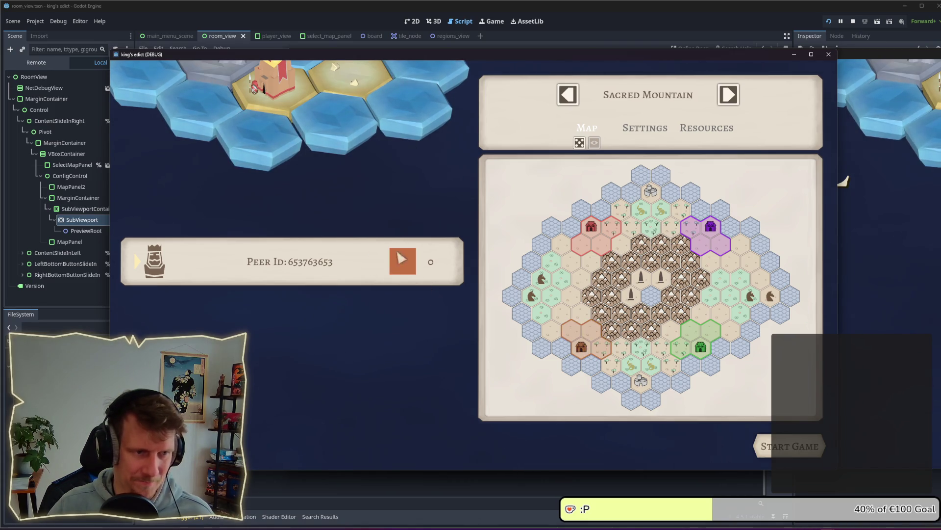
left_click(412, 265)
left_click(376, 238)
Set the player colour back to orange, then open and close the swatch popup unchanged.
left_click(402, 261)
left_click(376, 250)
left_click(409, 265)
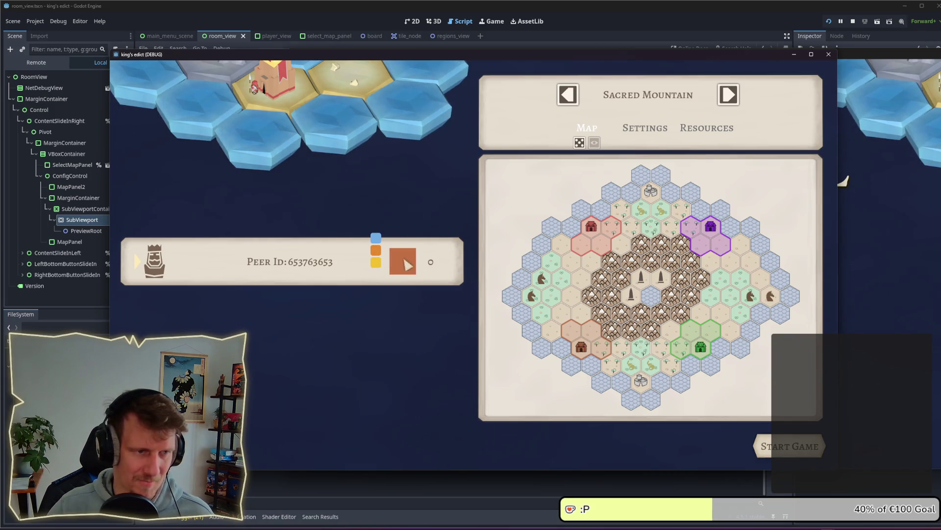
left_click(376, 262)
left_click(411, 268)
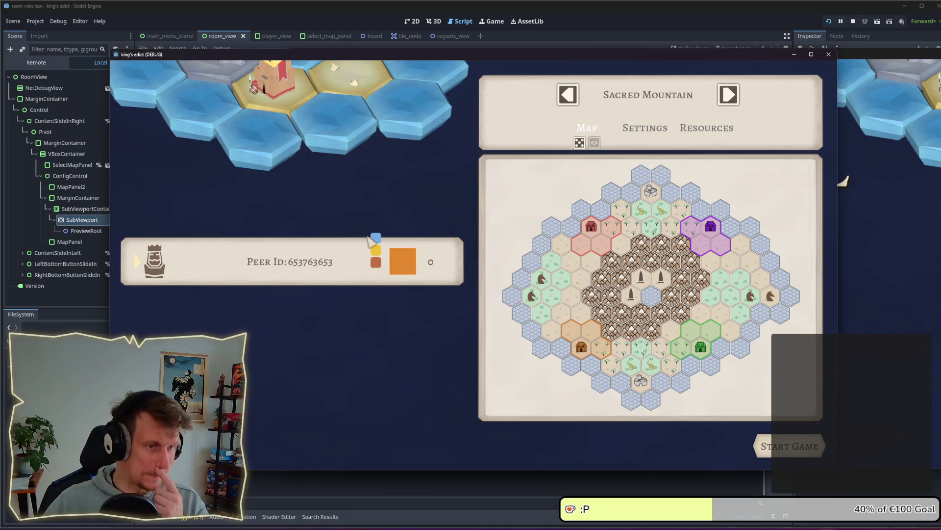
left_click(407, 265)
left_click(407, 264)
left_click(411, 267)
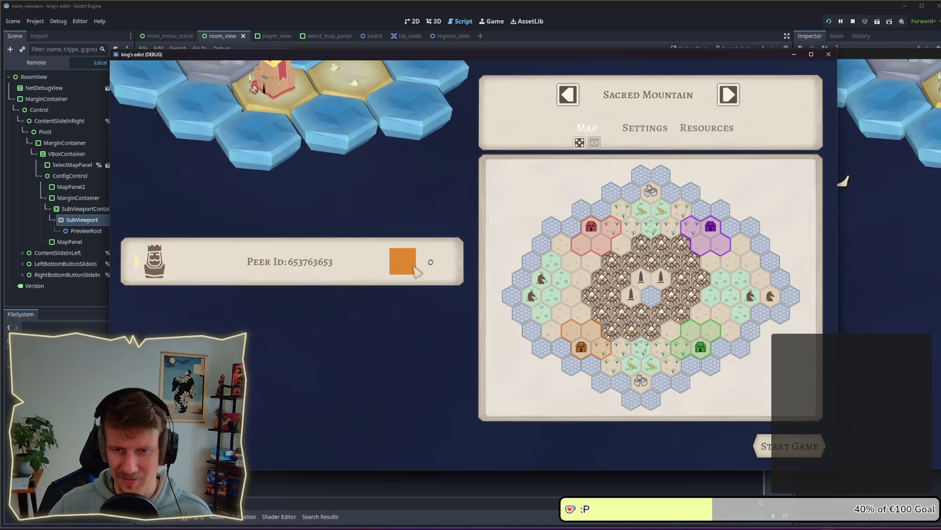
Refocus the game window and keep clicking Sacred Mountain's purple, red, orange and green regions.
left_click(709, 233)
left_click(593, 241)
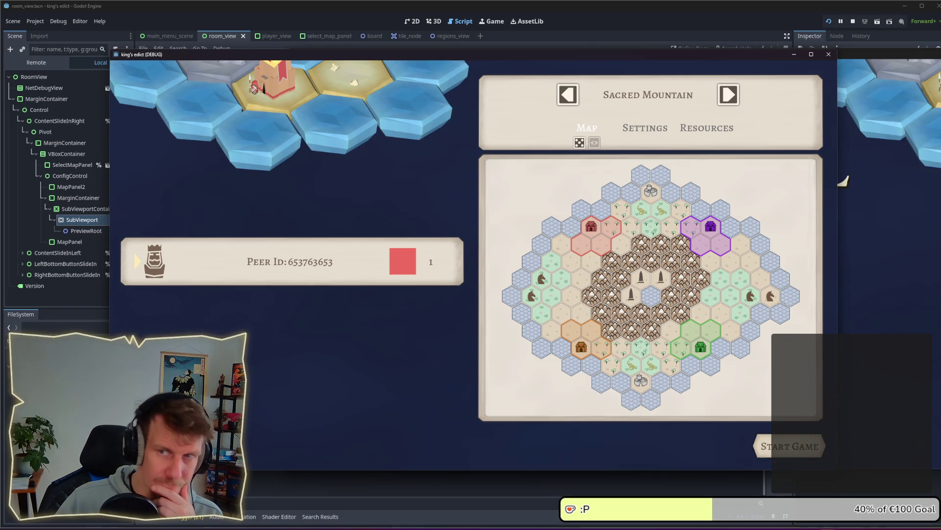
left_click(843, 181)
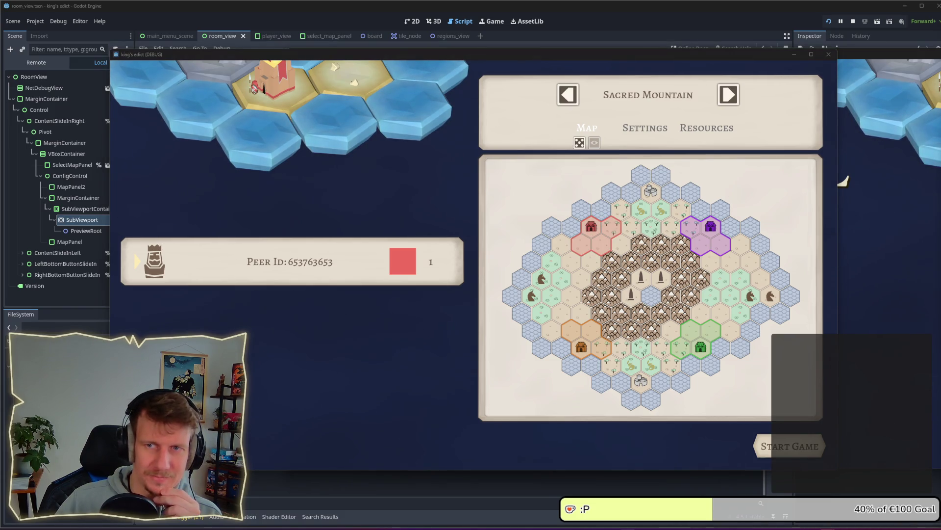
left_click(603, 238)
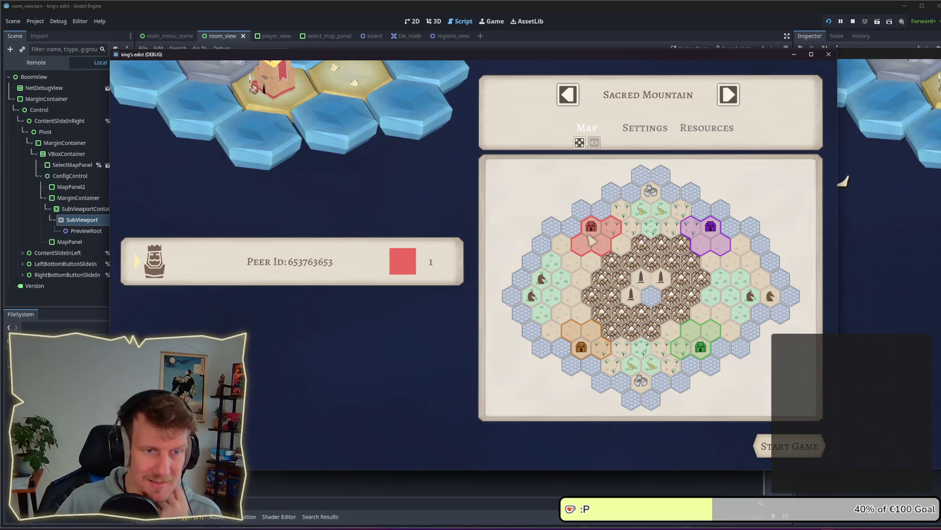
left_click(711, 240)
left_click(606, 243)
left_click(591, 332)
left_click(694, 336)
left_click(589, 336)
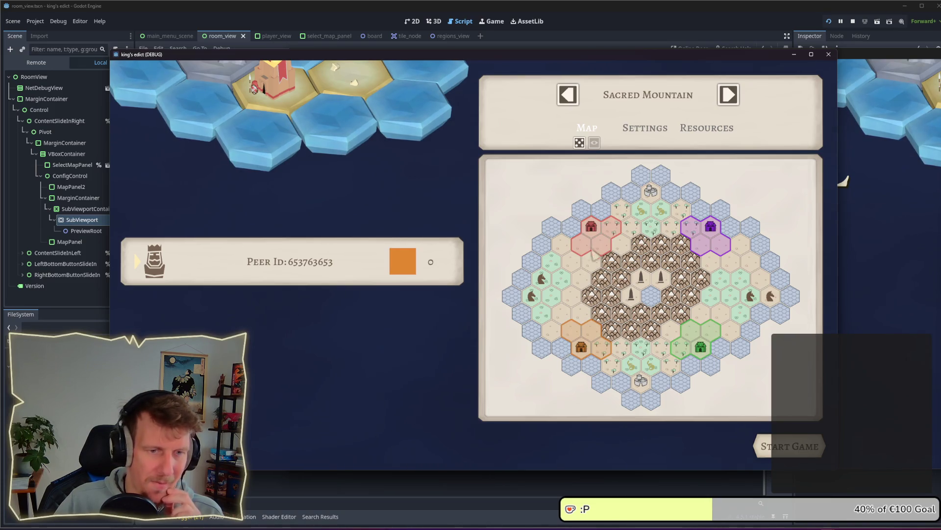
left_click(599, 243)
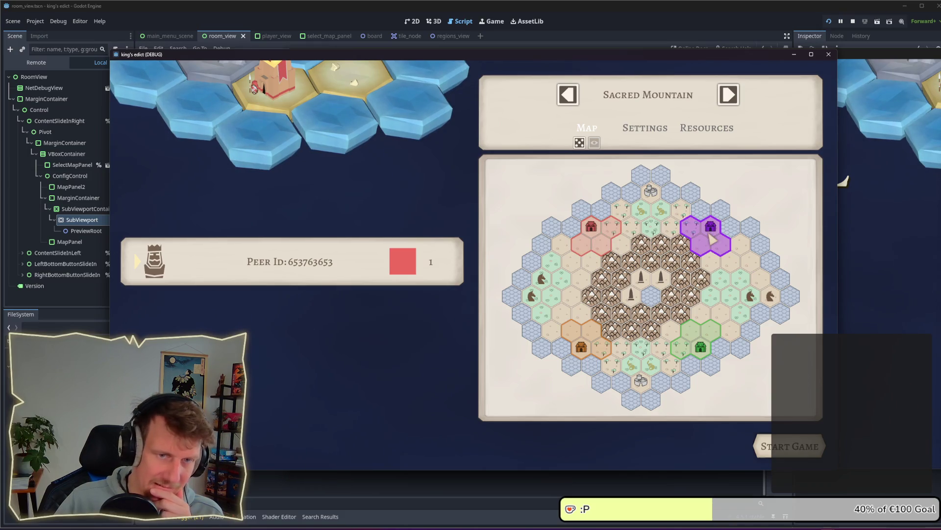
left_click(708, 240)
left_click(583, 242)
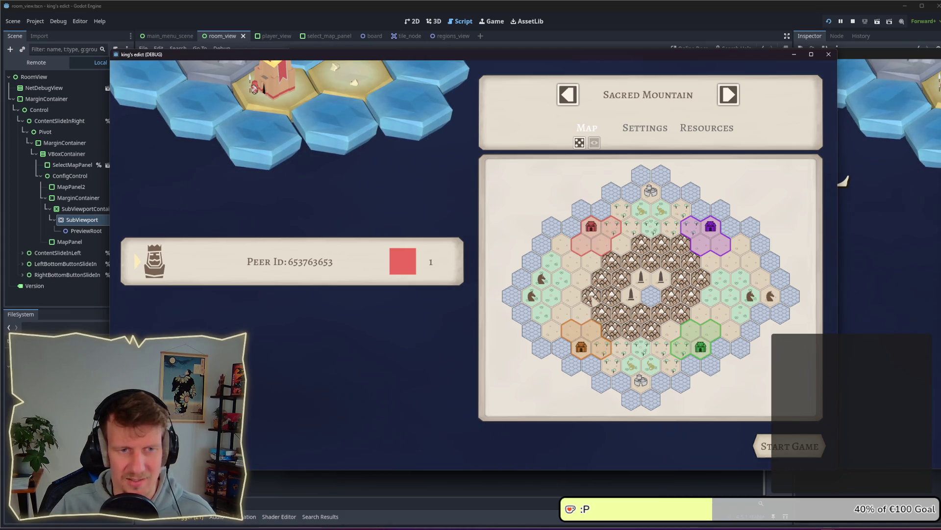
Click the purple, green, orange and red regions once more, then close the game window.
left_click(689, 244)
left_click(696, 333)
left_click(608, 347)
left_click(598, 239)
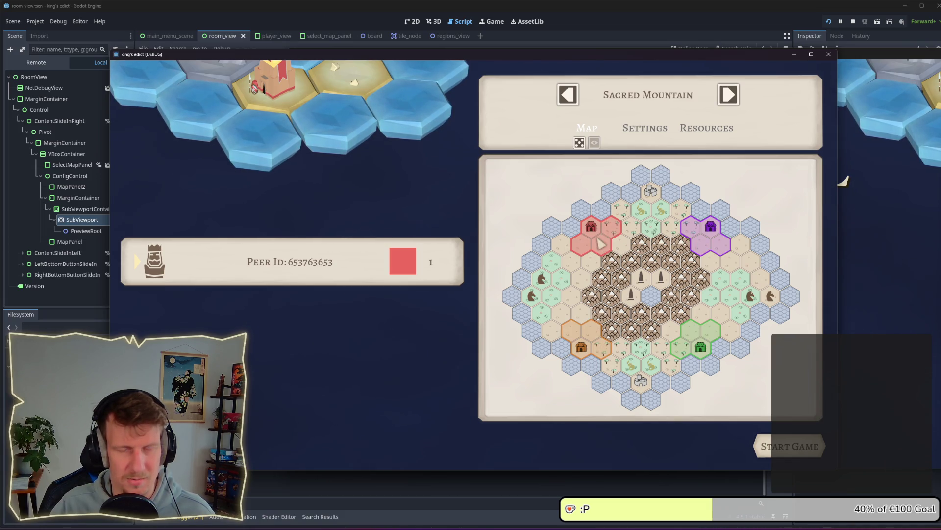
left_click(706, 241)
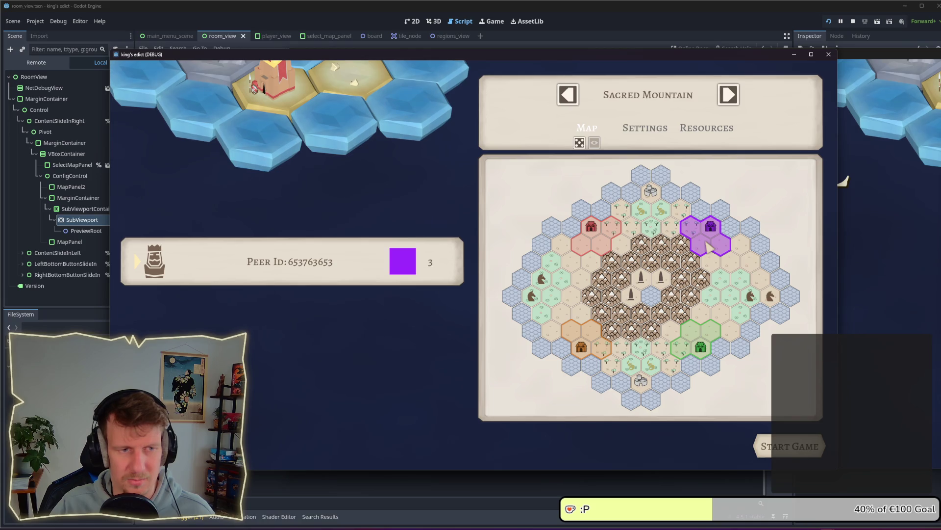
left_click(698, 349)
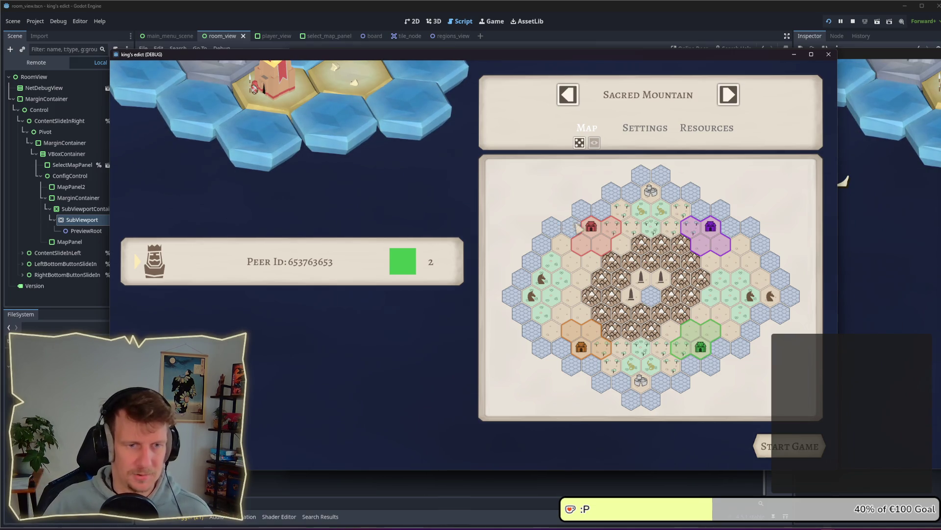
left_click(594, 237)
left_click(853, 21)
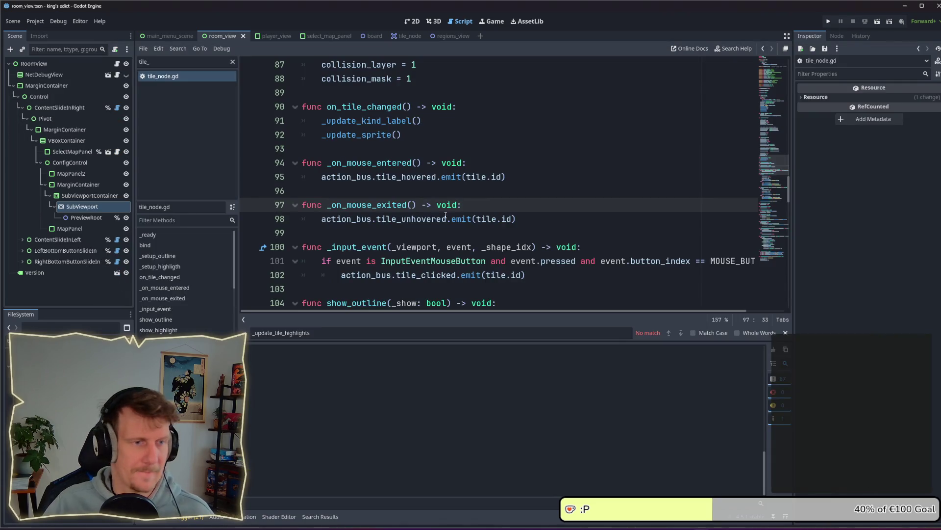
Open room_view.gd and add an if tile.owner_id != "" check after the print in _on_tile_clicked.
left_click(489, 191)
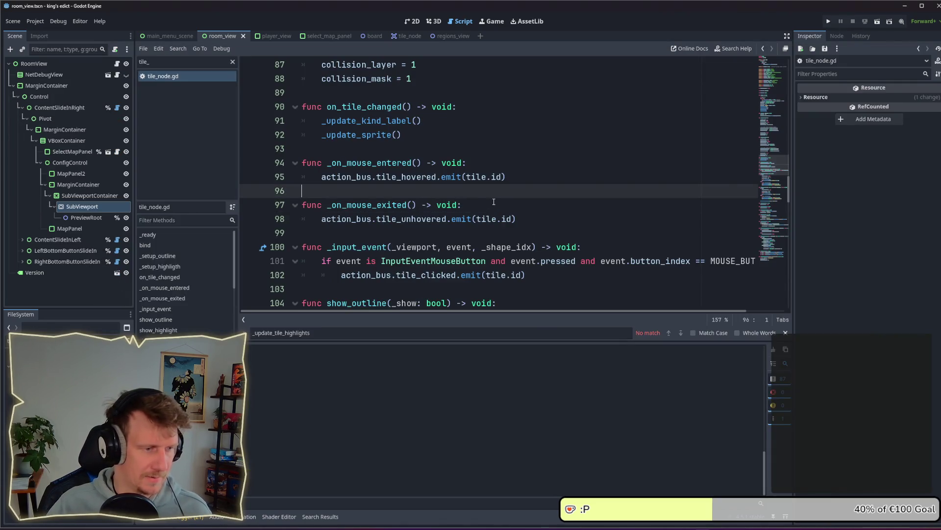
scroll(494, 202, "down", 1)
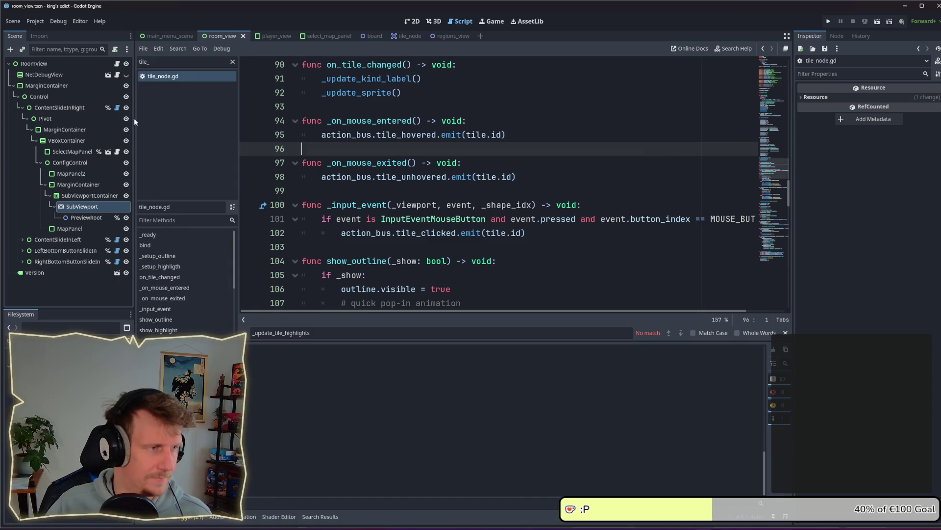
left_click(117, 64)
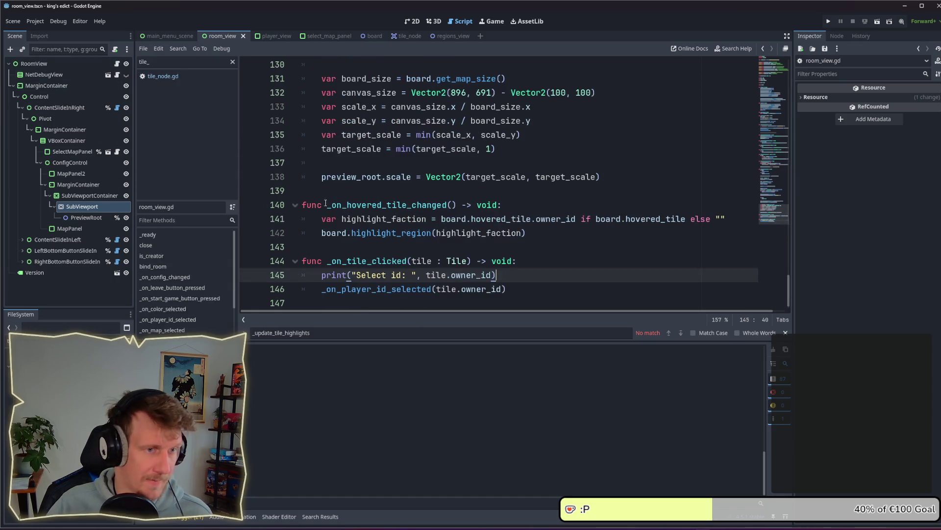
scroll(450, 229, "down", 1)
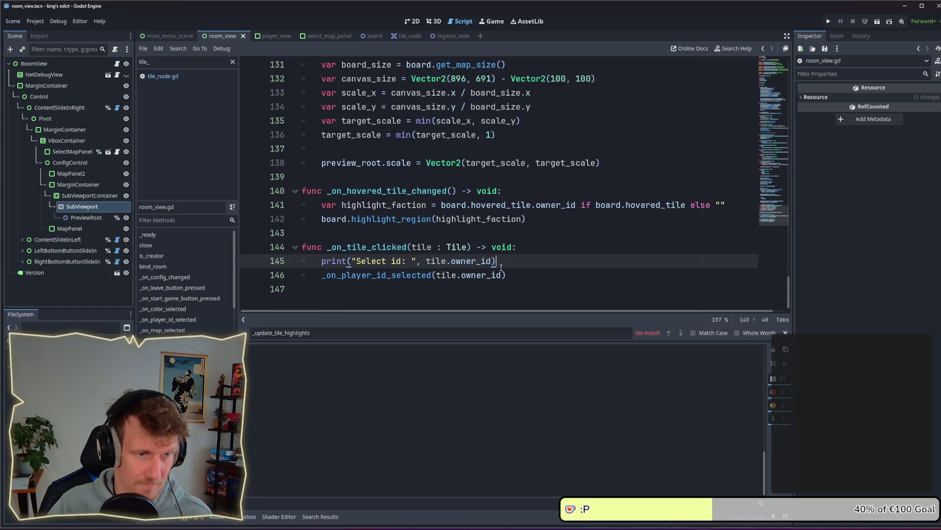
left_click_drag(518, 263, 321, 260)
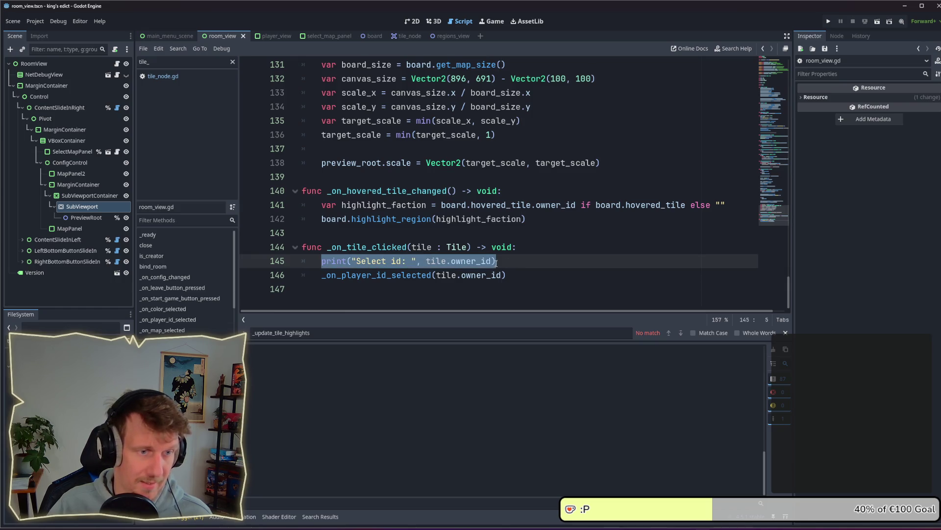
left_click(520, 264)
key("Return")
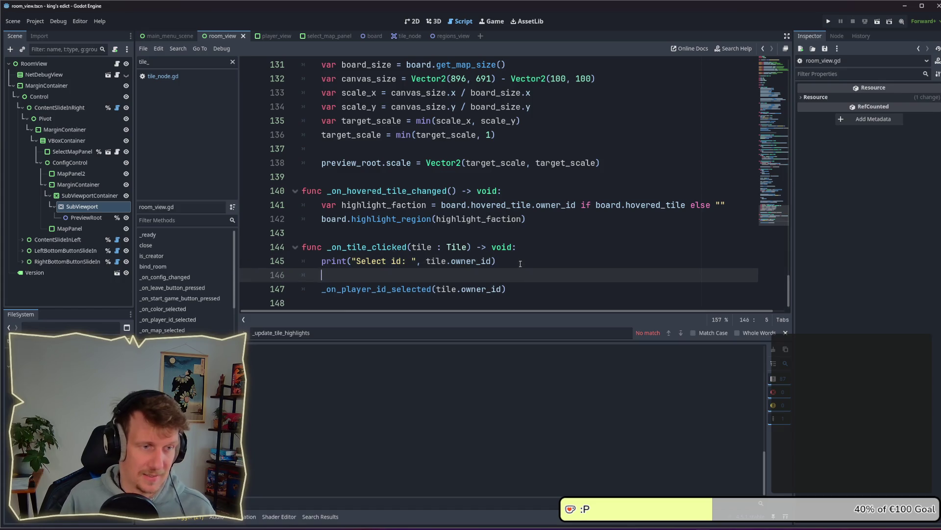
type("if tile.Ow")
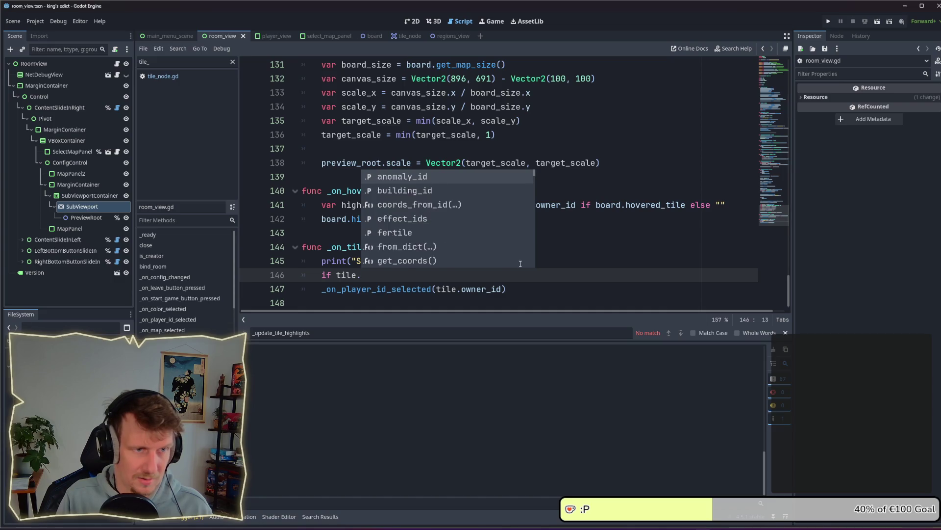
key("Return")
type("= ")
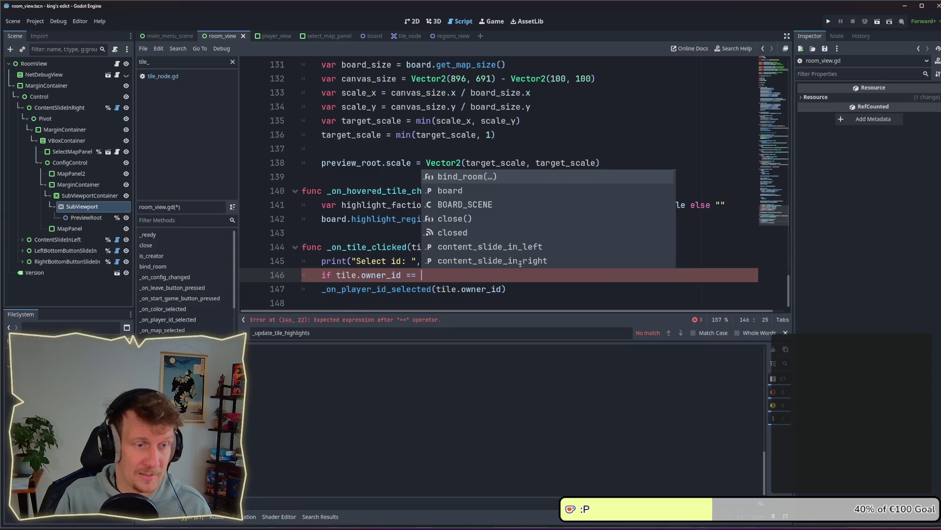
type("\"\":")
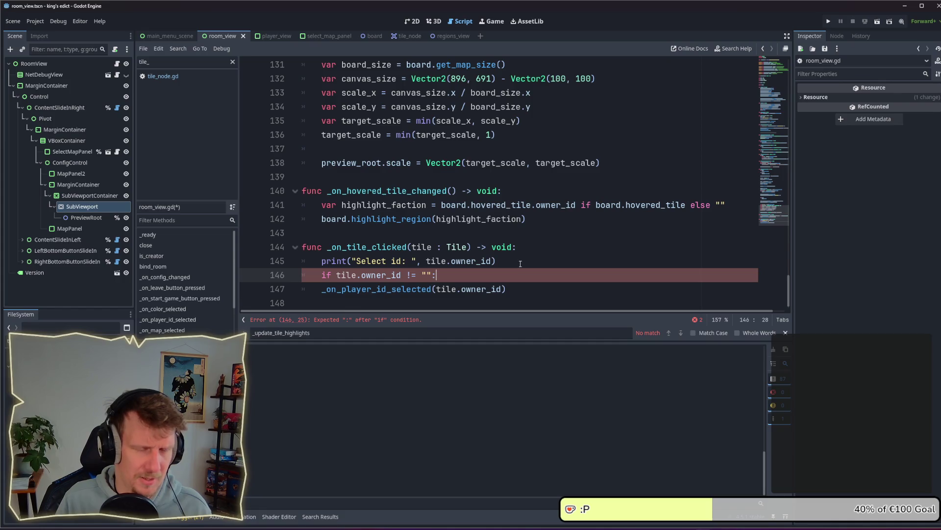
key("Return")
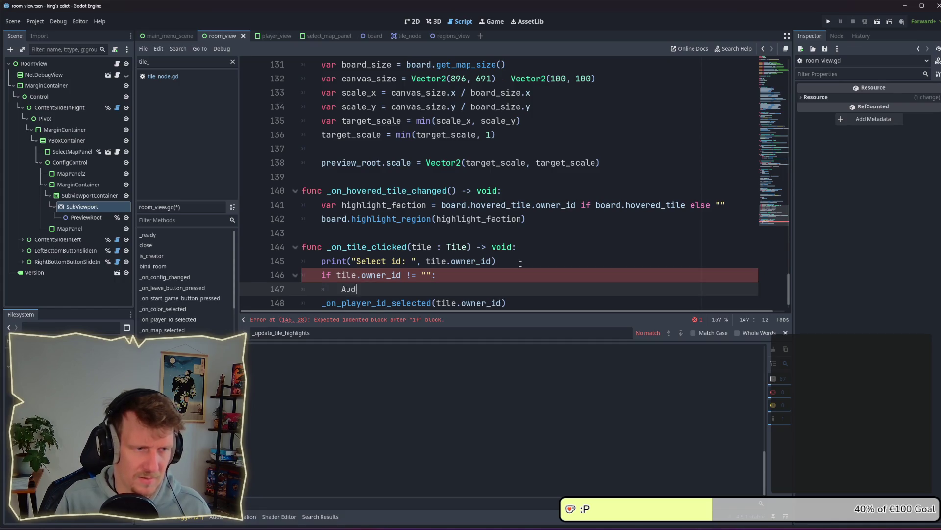
In the if body, call AudioManager.play_sfx(SoundLibrary.sounds.select_faction).
type("io")
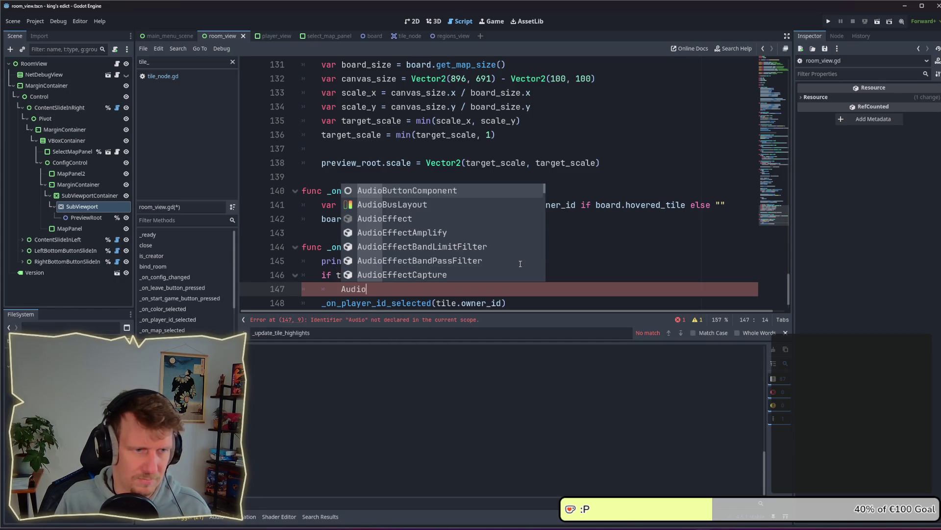
type("Manager.")
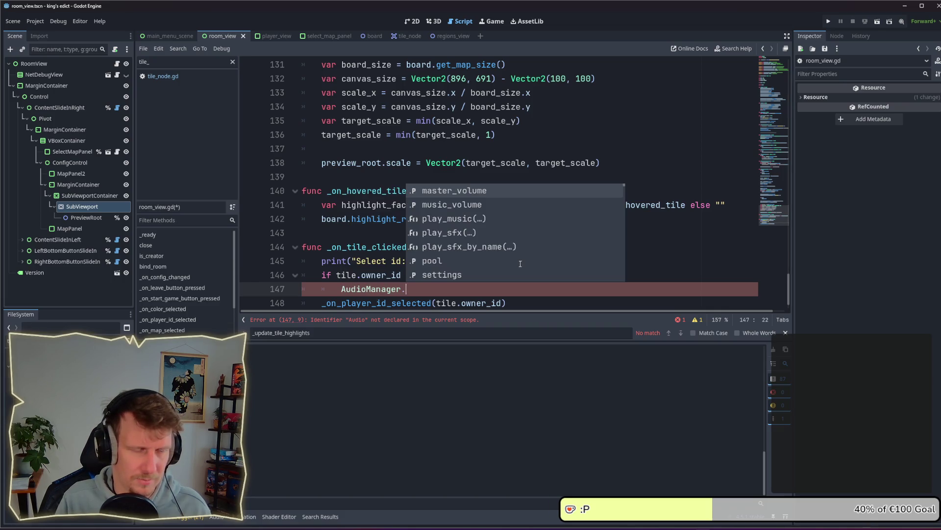
type("sounds")
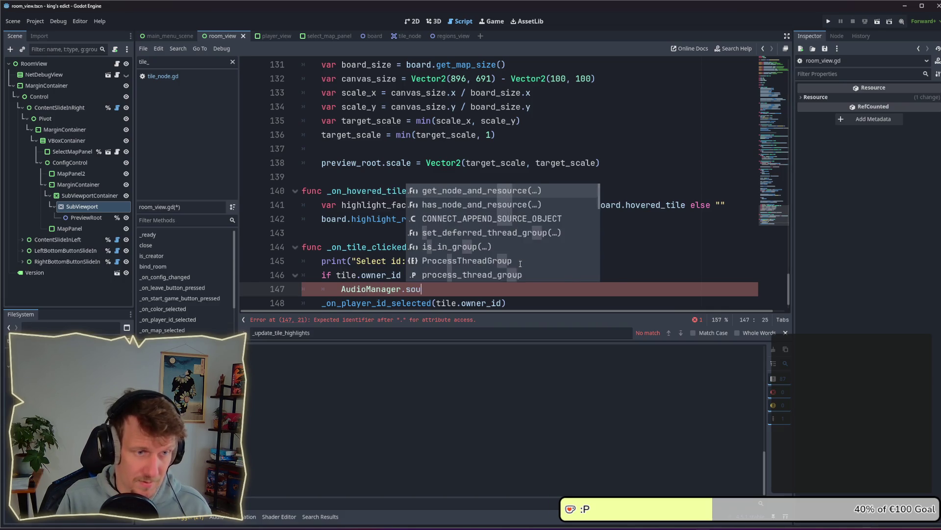
key("BackSpace")
key("BackSpace")
key("BackSpace")
type("_")
key("Down")
key("Return")
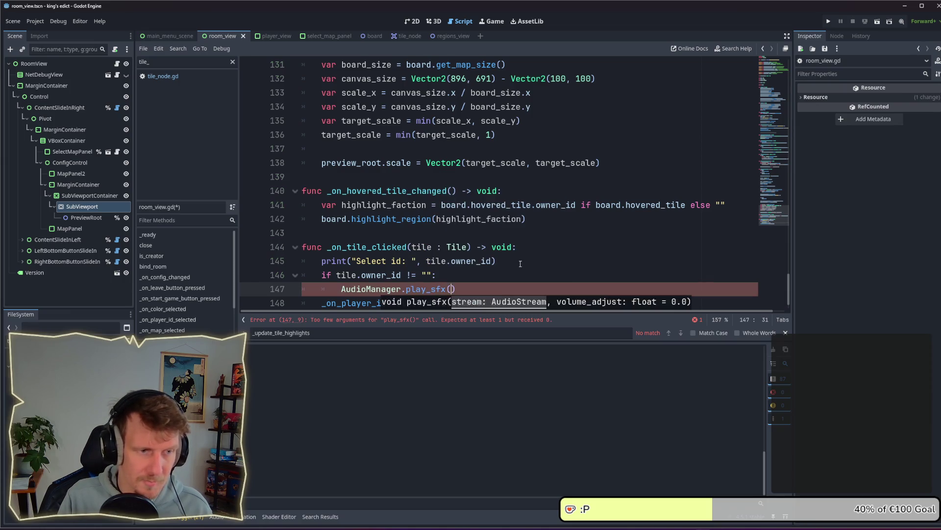
type("S")
type("ounds")
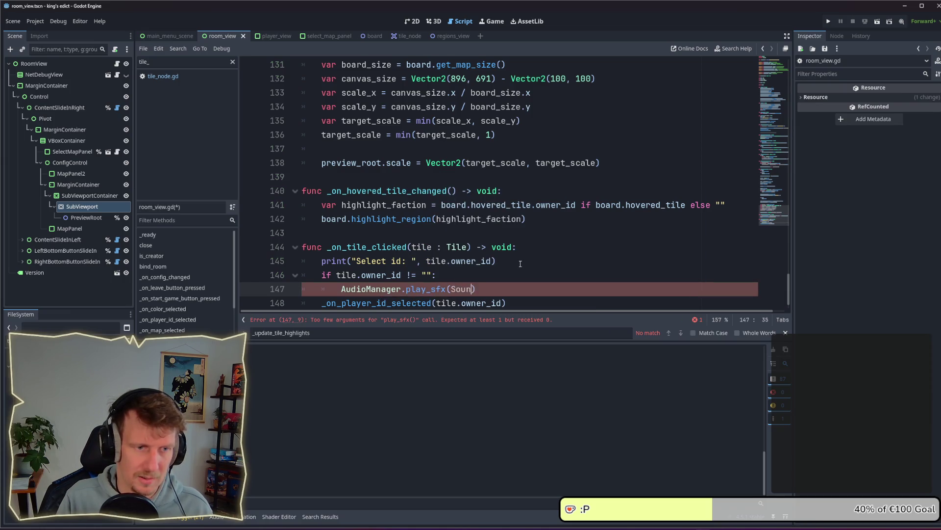
key("BackSpace")
type("Lib")
key("Return")
type(".sou")
key("Return")
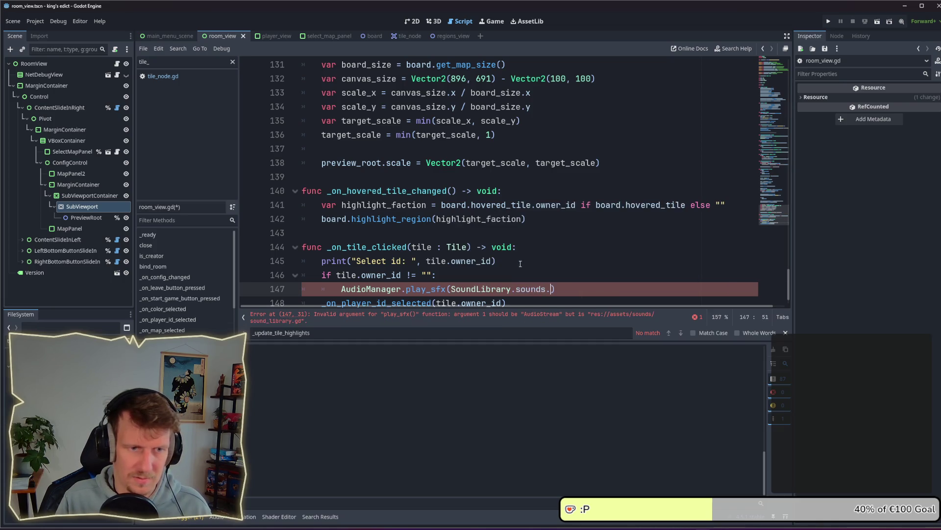
type(".selec")
type("t_fac")
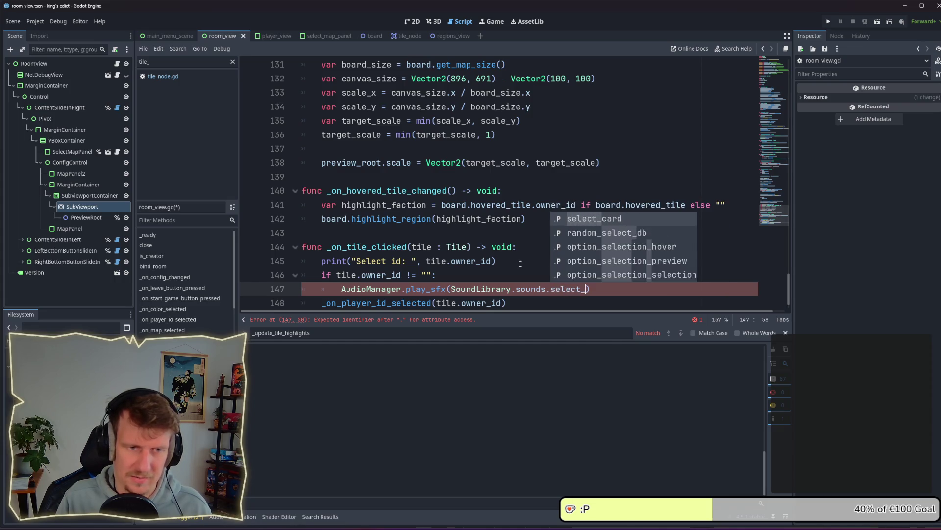
type("tion")
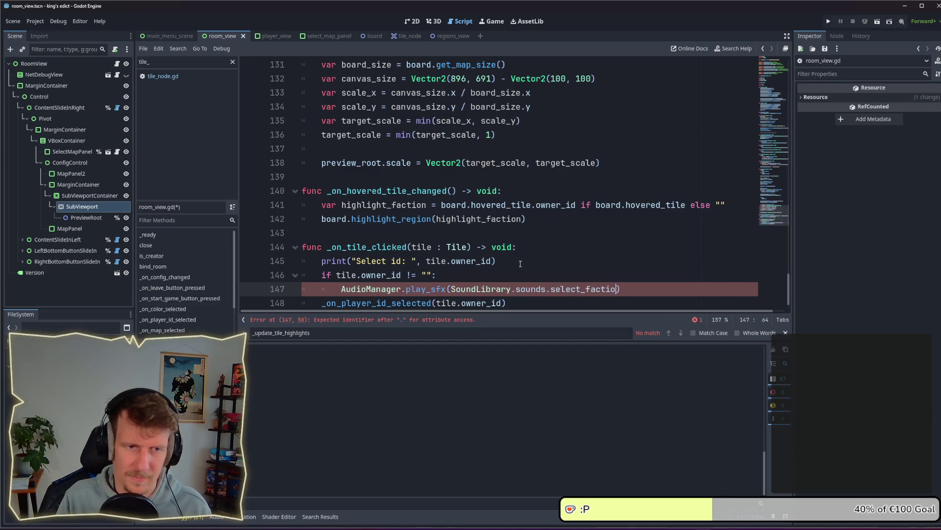
Add an else: branch below the select_faction sound call.
scroll(512, 262, "down", 1)
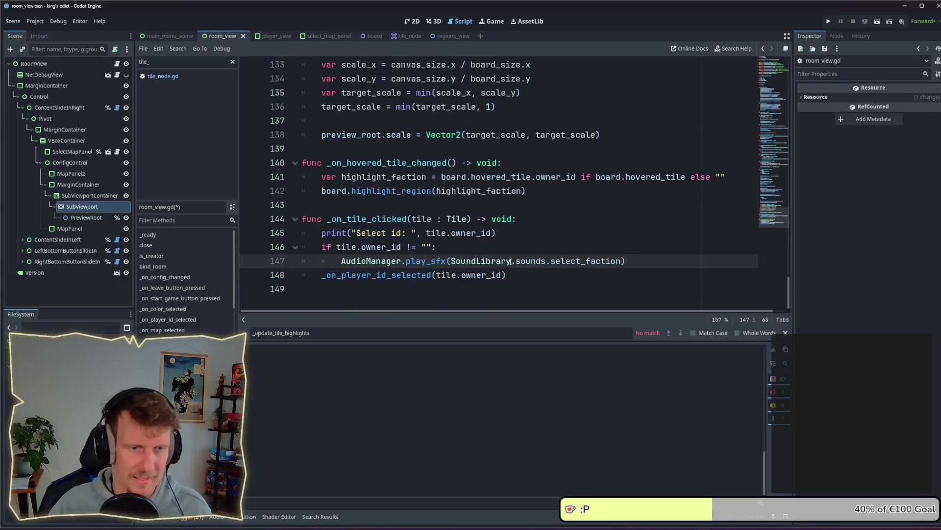
key("End")
key("Return")
key("BackSpace")
type("else")
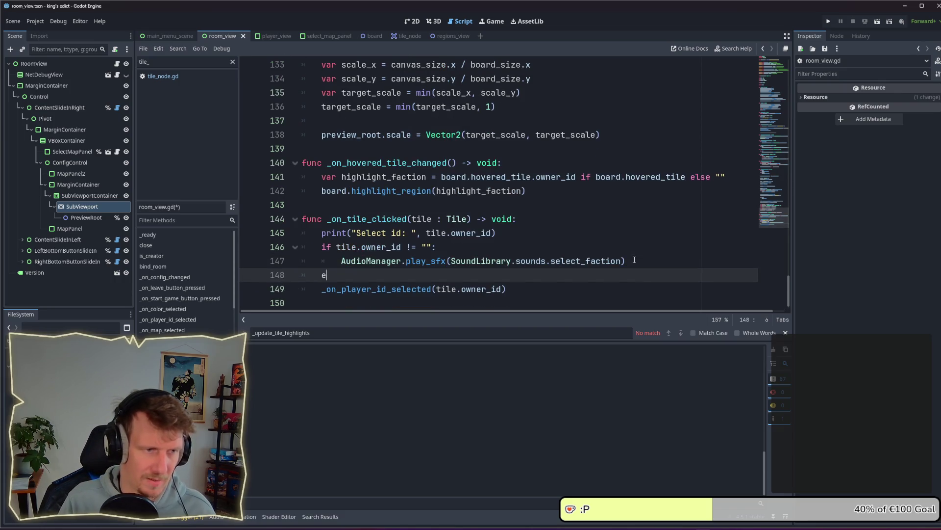
type(":")
key("Return")
Copy the sound call into the else body and change it to play_sfx("deselect_faction").
left_click_drag(634, 260, 341, 261)
key("ctrl+c")
left_click(500, 289)
key("ctrl+v")
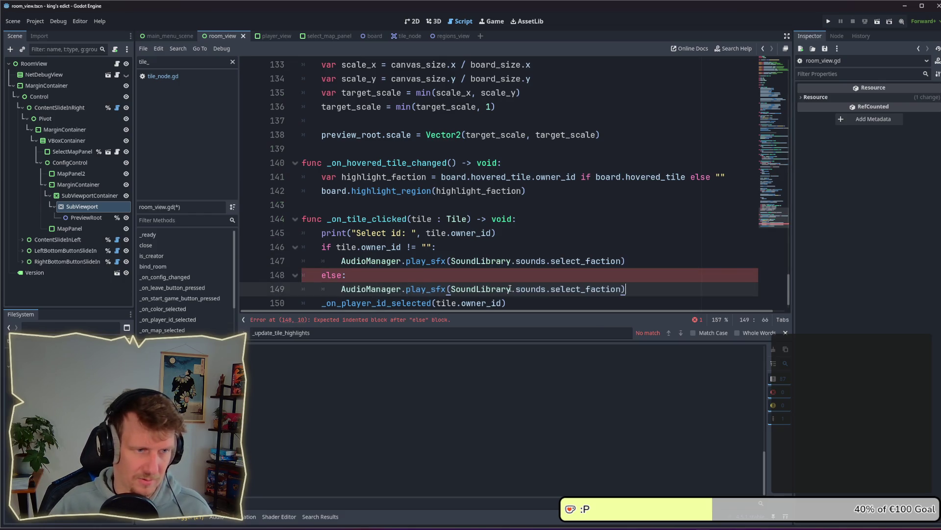
double_click(609, 289)
type("deselec")
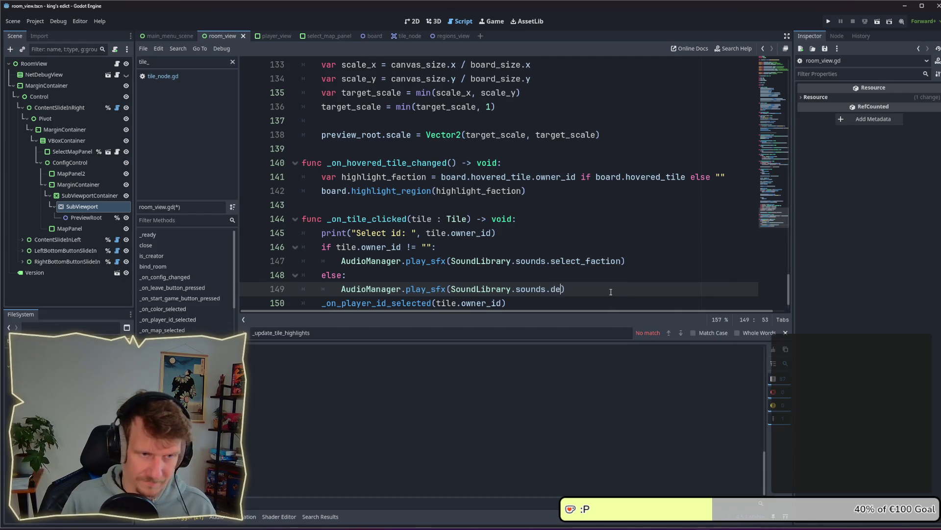
type("t_faction")
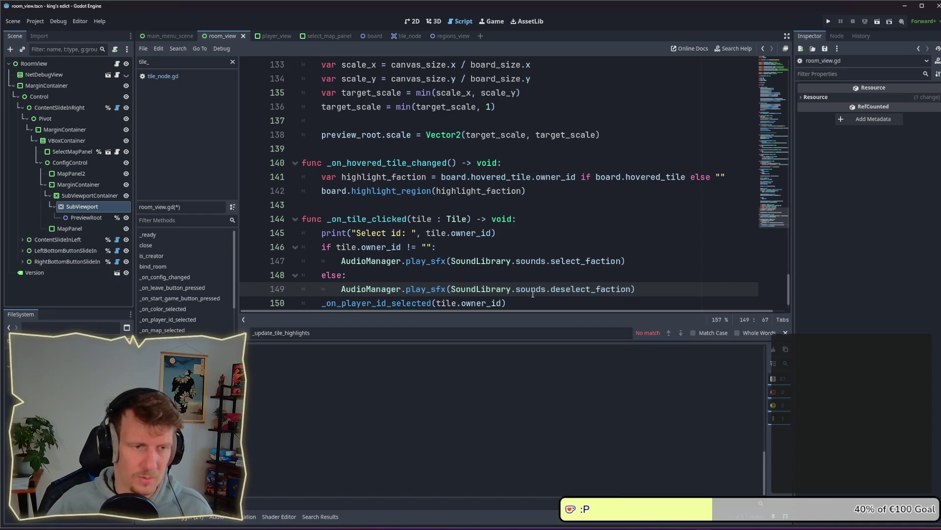
left_click_drag(449, 289, 552, 290)
key("BackSpace")
type("\"")
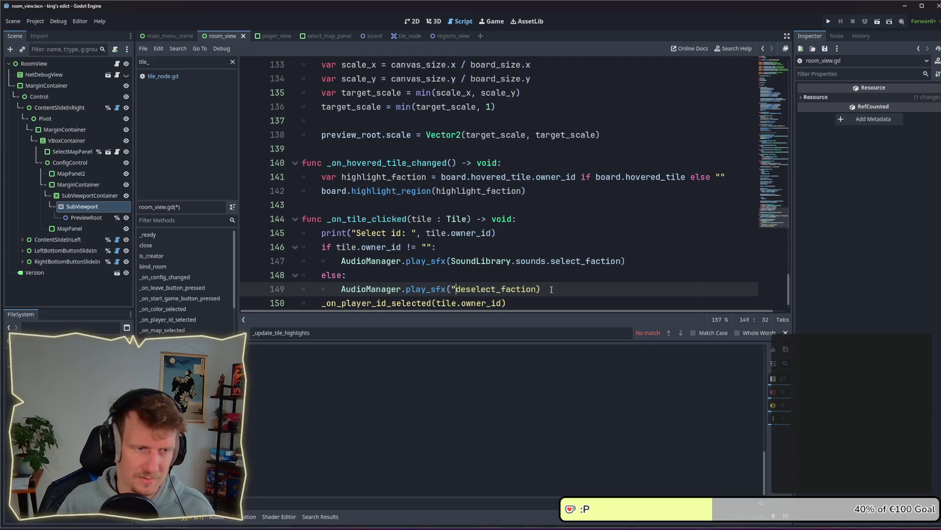
type("\"")
Change the if-branch call on line 147 to play_sfx("select_faction").
key("Up")
key("Up")
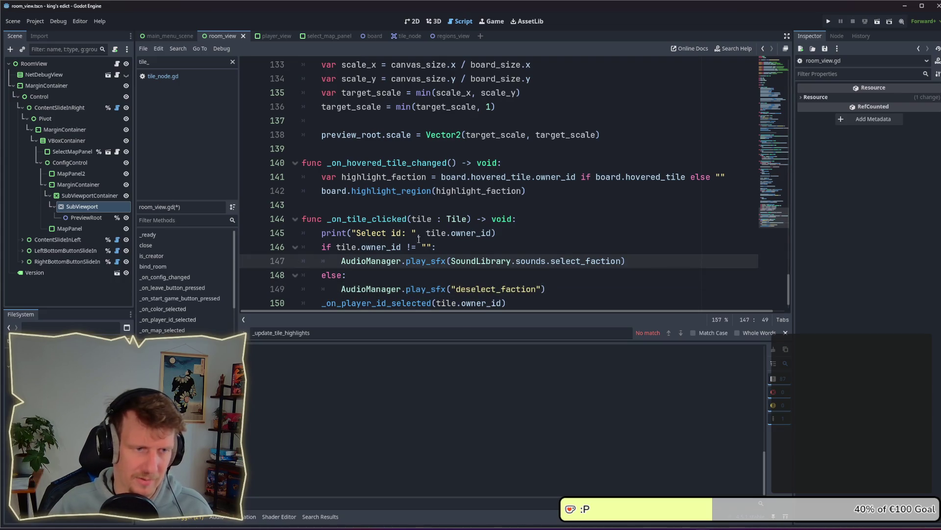
mouse_move(450, 261)
left_mouse_down()
mouse_move(559, 262)
mouse_move(551, 262)
left_mouse_up()
key("BackSpace")
type("\"")
key("ctrl+Right")
type("\"")
key("End")
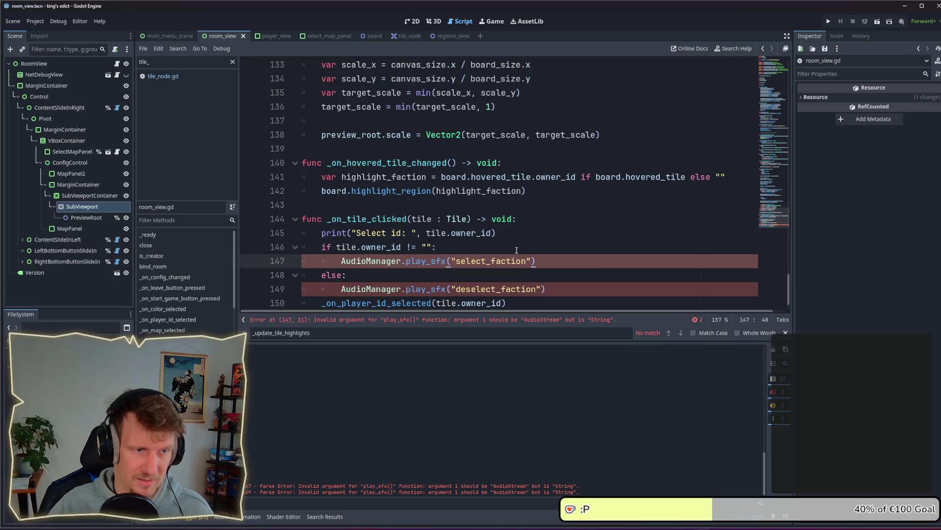
Change play_sfx to play_sfx_by_name on lines 147 and 149, then save room_view.gd.
scroll(516, 250, "down", 1)
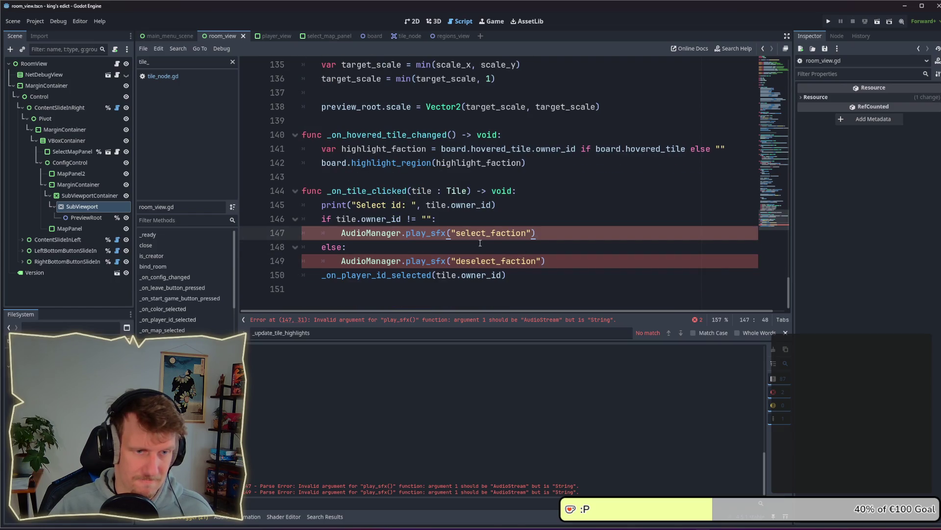
left_click(447, 233)
type("_by")
key("Return")
double_click(445, 233)
key("ctrl+c")
double_click(427, 261)
key("ctrl+v")
key("ctrl+s")
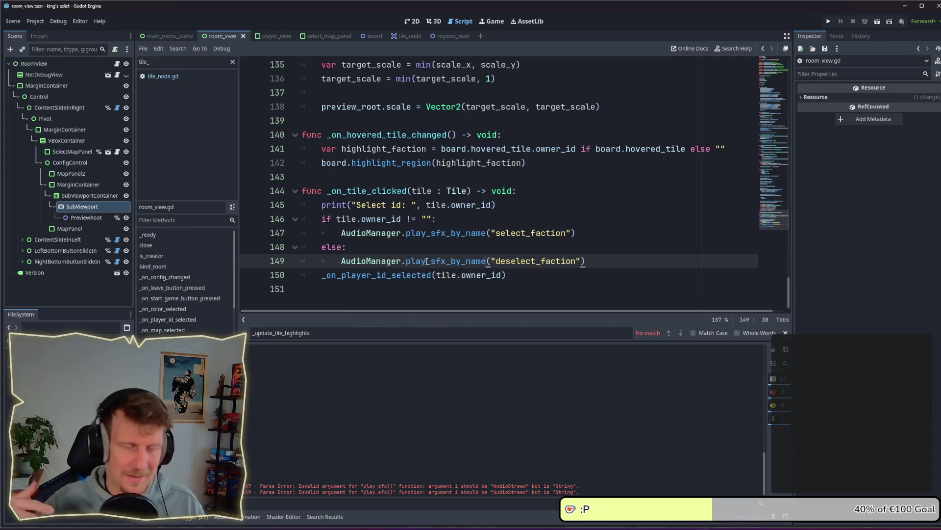
Review the faction sound calls on lines 147-149 and show the sounds resource in the inspector.
left_click_drag(492, 233, 573, 233)
left_click(597, 231)
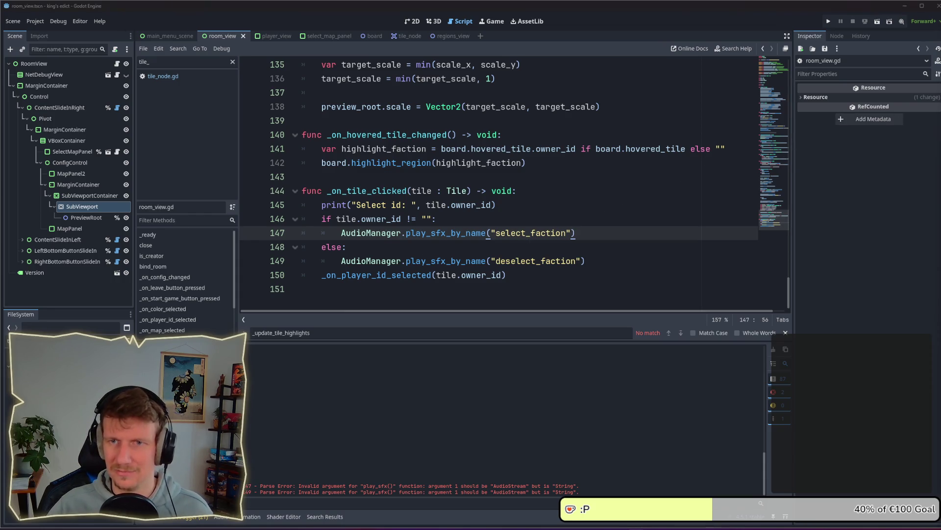
left_click(560, 246)
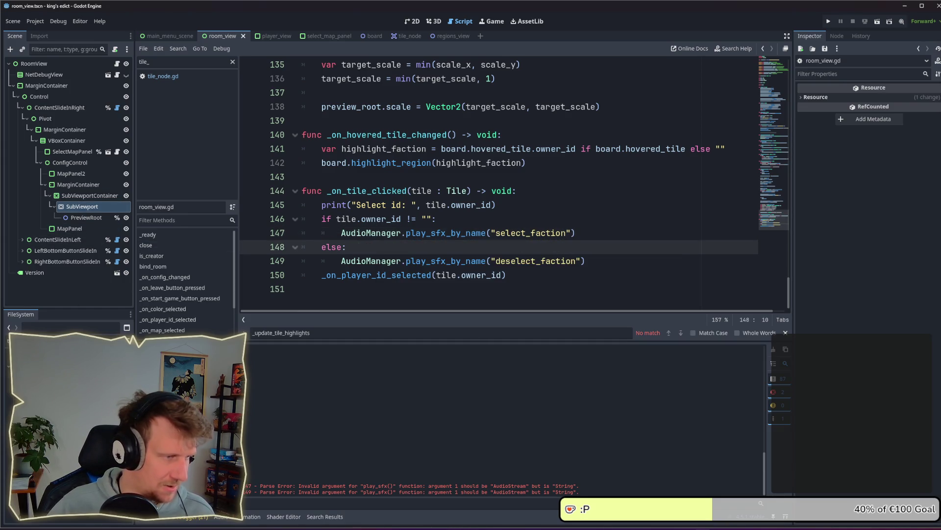
left_click(7, 341)
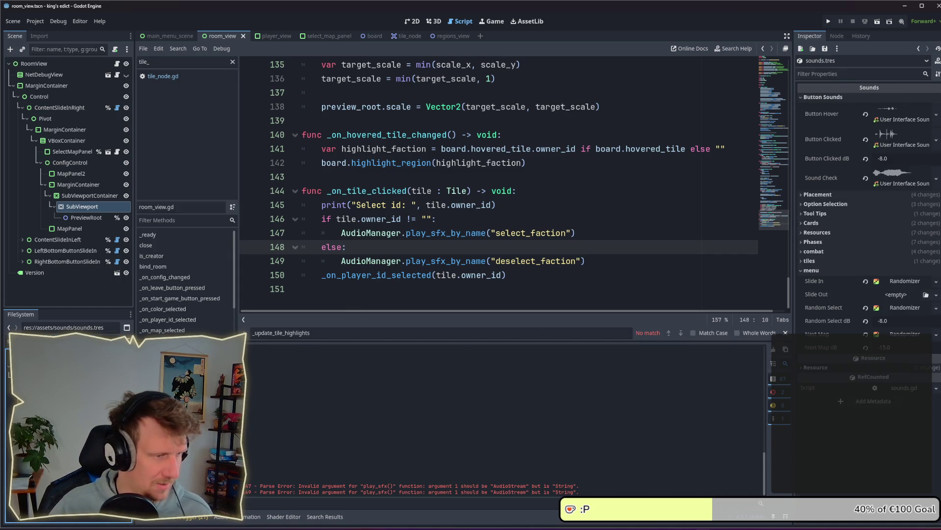
double_click(14, 338)
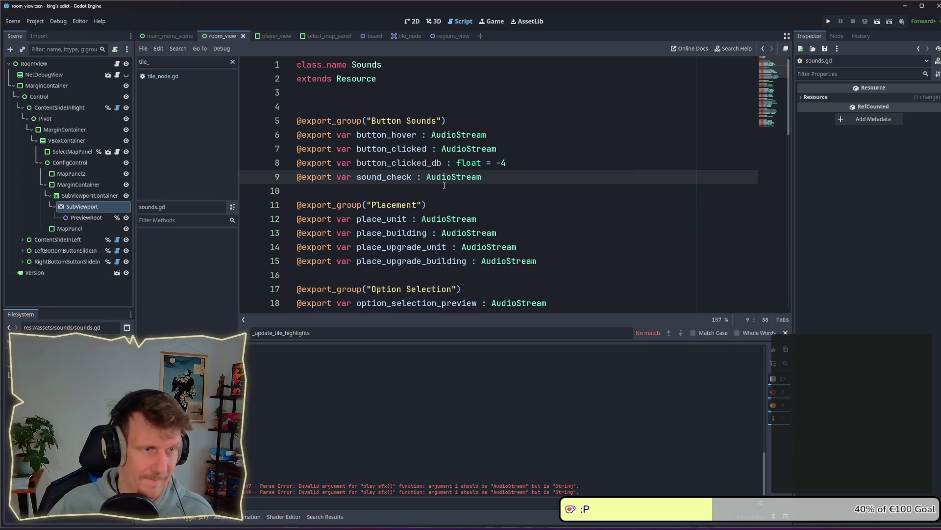
scroll(444, 185, "down", 15)
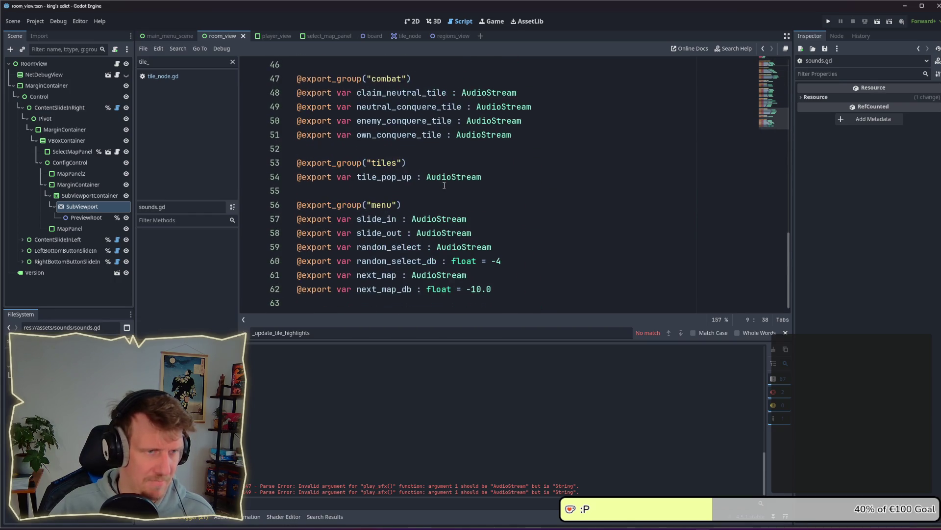
left_click(516, 288)
key("Return")
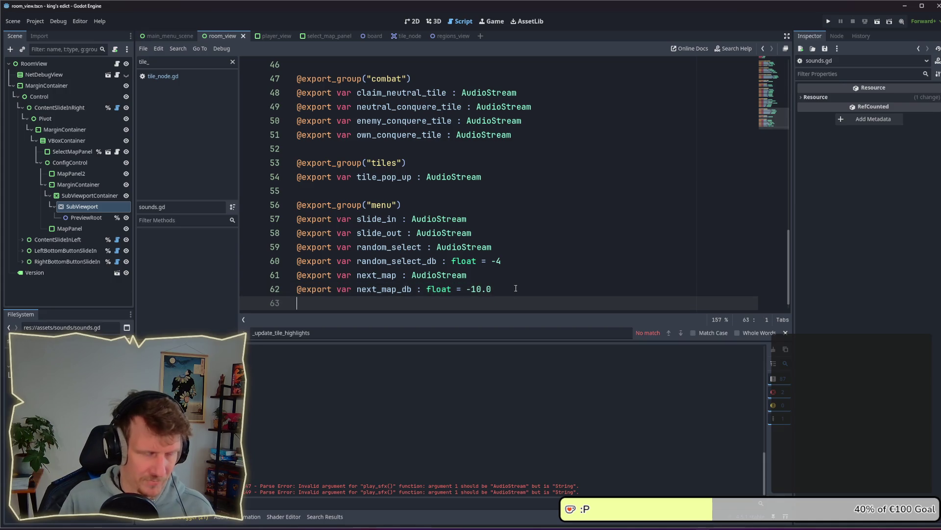
type("@exprot")
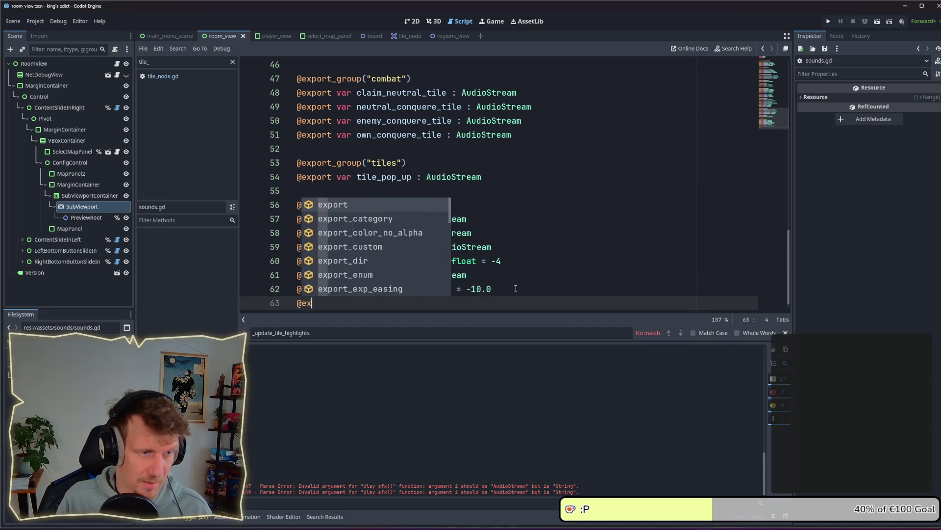
key("BackSpace")
key("BackSpace")
key("BackSpace")
type("oprt")
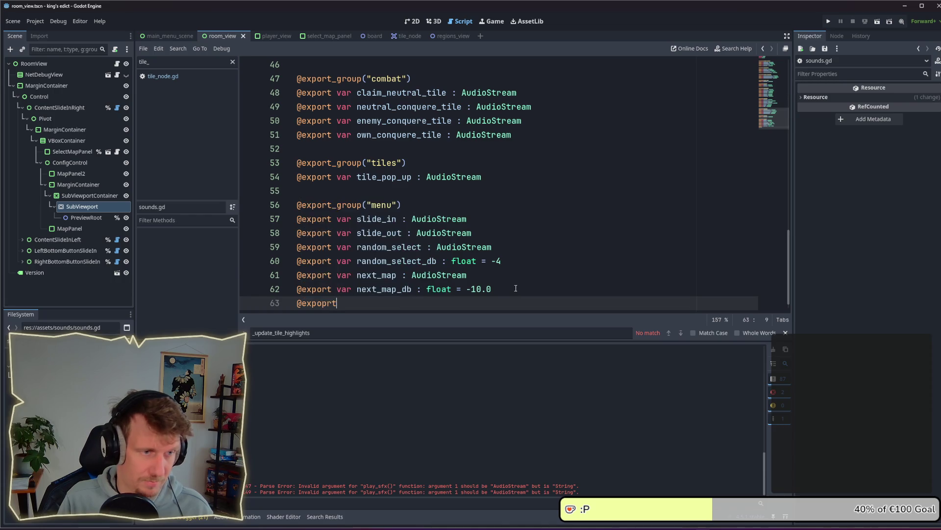
key("BackSpace")
key("BackSpace")
type("rt var random_")
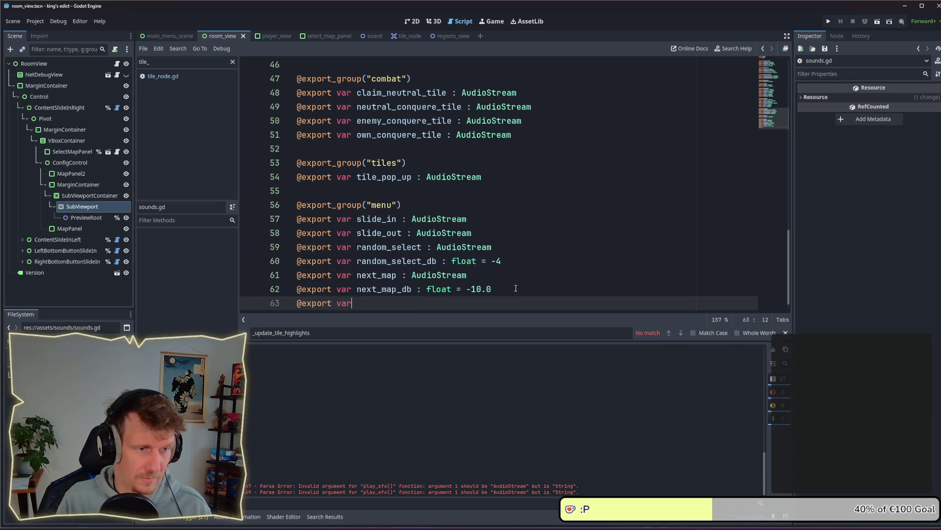
type("sele")
key("BackSpace")
key("BackSpace")
key("BackSpace")
type("faction_selecte")
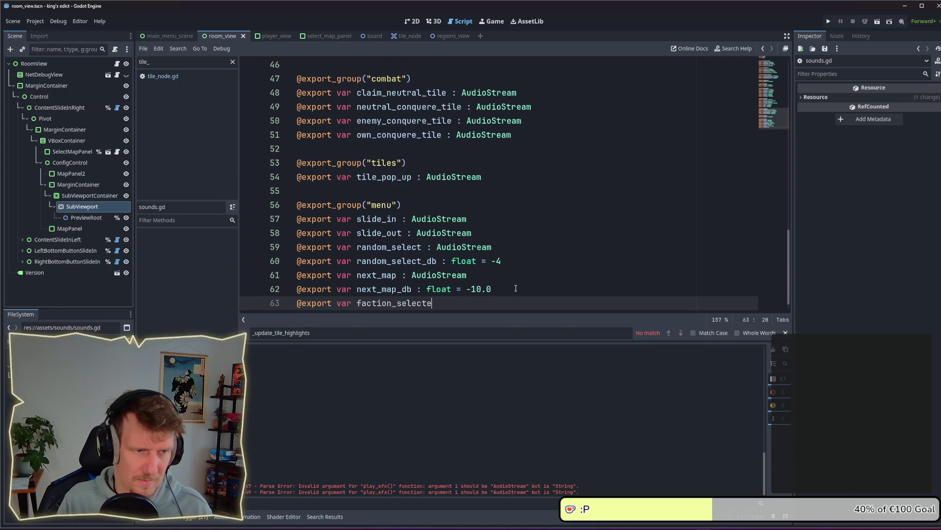
key("BackSpace")
type("Au")
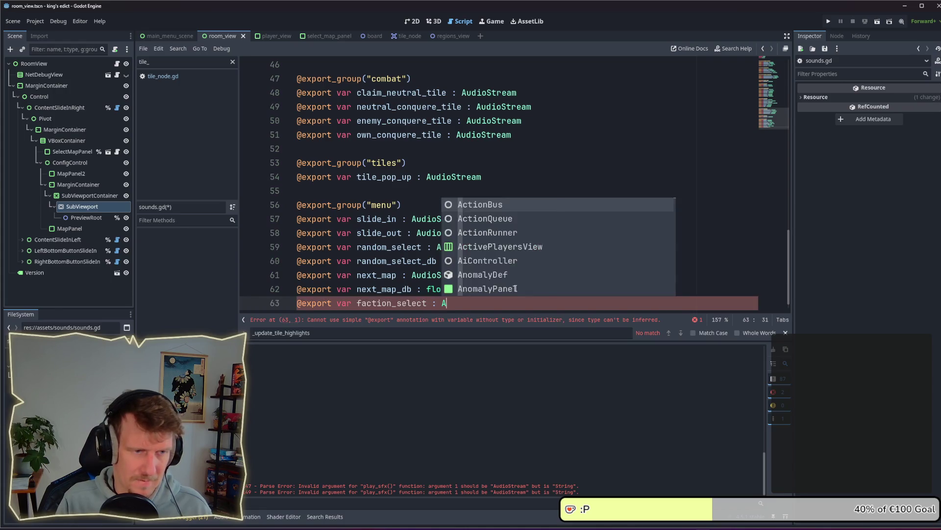
type("dioSte")
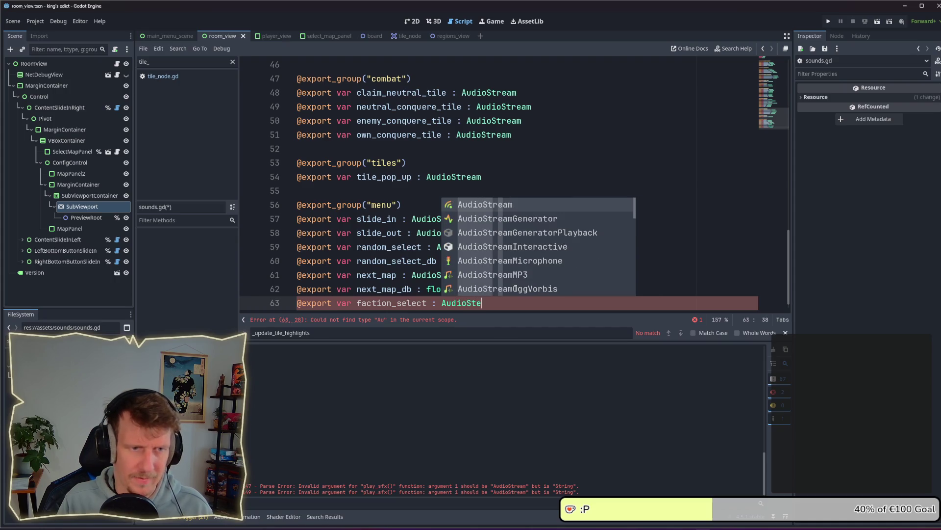
key("Return")
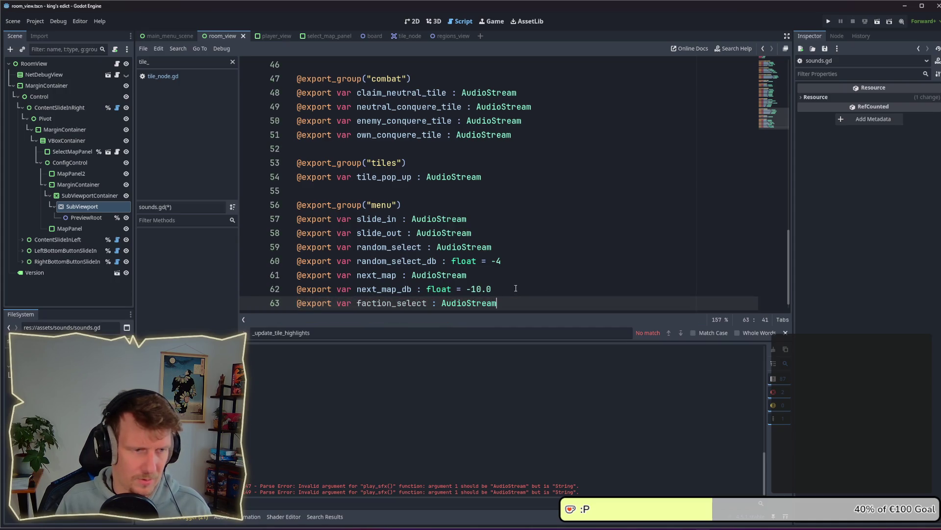
Duplicate that declaration as faction_deselect, save sounds.gd, and return to room_view.gd.
key("Return")
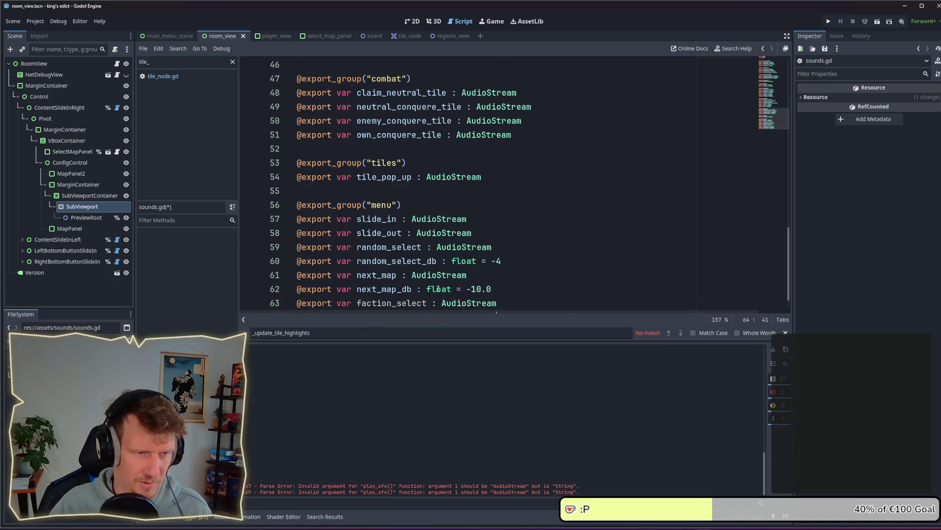
scroll(439, 289, "down", 1)
left_click(400, 289)
type("de")
left_click(506, 273)
key("ctrl+s")
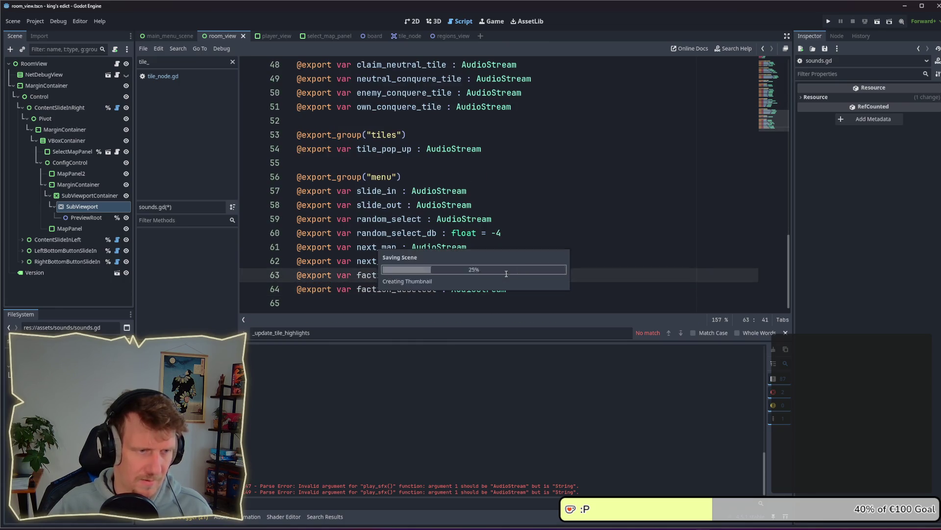
left_click(117, 63)
mouse_move(530, 234)
left_mouse_down()
mouse_move(488, 234)
mouse_move(497, 235)
left_mouse_up()
Rename the sound strings in _on_tile_clicked to 'faction_select' and 'faction_deselect' and save.
key("BackSpace")
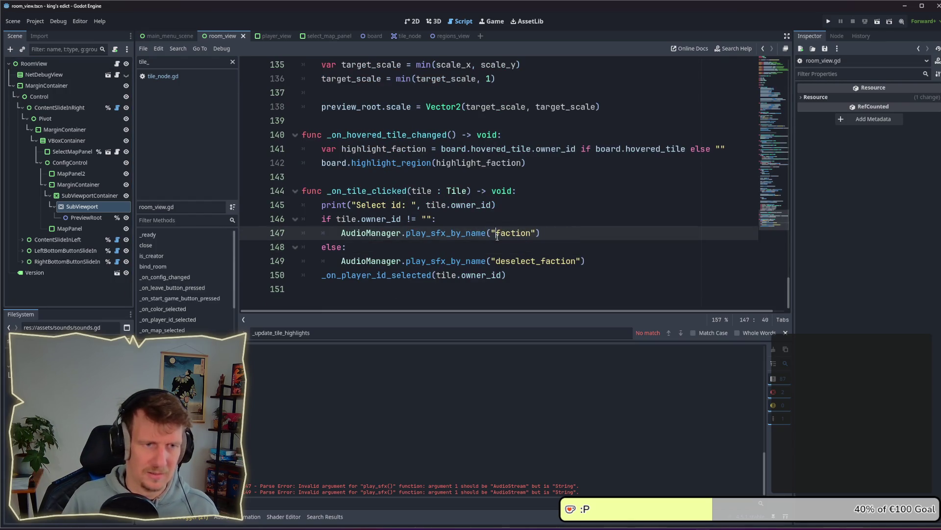
type("_sel")
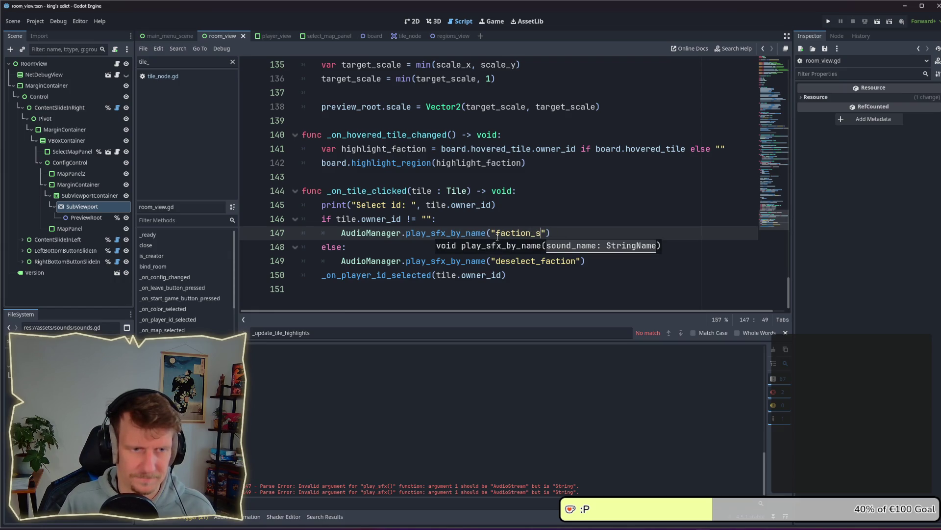
type("ect")
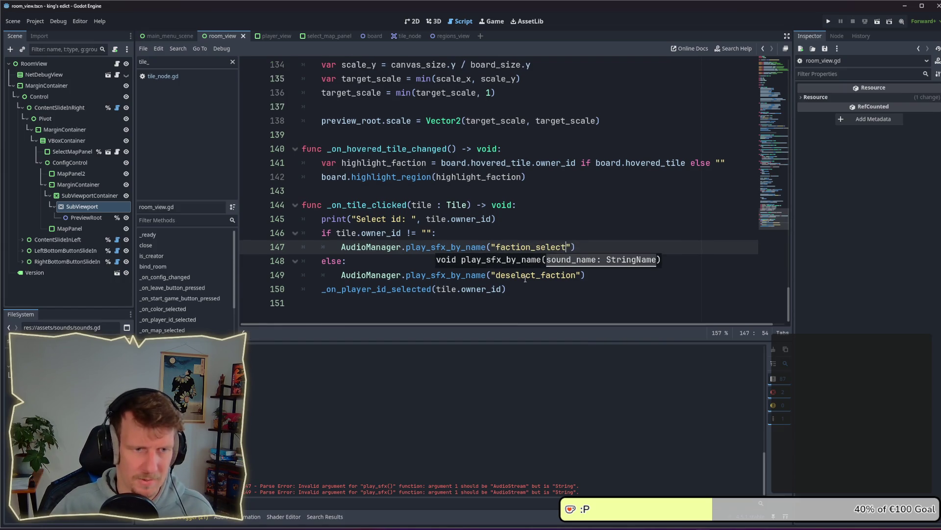
double_click(527, 278)
type("faction_d")
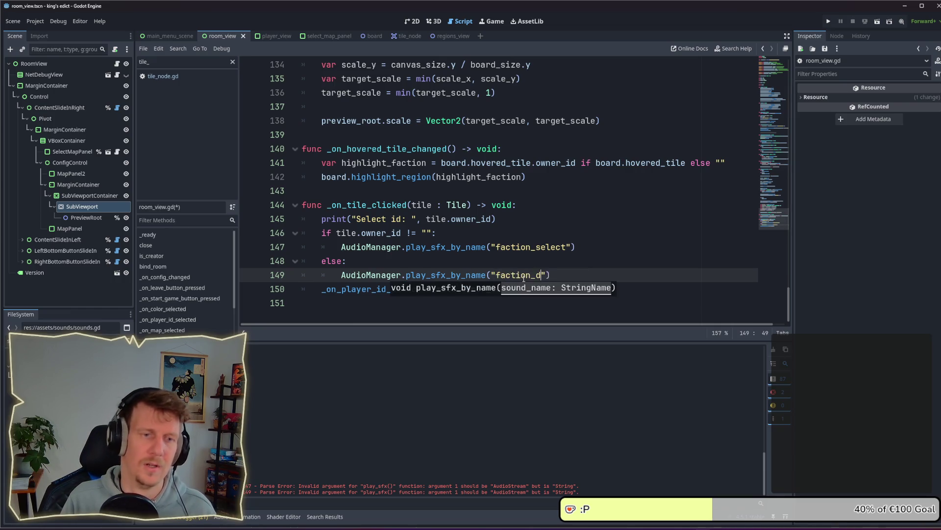
type("eselect")
key("ctrl+s")
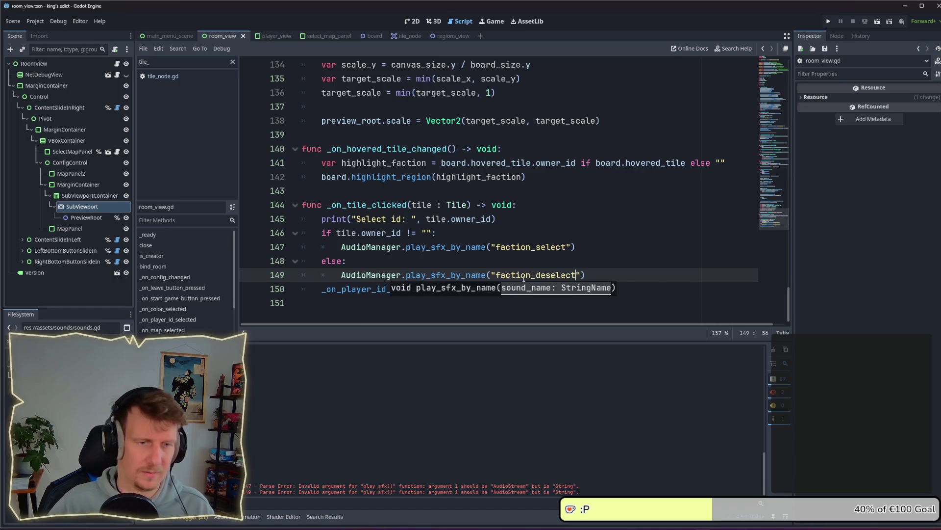
left_click(551, 264)
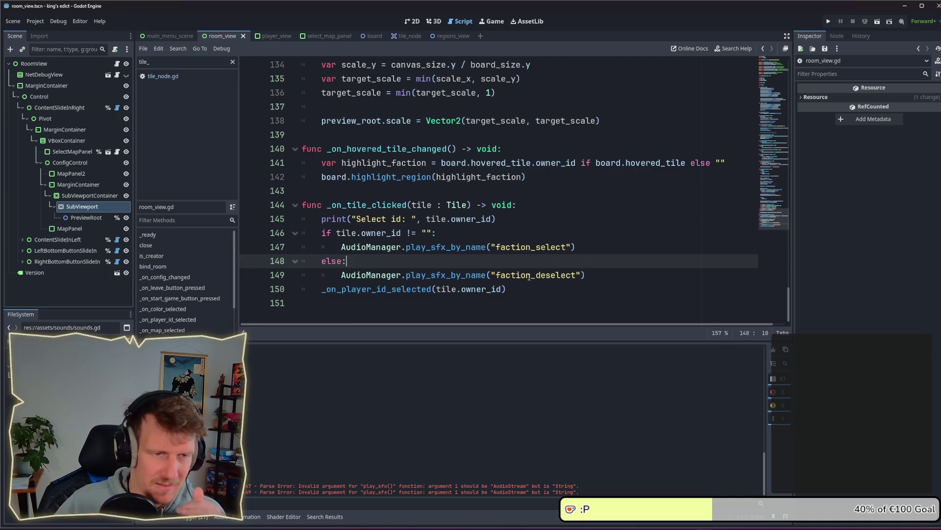
left_click_drag(497, 276, 533, 276)
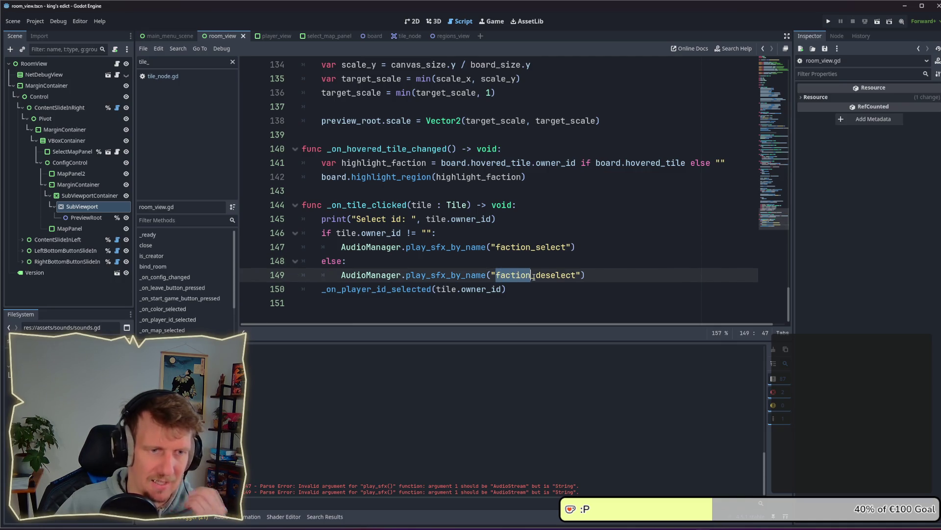
left_click(528, 265)
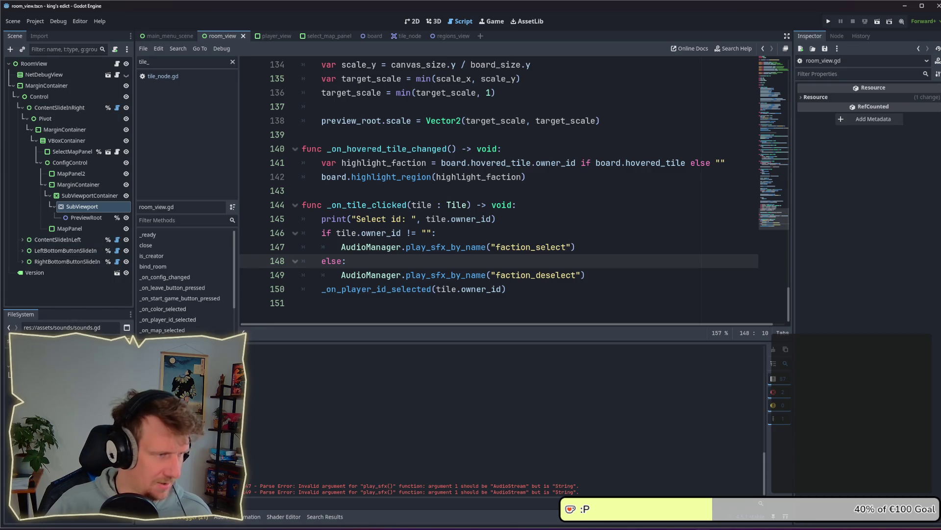
In sounds.tres, assign New AudioStreamRandomizer to Faction Select and Faction Deselect, then save.
double_click(59, 353)
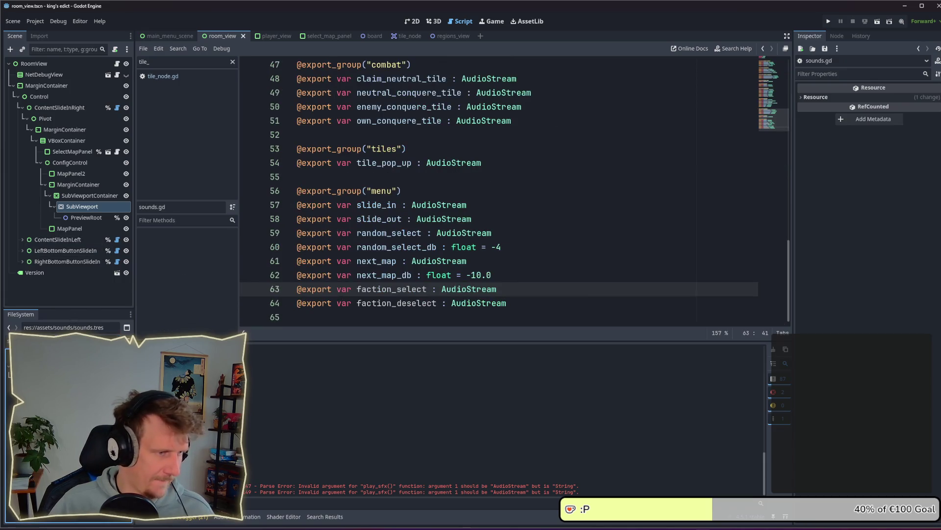
left_click(59, 364)
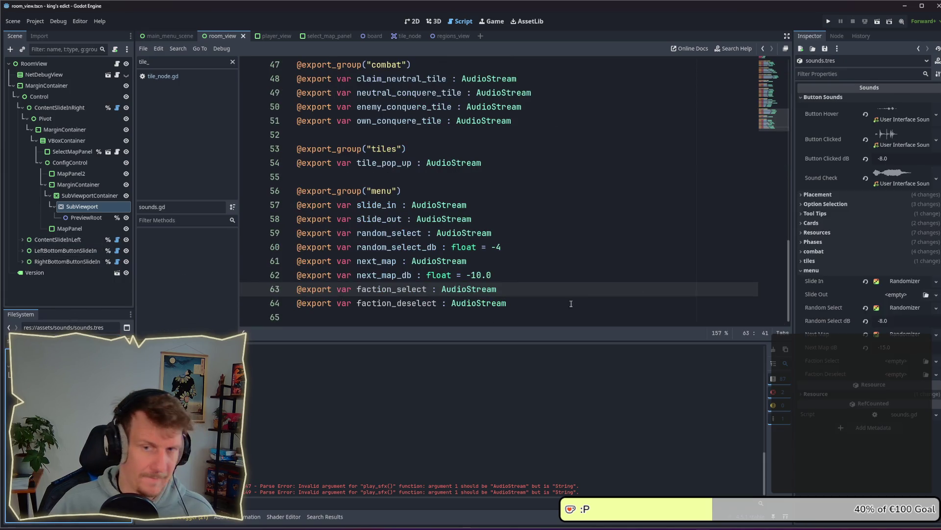
left_click(895, 361)
left_click(905, 410)
left_click(896, 374)
left_click(905, 412)
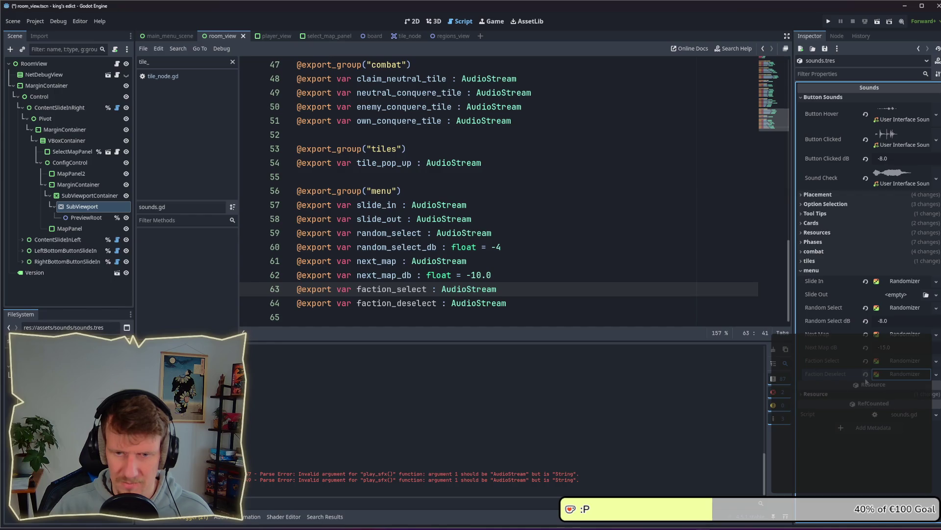
key("ctrl+s")
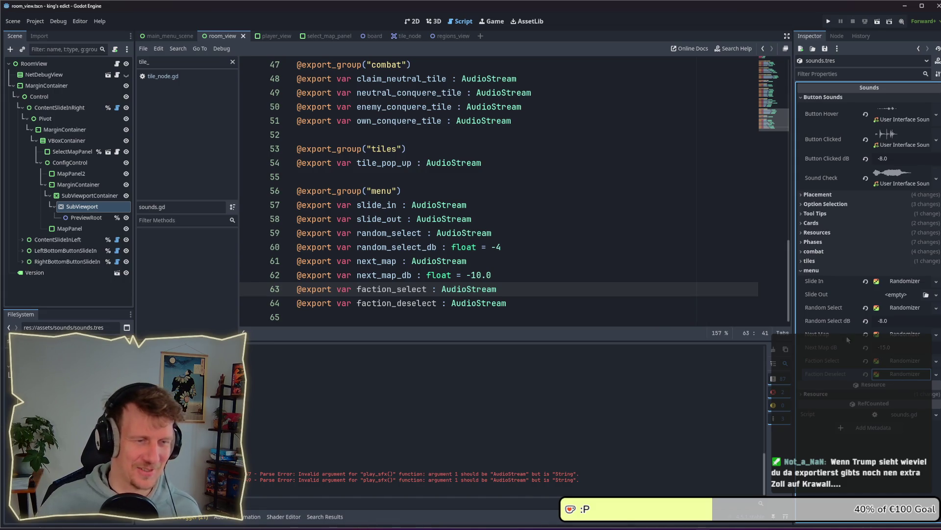
left_click(547, 290)
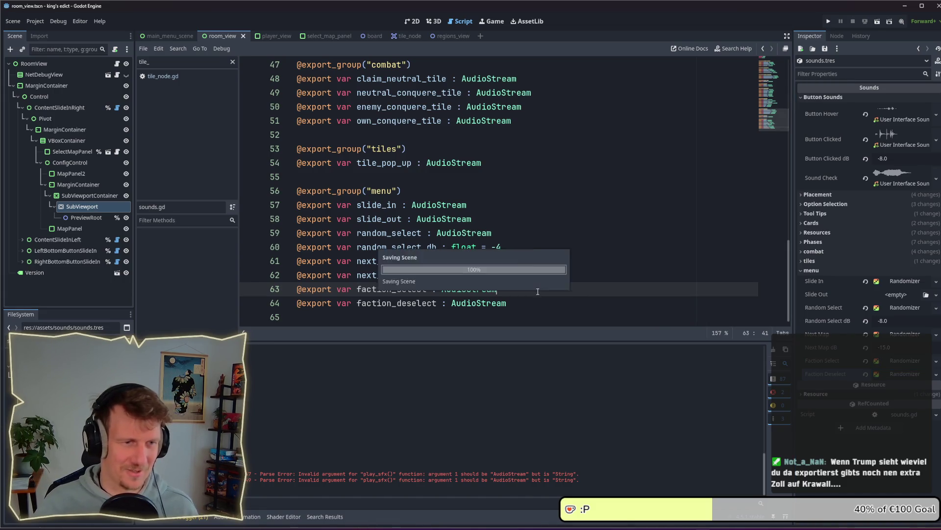
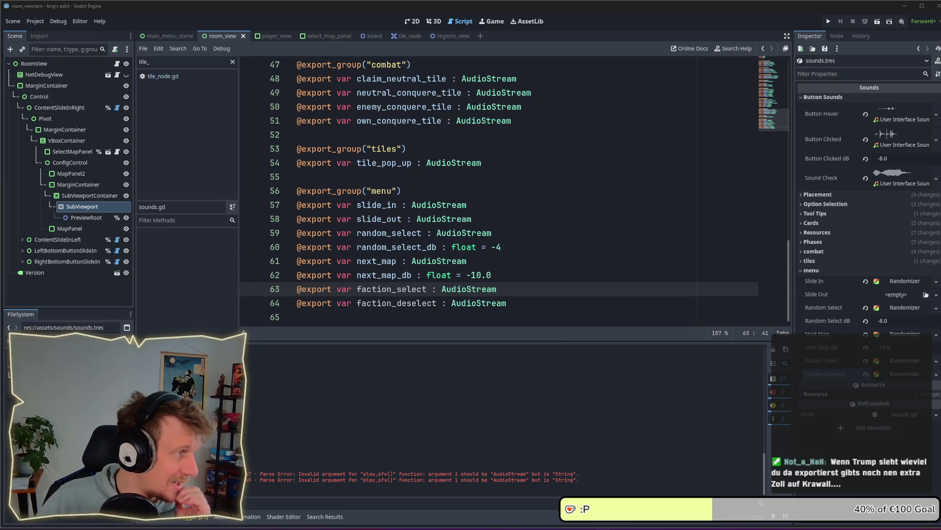
Browse to Data (E:) > external > User Interface Sound Effects - Fantasy Collection in File Explorer.
key("super+e")
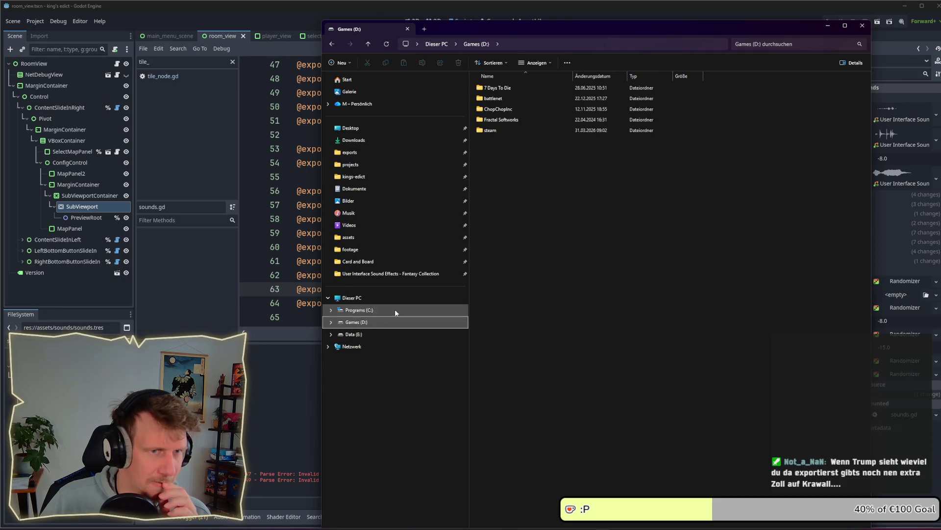
left_click(376, 333)
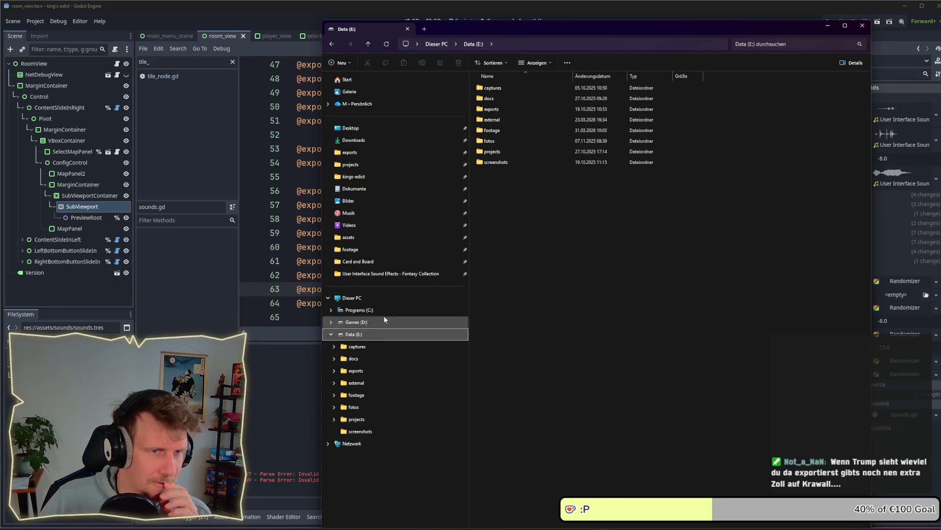
double_click(505, 109)
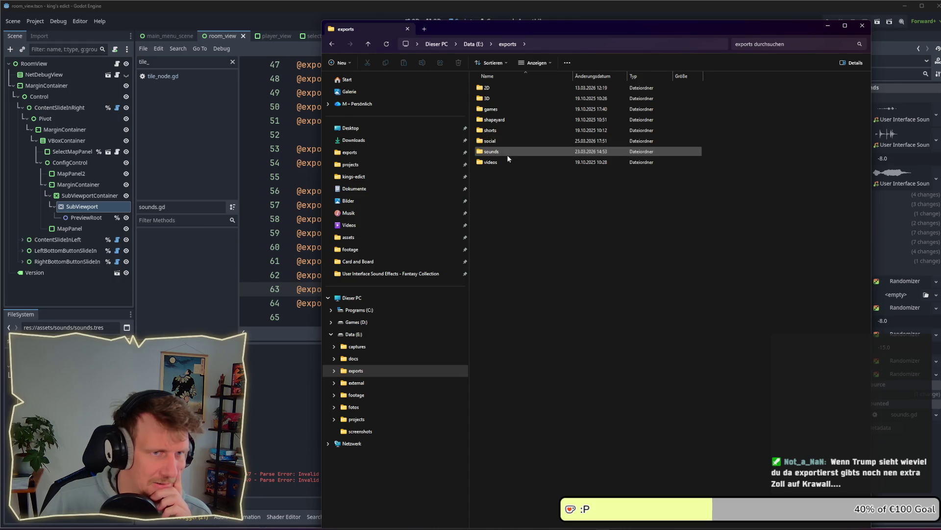
left_click(332, 44)
double_click(500, 119)
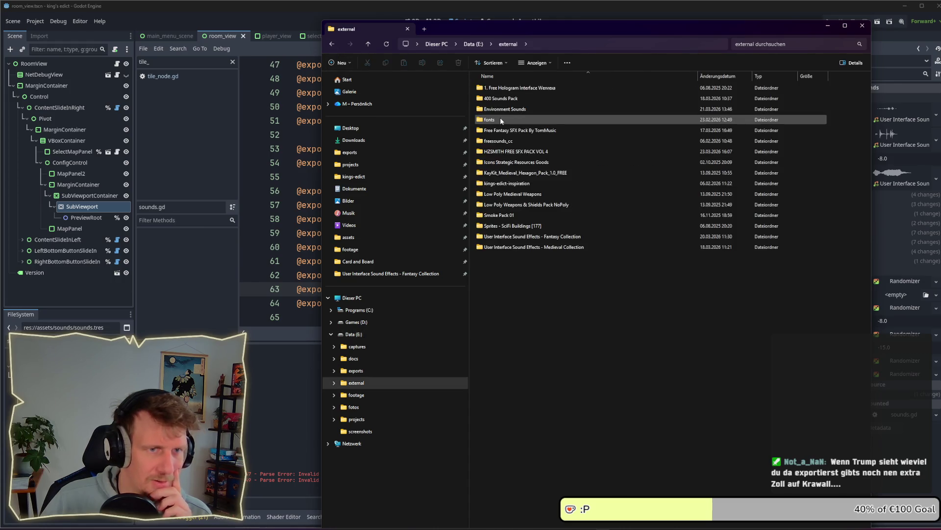
double_click(520, 237)
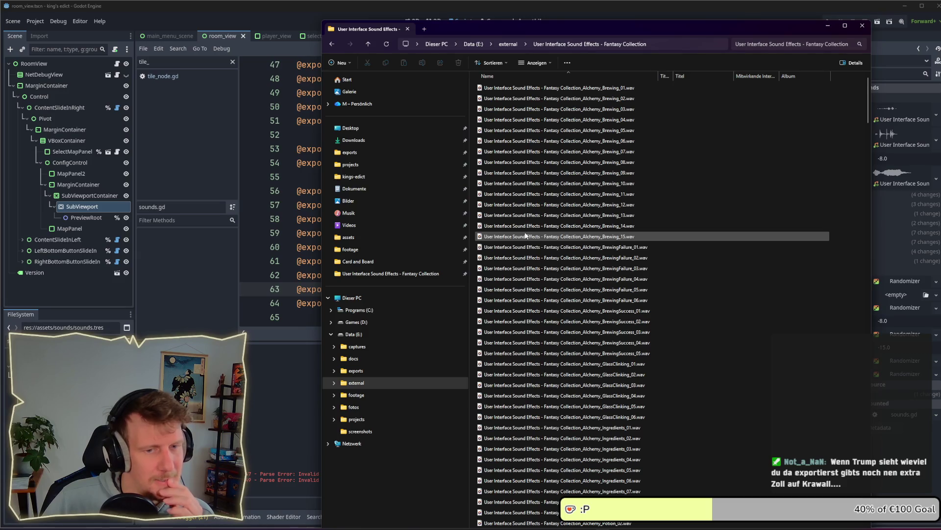
scroll(526, 235, "down", 10)
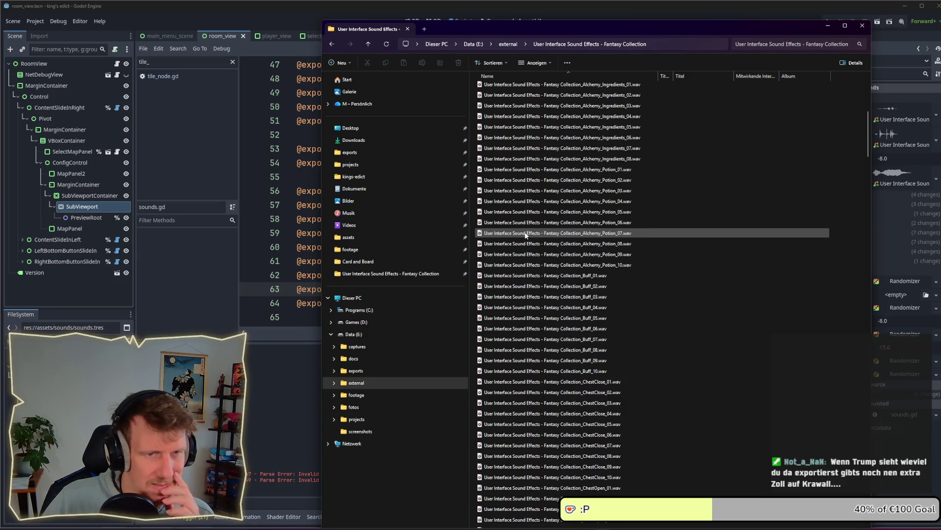
Select Buff_01.wav through Buff_10.wav and play them in the media player.
left_click(539, 275)
left_click(564, 371, "ctrl")
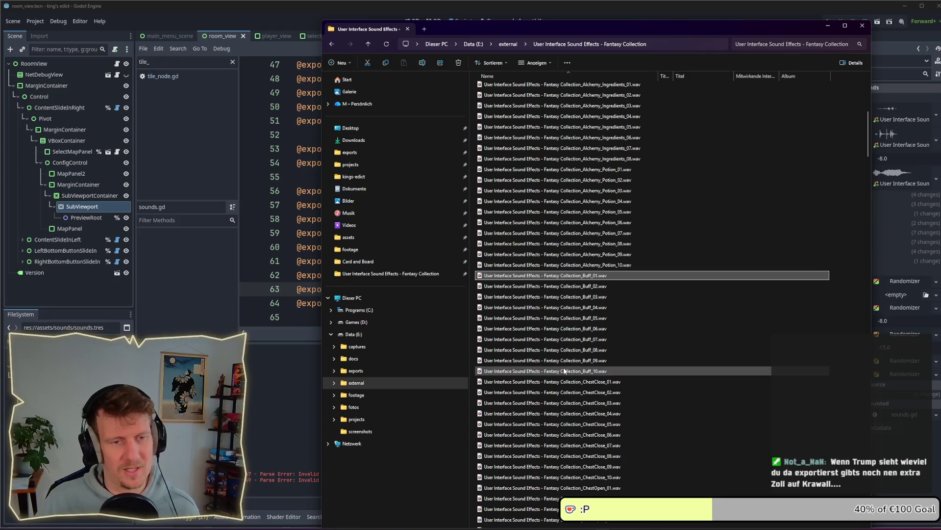
left_click(564, 277)
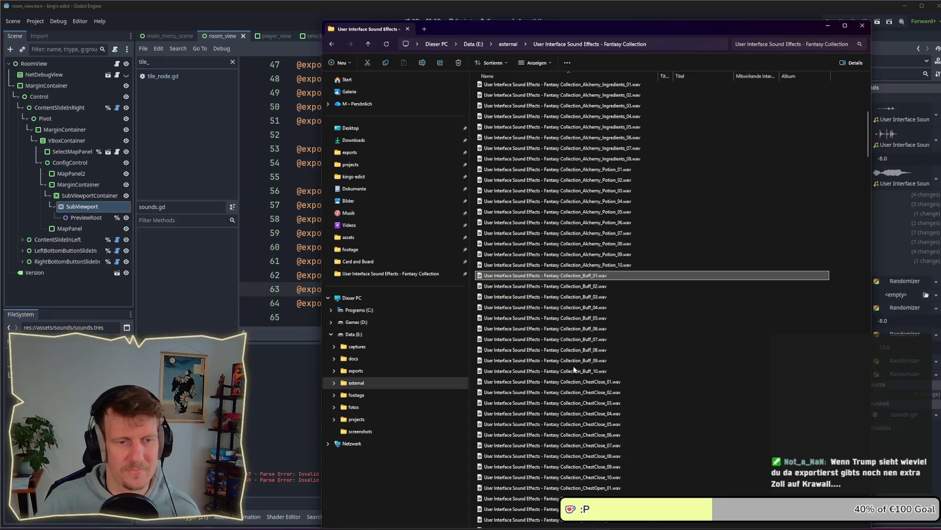
left_click(576, 371, "shift")
right_click(579, 276)
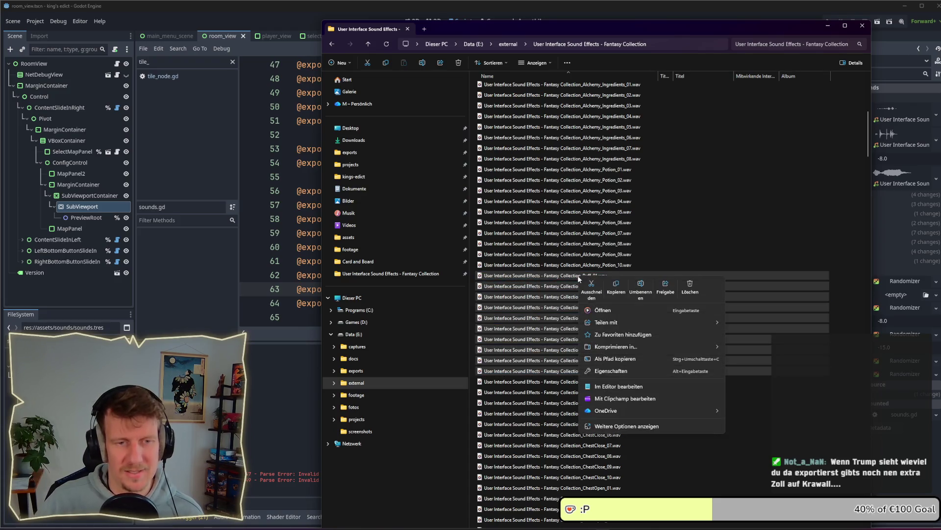
left_click(611, 310)
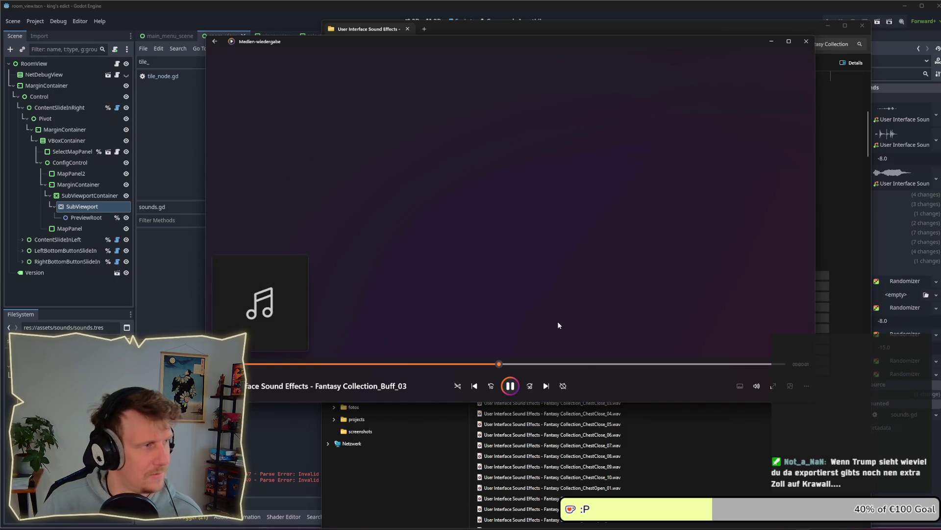
Replay earlier Buff tracks such as Buff_07, then return to Explorer and select Buff_09.wav.
left_click(478, 387)
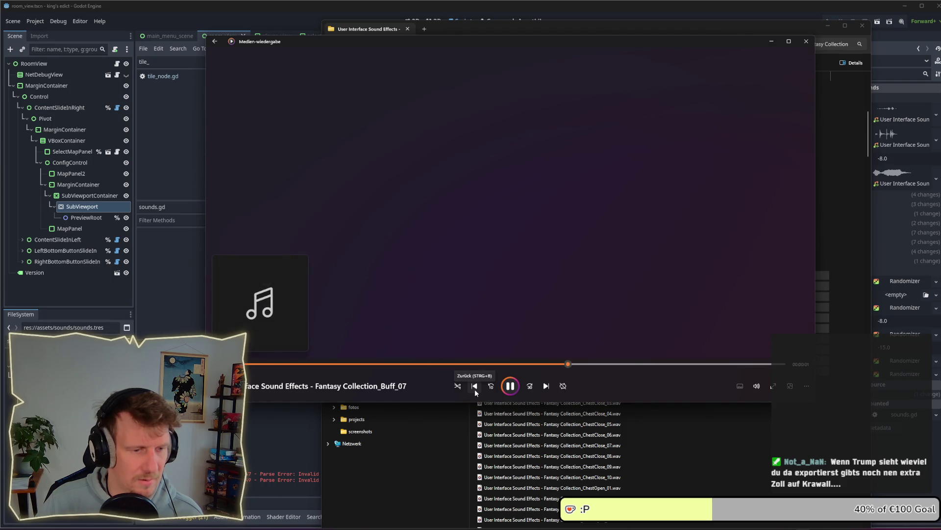
left_click(475, 389)
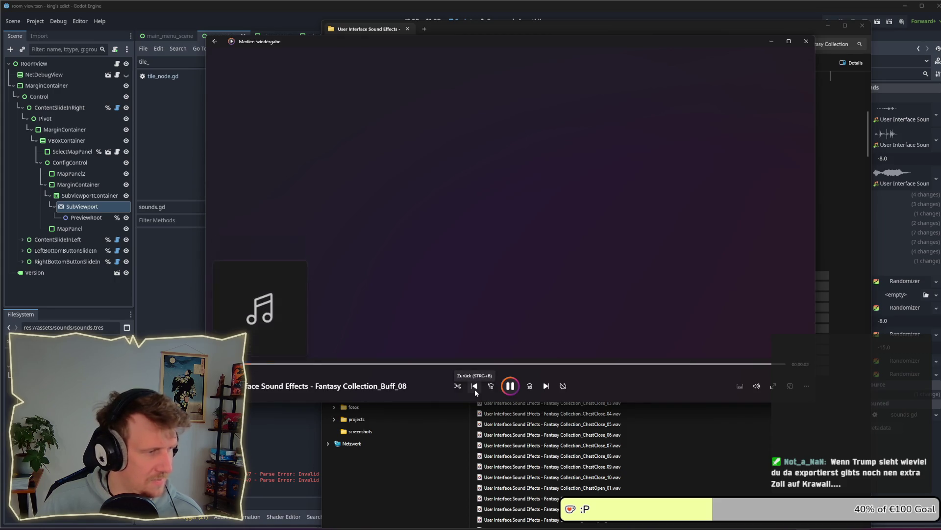
left_click(474, 390)
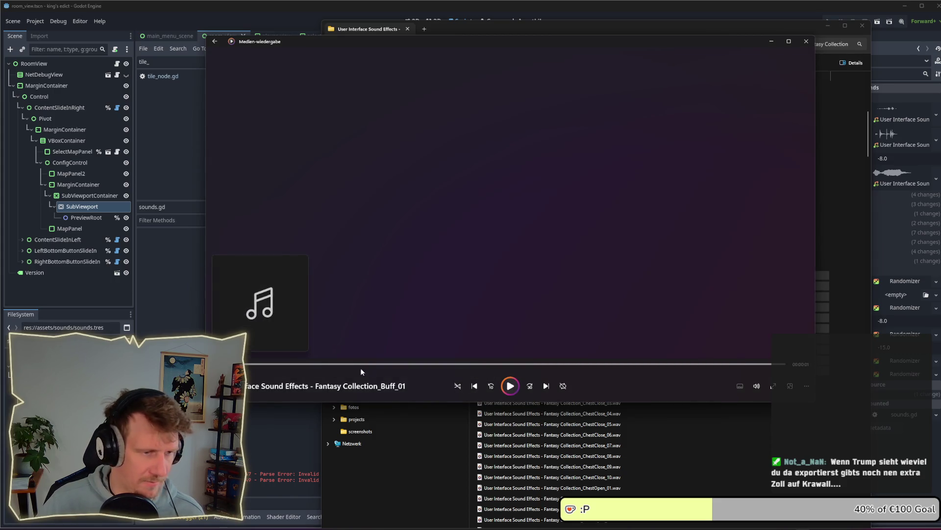
key("alt+Tab")
left_click(682, 326)
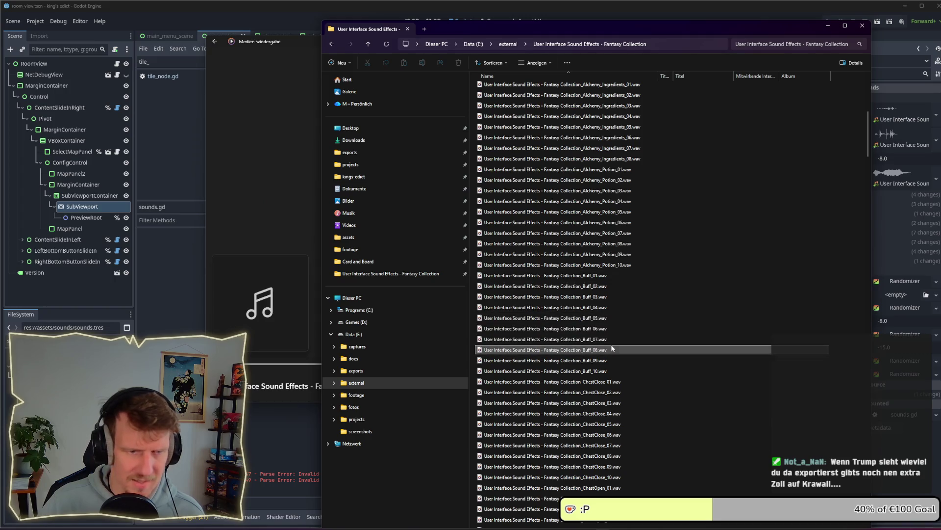
Import Buff_09.wav into the project, assign it as a Faction Select randomizer stream, and save.
mouse_move(604, 366)
left_mouse_down()
mouse_move(147, 402)
mouse_move(73, 353)
left_mouse_up()
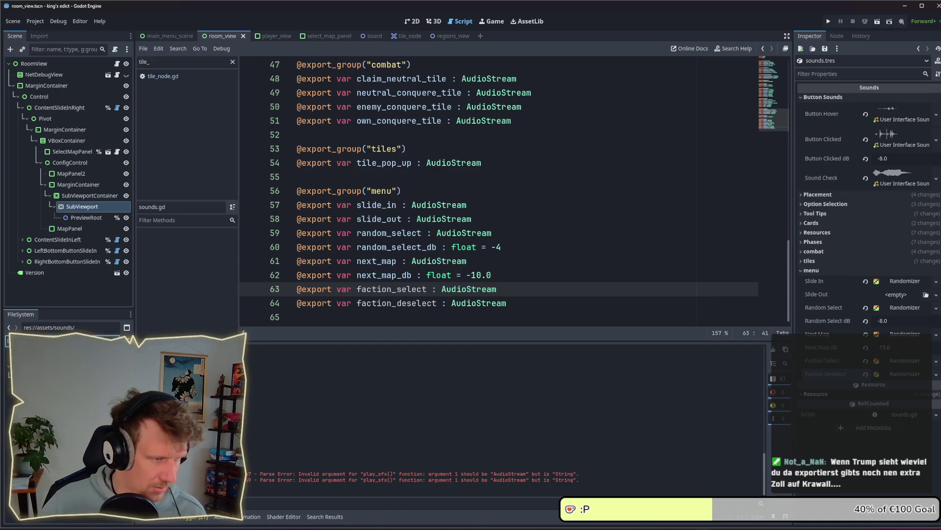
mouse_move(59, 353)
left_mouse_down()
mouse_move(329, 415)
mouse_move(838, 362)
mouse_move(817, 363)
left_mouse_up()
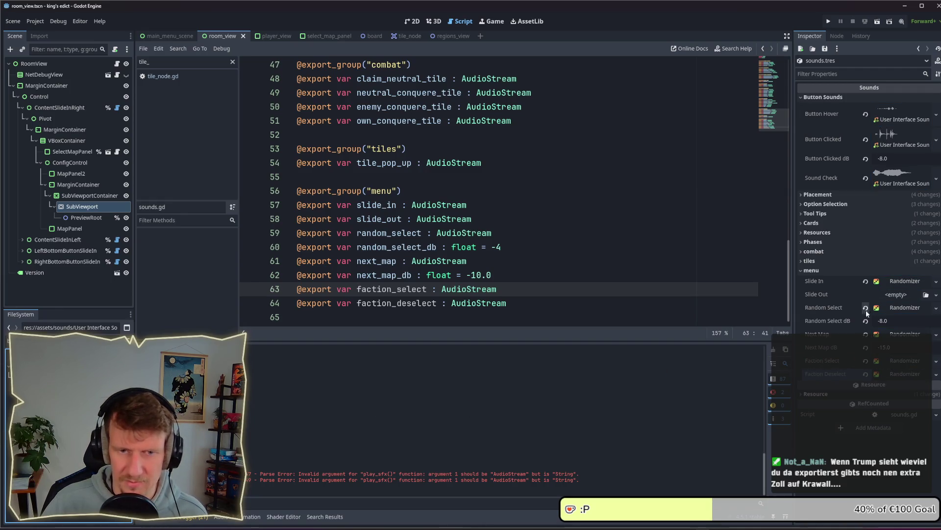
left_click(896, 376)
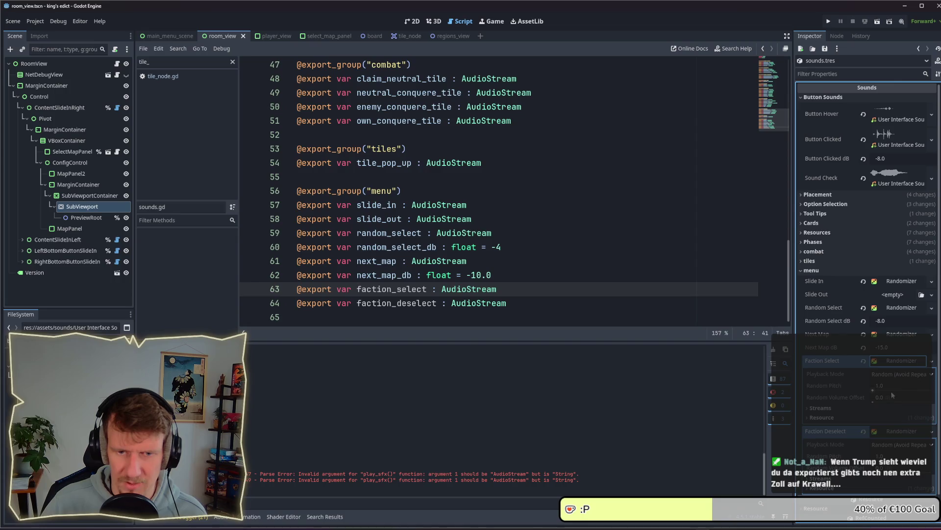
left_click(856, 410)
scroll(853, 432, "down", 2)
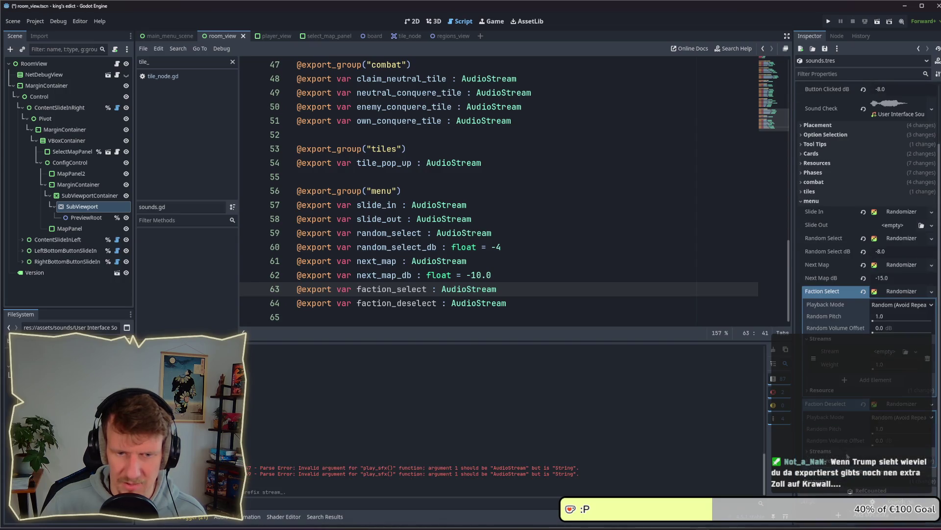
scroll(863, 454, "down", 1)
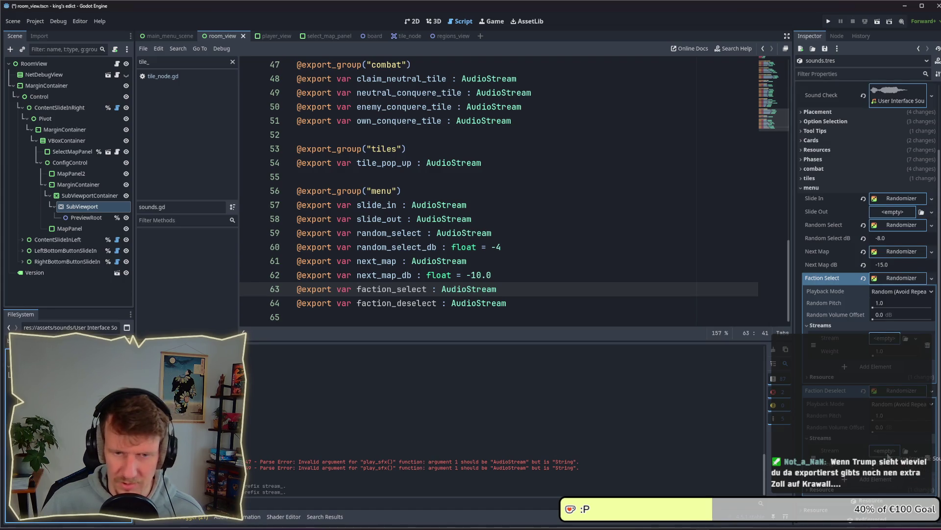
key("ctrl+s")
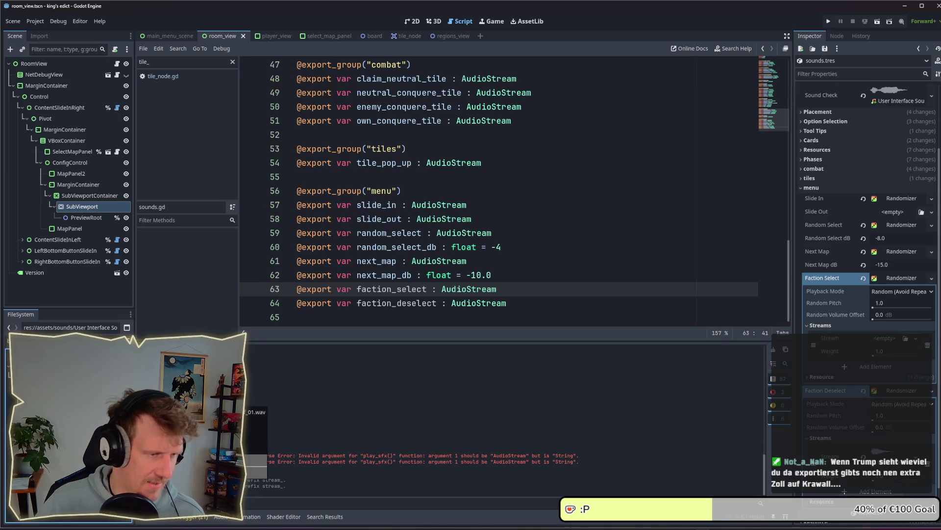
Import Buff_03.wav and drop it into a faction randomizer stream slot in sounds.tres.
key("alt+Tab")
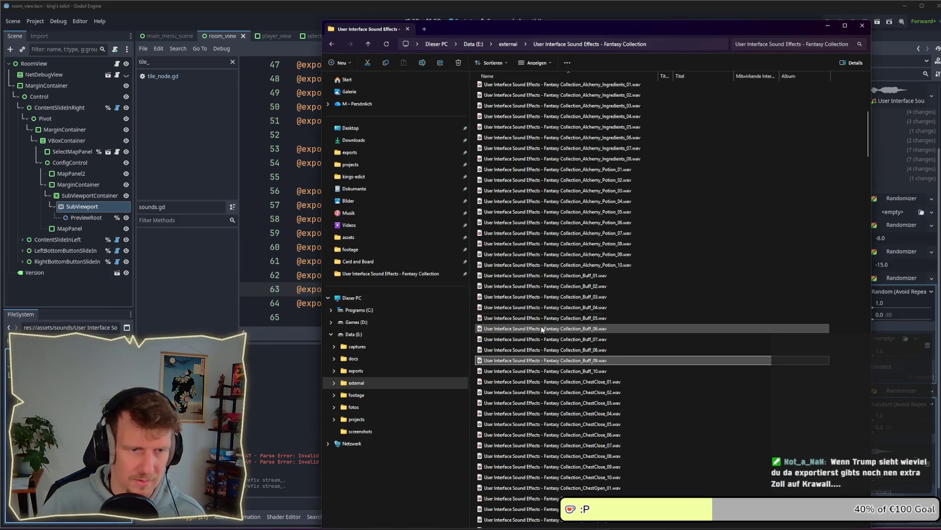
left_click_drag(543, 296, 69, 372)
key("alt+Tab")
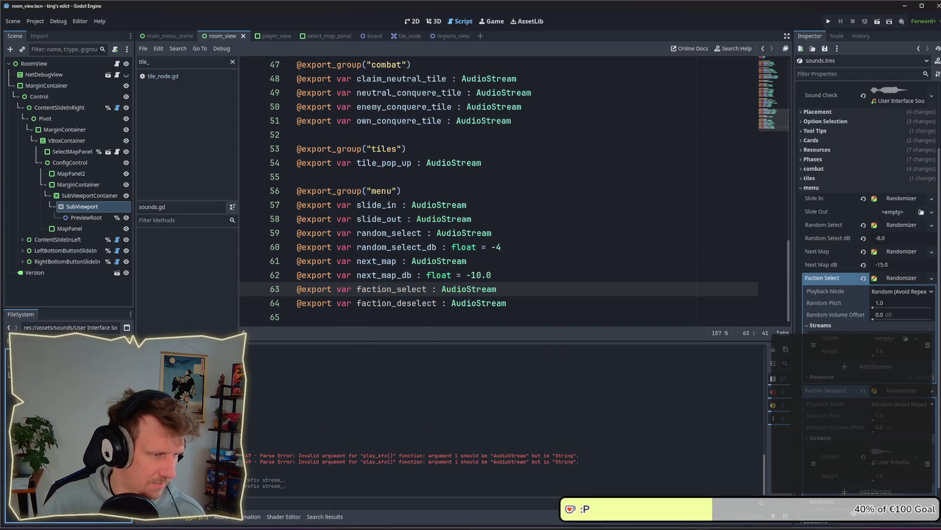
mouse_move(940, 341)
left_mouse_down()
mouse_move(889, 339)
mouse_move(890, 349)
mouse_move(886, 341)
left_mouse_up()
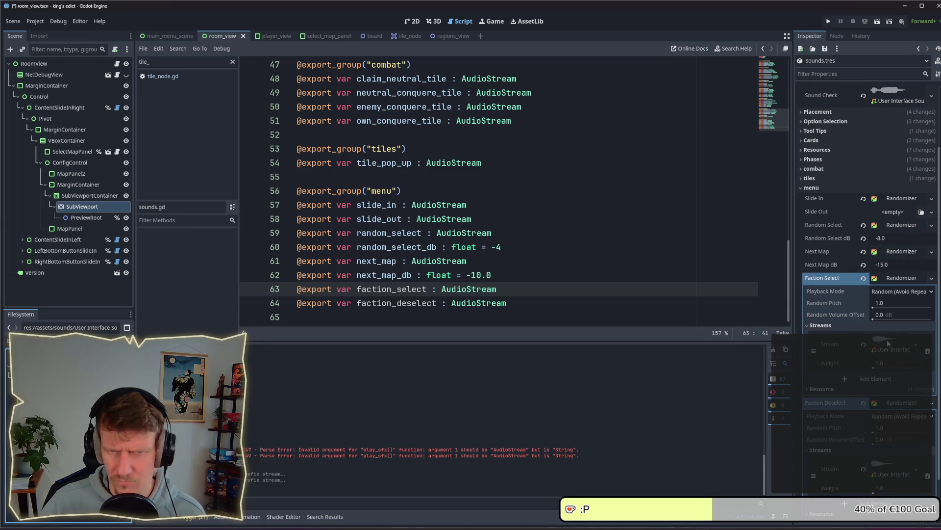
left_click(900, 283)
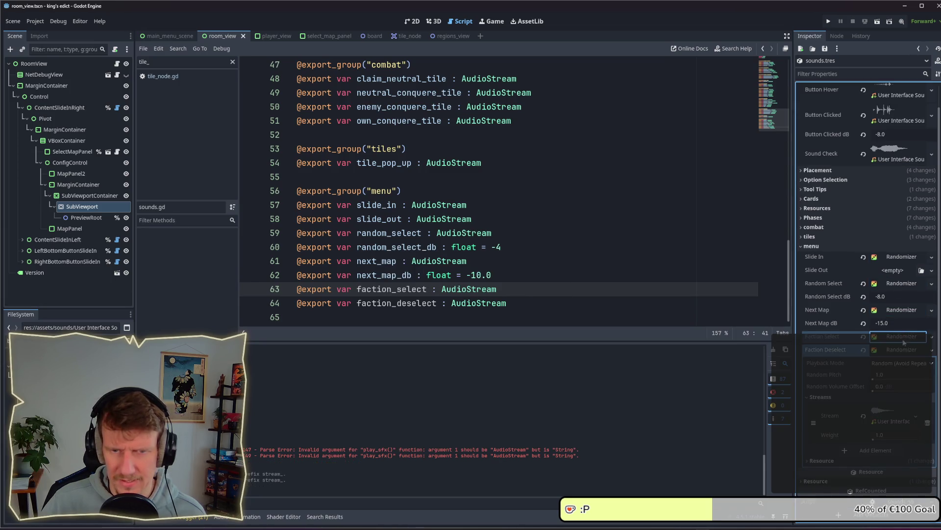
Run the game, open the setup screen, and select purple, green and red factions, deselecting red.
left_click(828, 21)
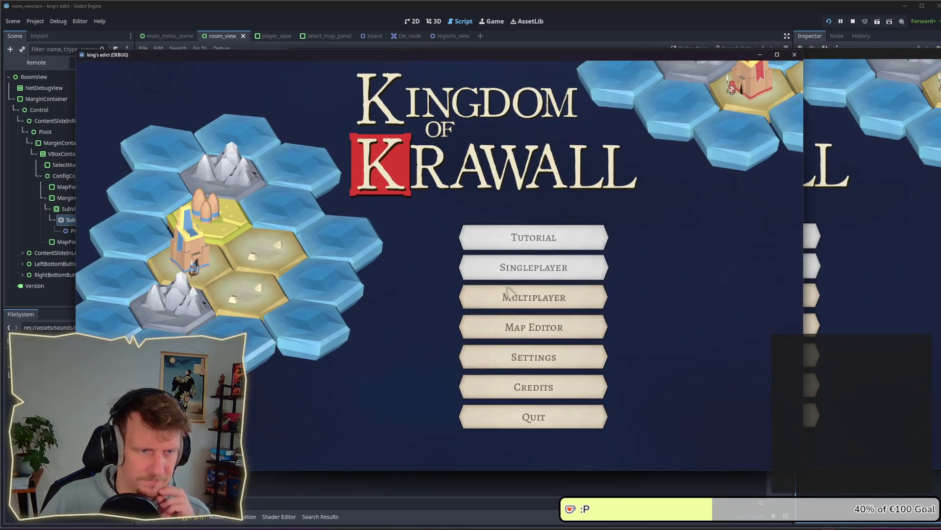
left_click(515, 300)
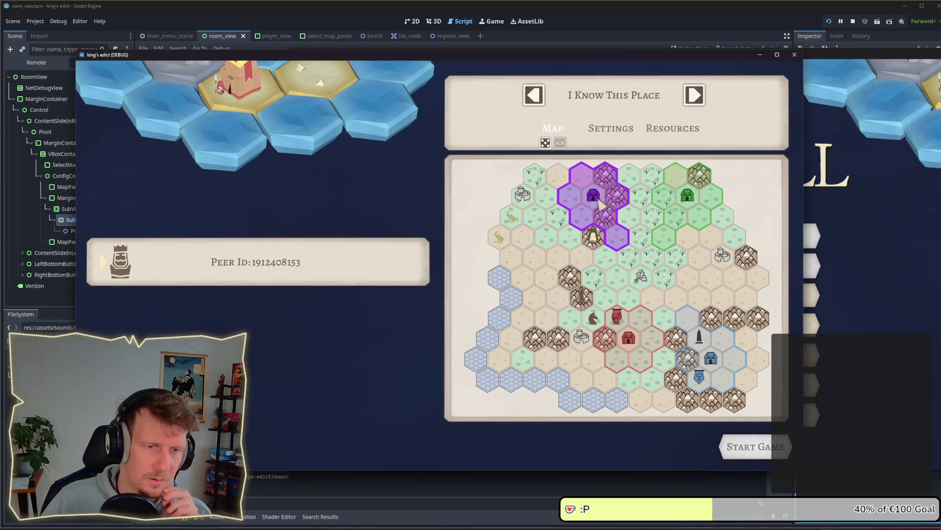
left_click(599, 202)
left_click(682, 206)
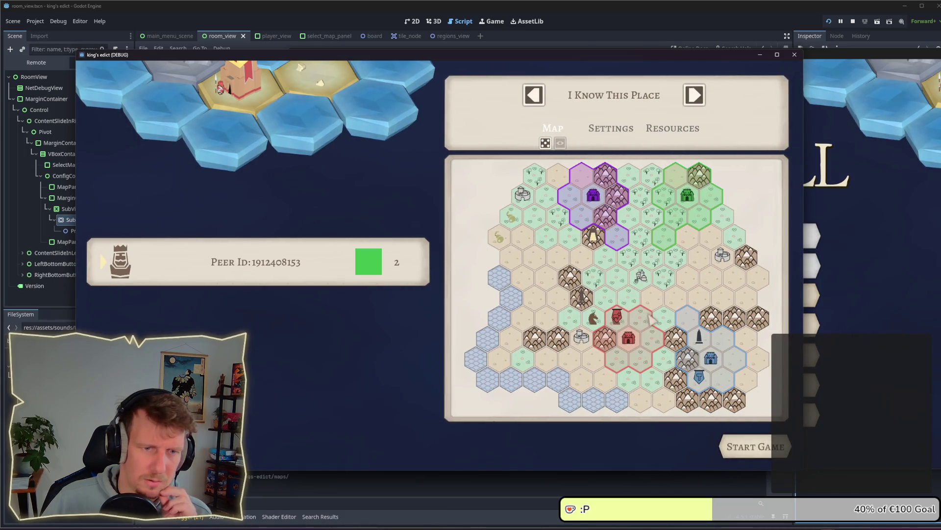
left_click(632, 342)
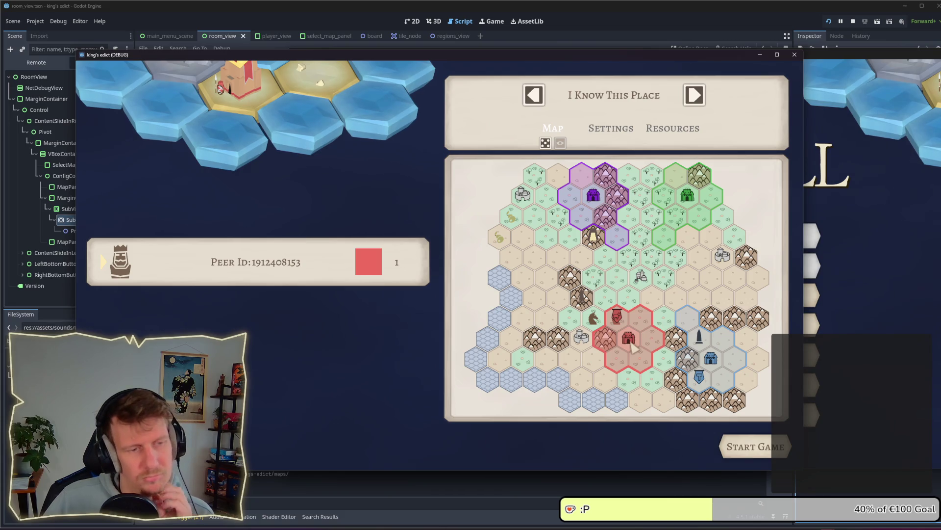
left_click(632, 344)
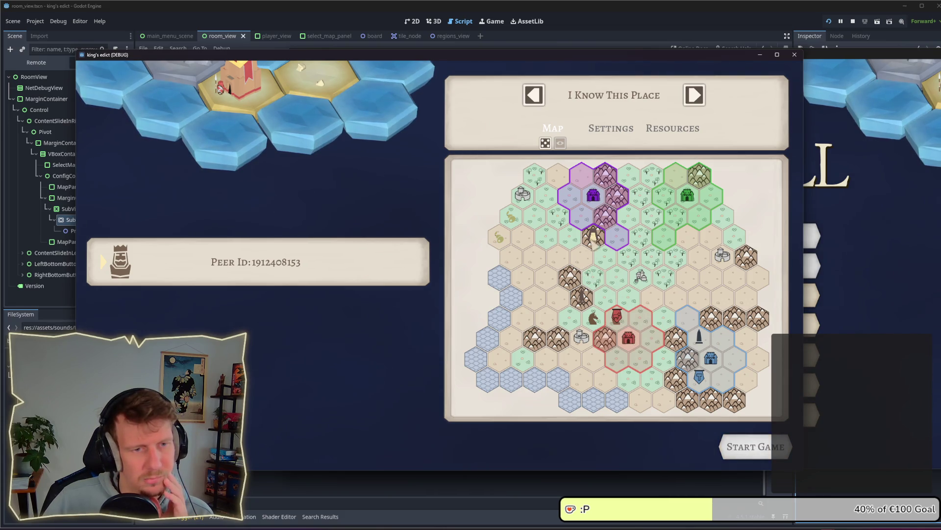
left_click(595, 206)
Select and deselect the green, red and blue factions in turn on I Know This Place.
left_click(696, 198)
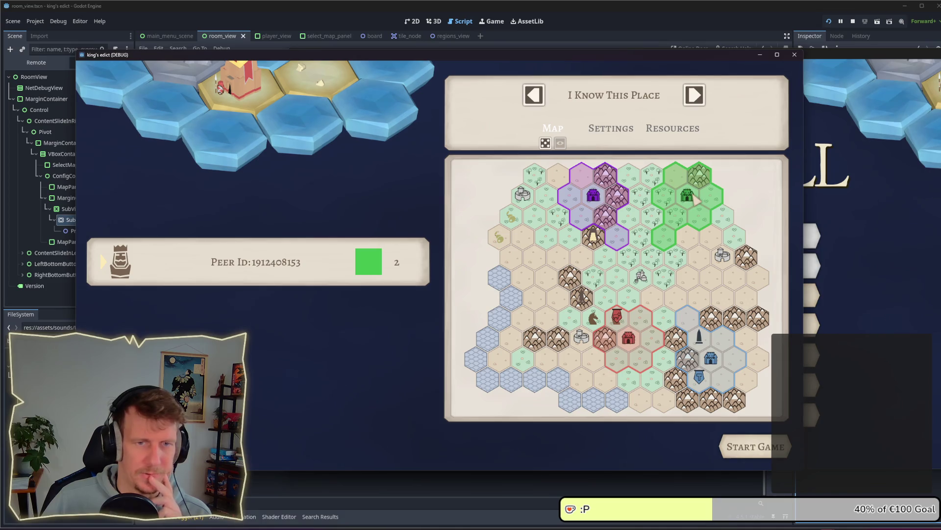
left_click(634, 345)
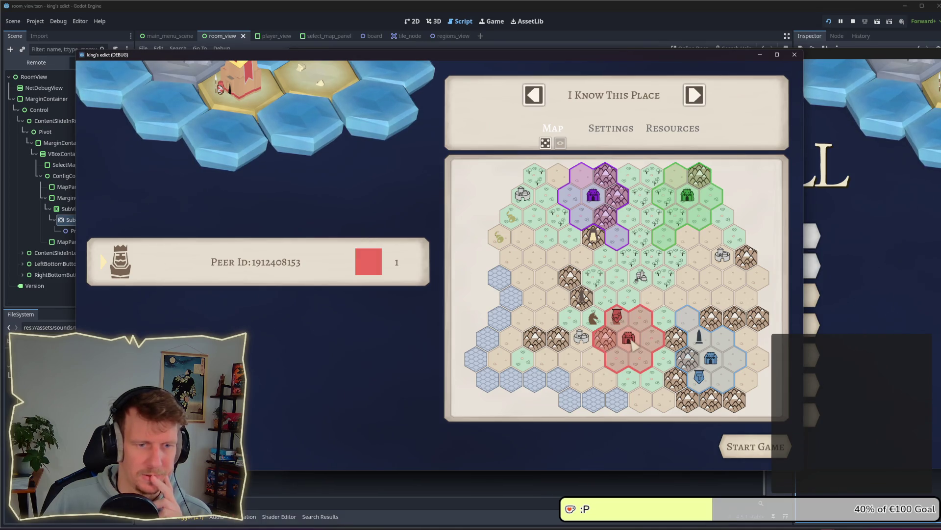
left_click(575, 245)
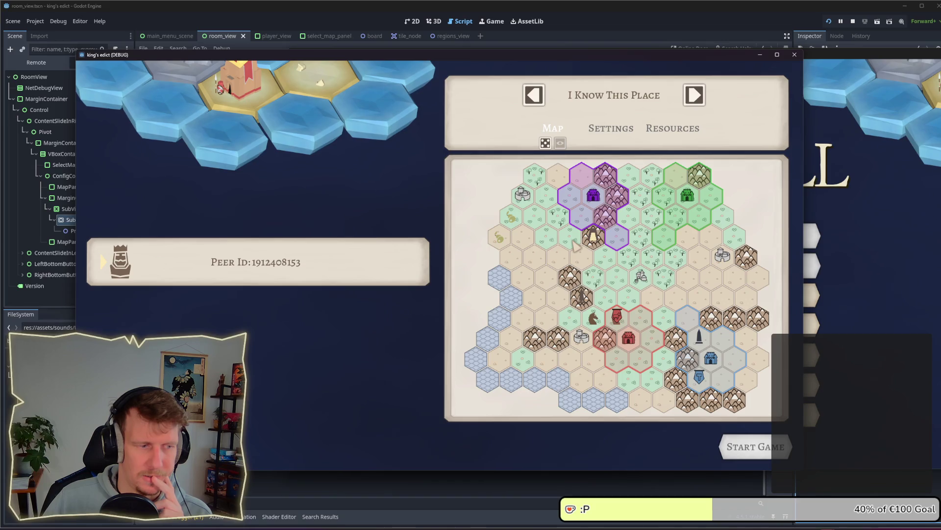
left_click(706, 368)
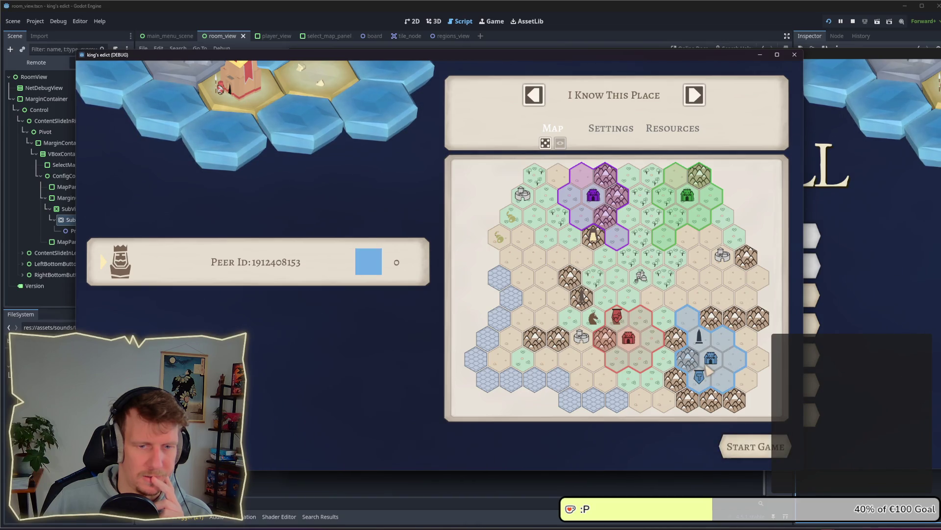
left_click(676, 291)
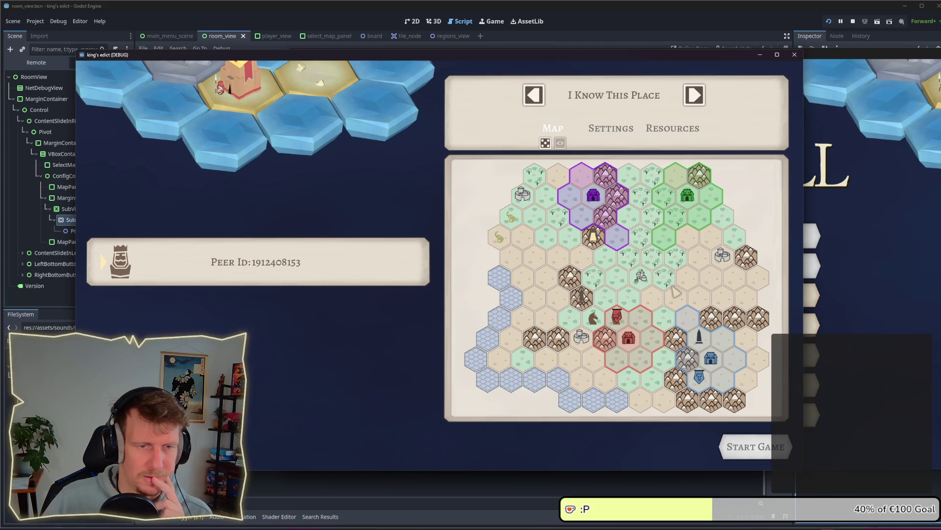
left_click(688, 206)
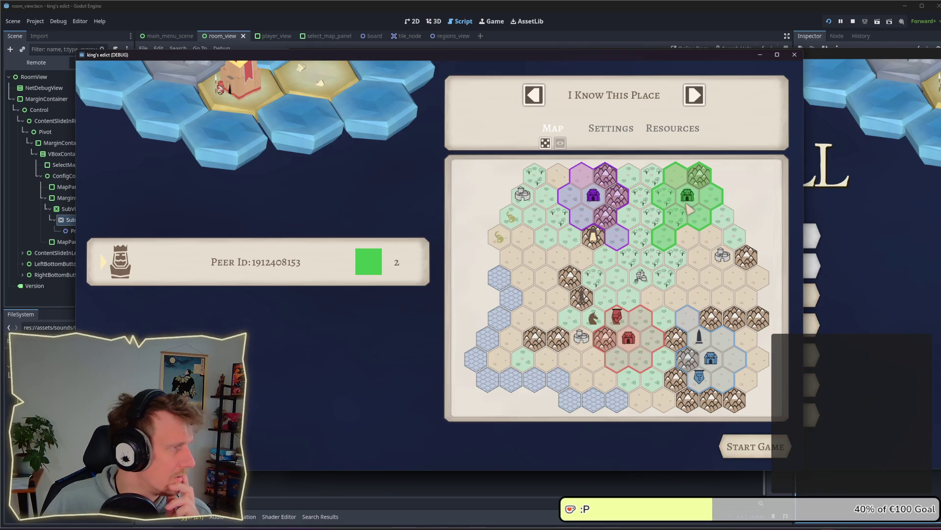
left_click(643, 210)
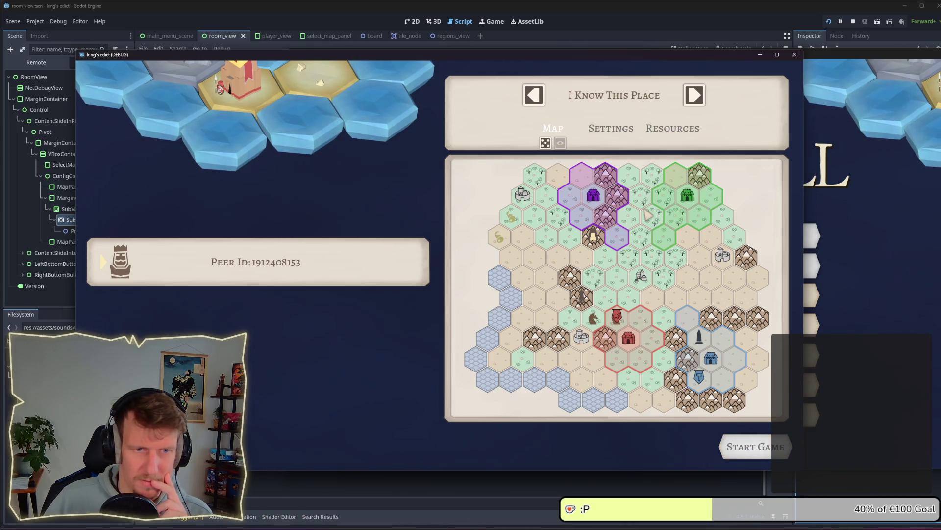
left_click(599, 199)
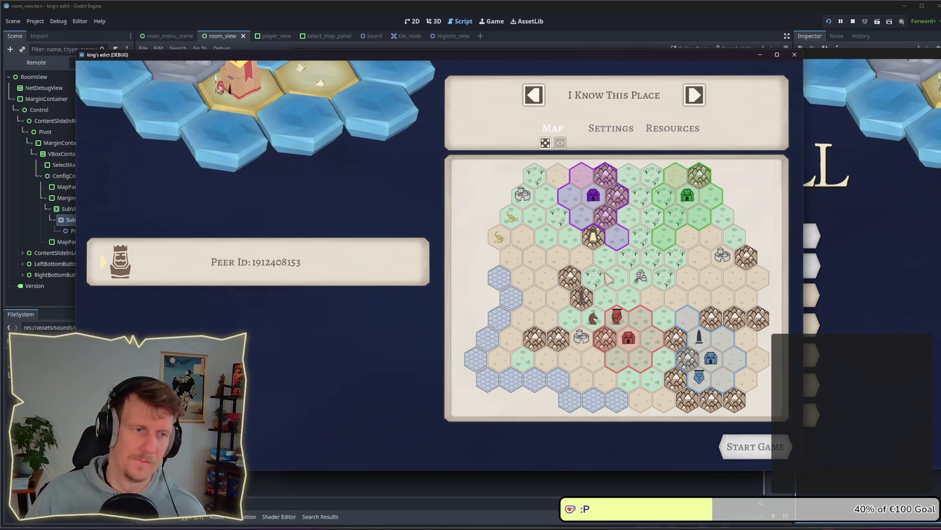
On the Diamond map, choose the blue then red faction, briefly visit Placement, and choose blue again.
left_click(539, 97)
left_click(539, 98)
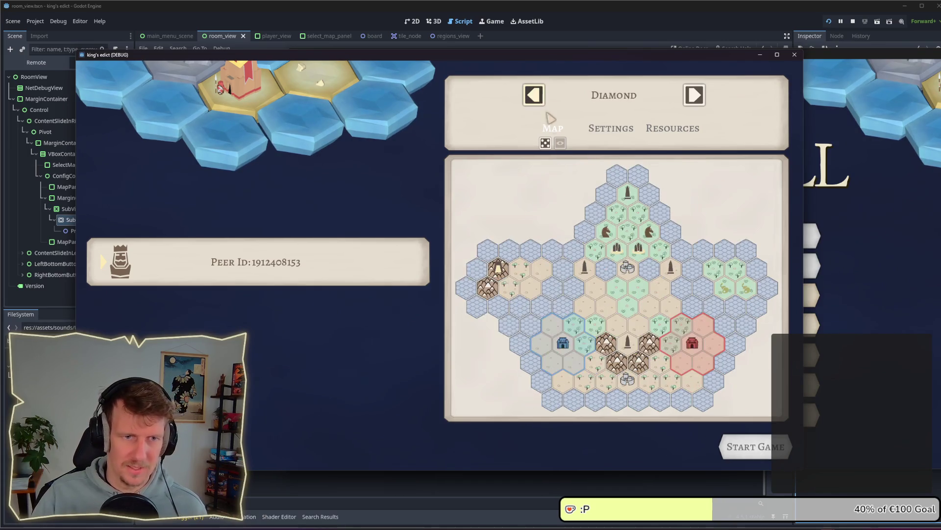
left_click(584, 346)
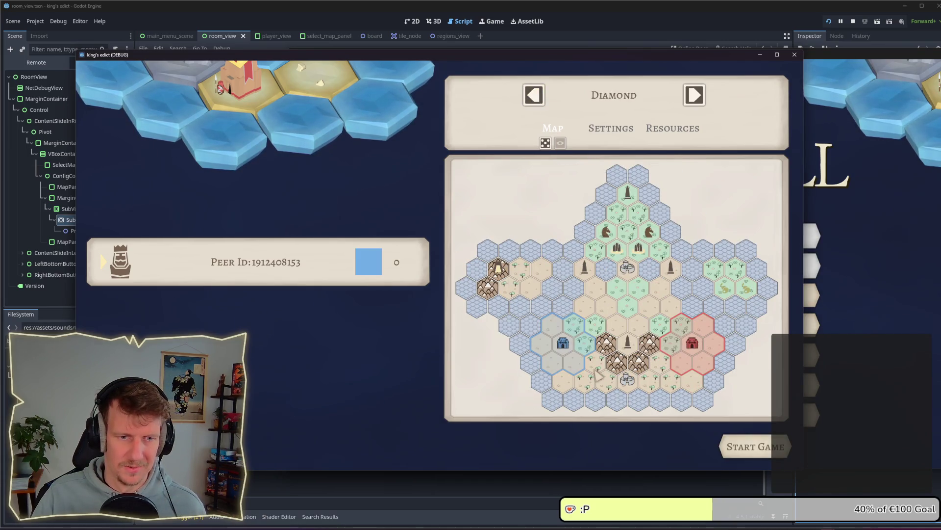
left_click(706, 351)
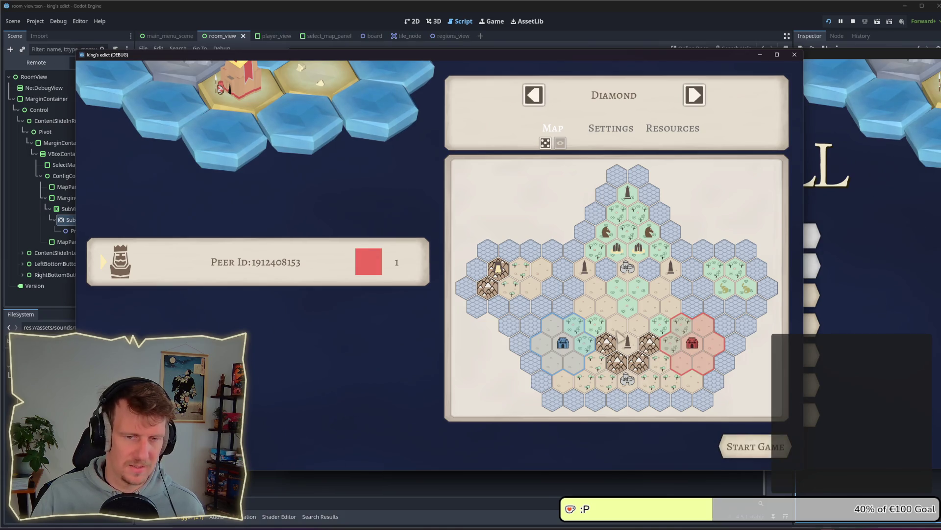
left_click(546, 145)
left_click(547, 144)
left_click(546, 144)
left_click(591, 338)
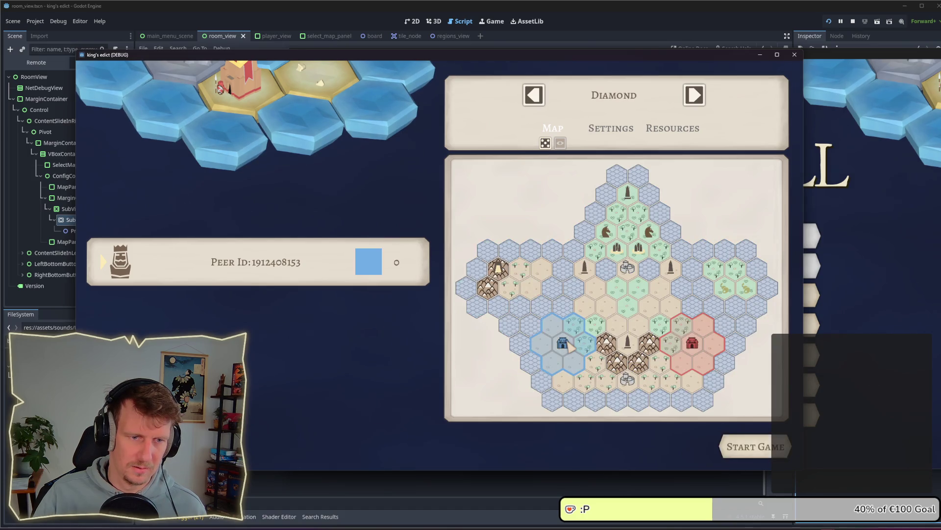
On the Invasion map, toggle the red, blue and green factions, end on blue, then go to Grain.
left_click(545, 143)
left_click(546, 143)
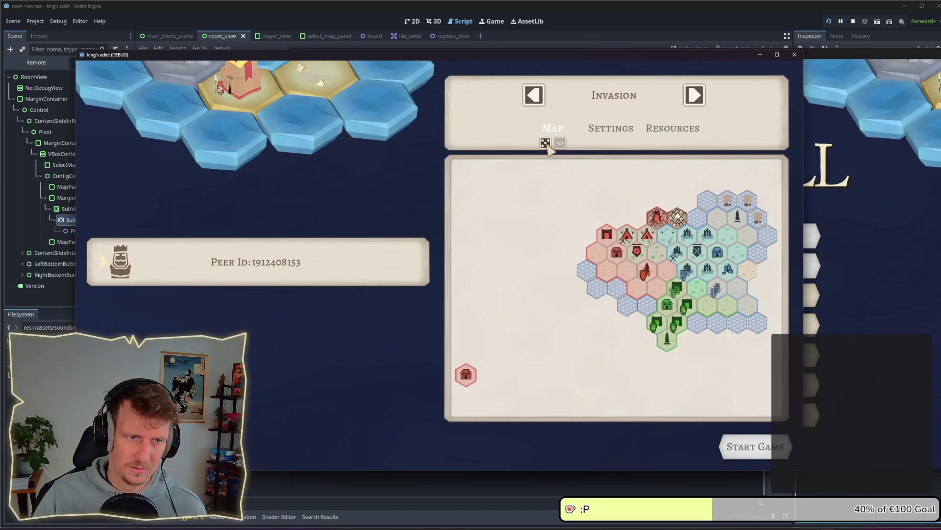
left_click(632, 259)
left_click(697, 266)
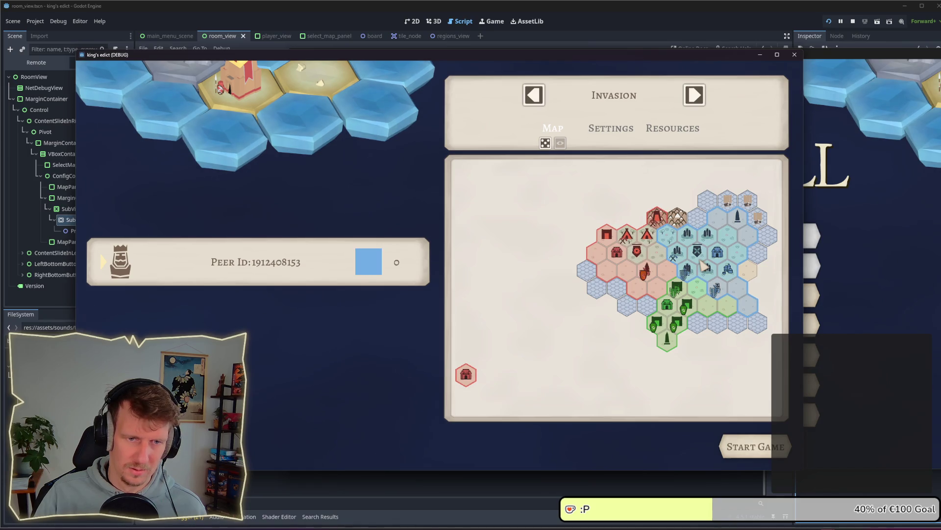
left_click(648, 248)
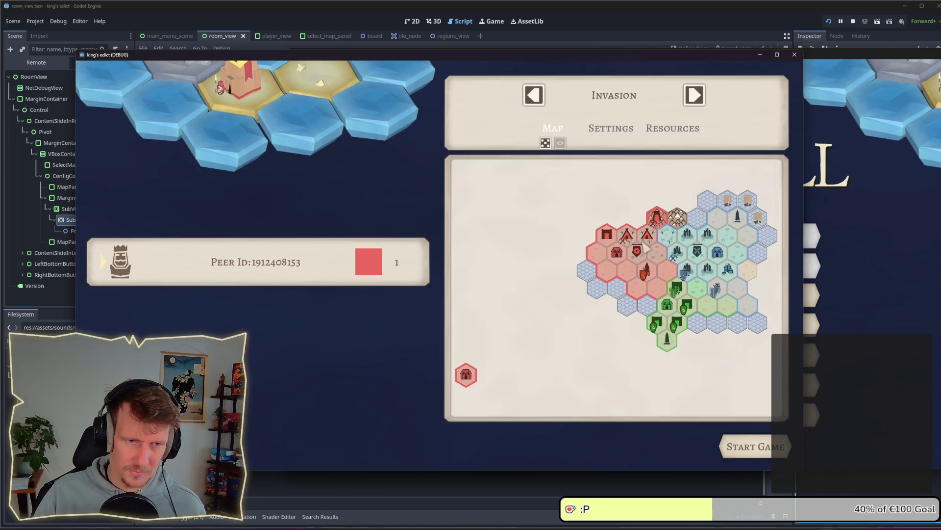
left_click(676, 294)
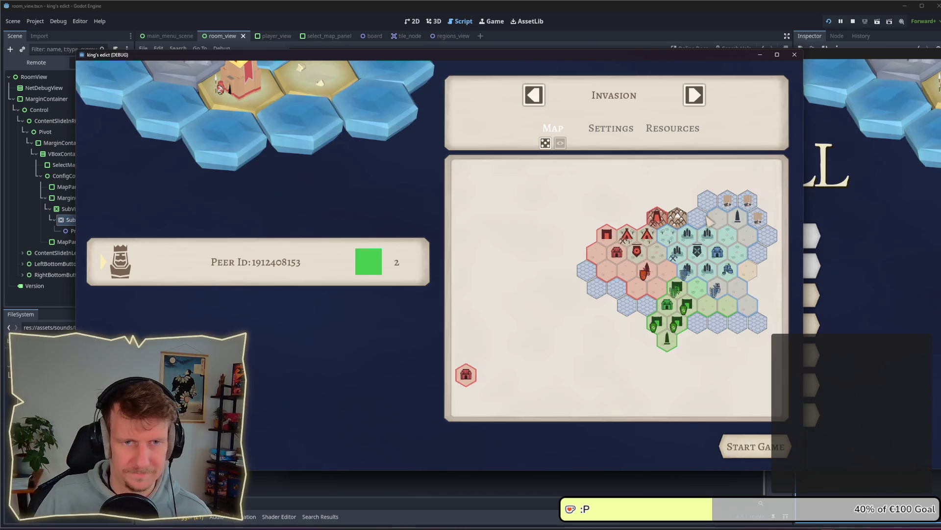
left_click(720, 209)
left_click(701, 246)
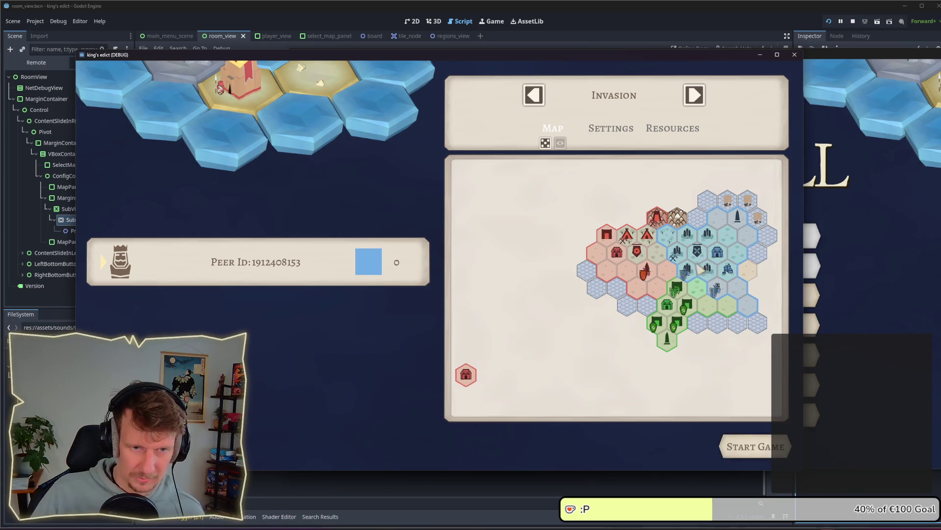
left_click(541, 100)
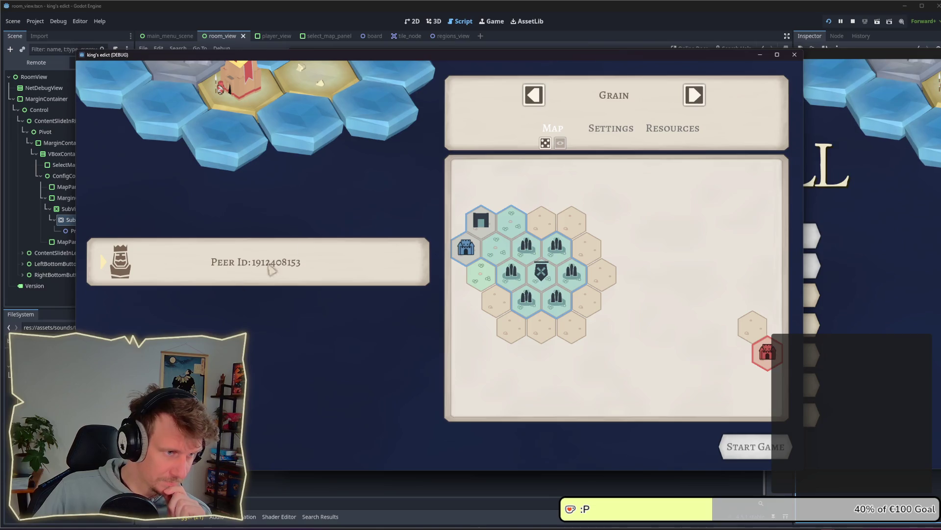
Cycle through Raid and Placement to the No Islands map and choose its red faction.
left_click(544, 143)
left_click(544, 144)
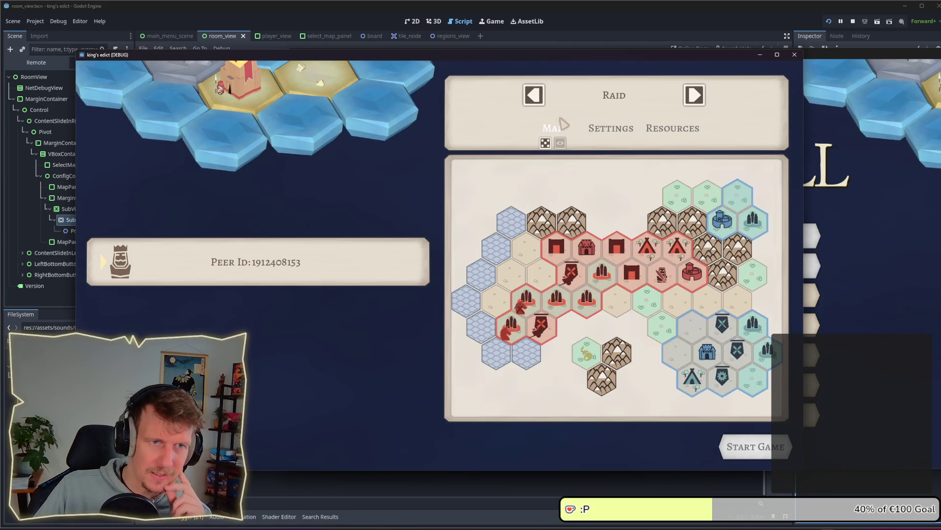
left_click(540, 97)
left_click(543, 100)
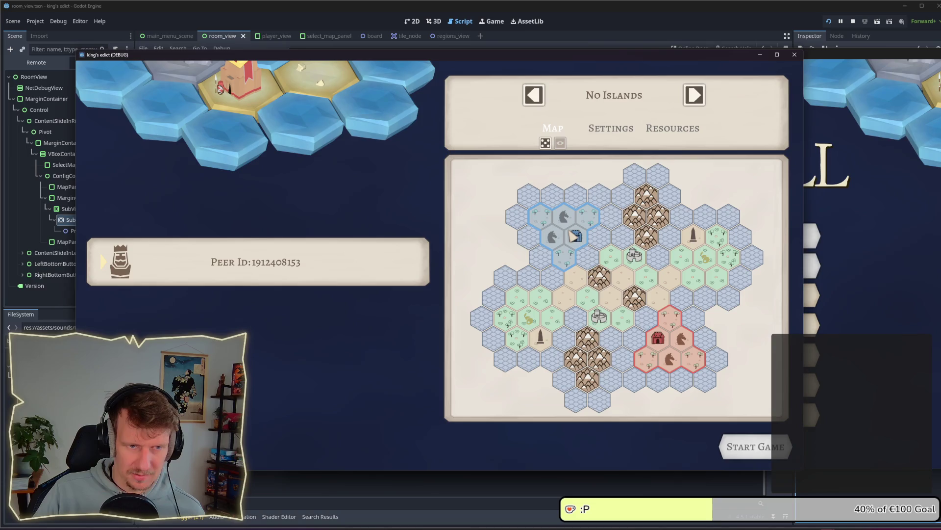
left_click(657, 308)
Step back through Invasion and Grain to Fight Riverside, choose the red faction, and shift the game window.
left_click(539, 98)
left_click(543, 100)
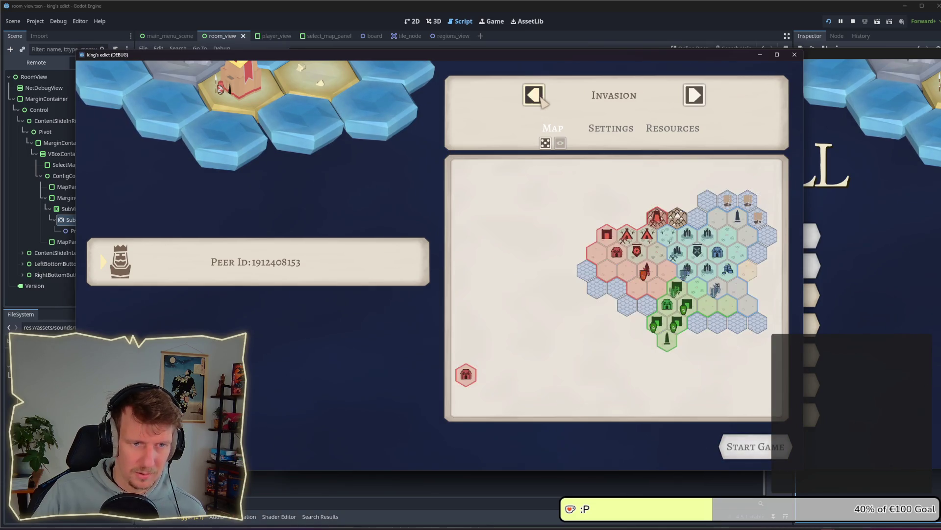
left_click(542, 99)
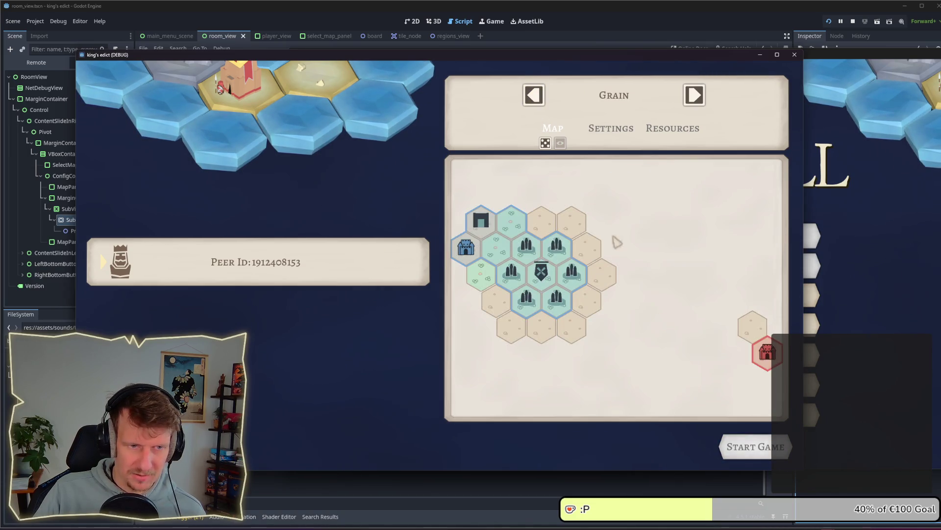
left_click(539, 101)
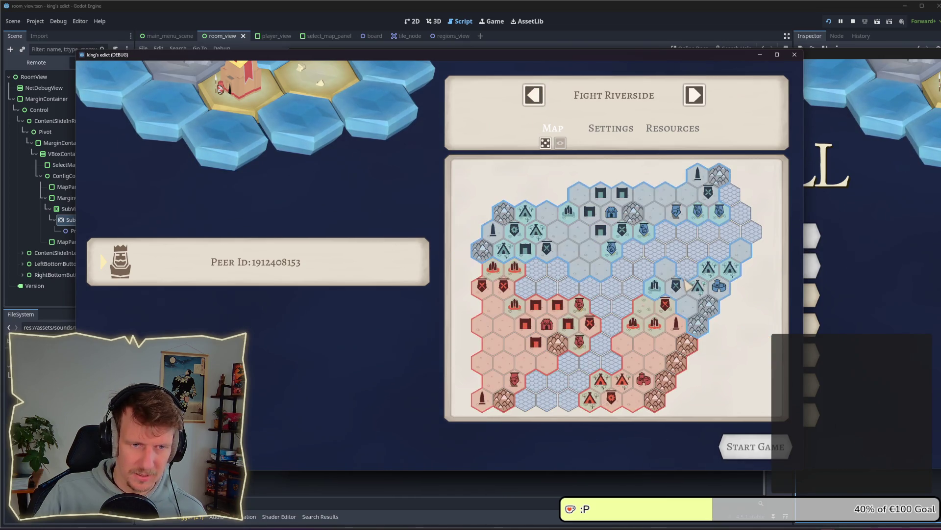
left_click(556, 339)
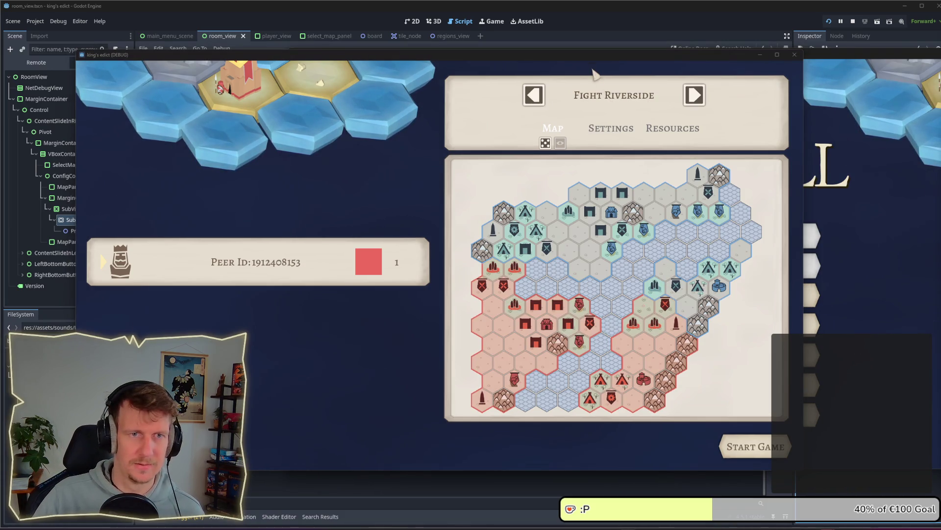
left_click_drag(588, 59, 554, 58)
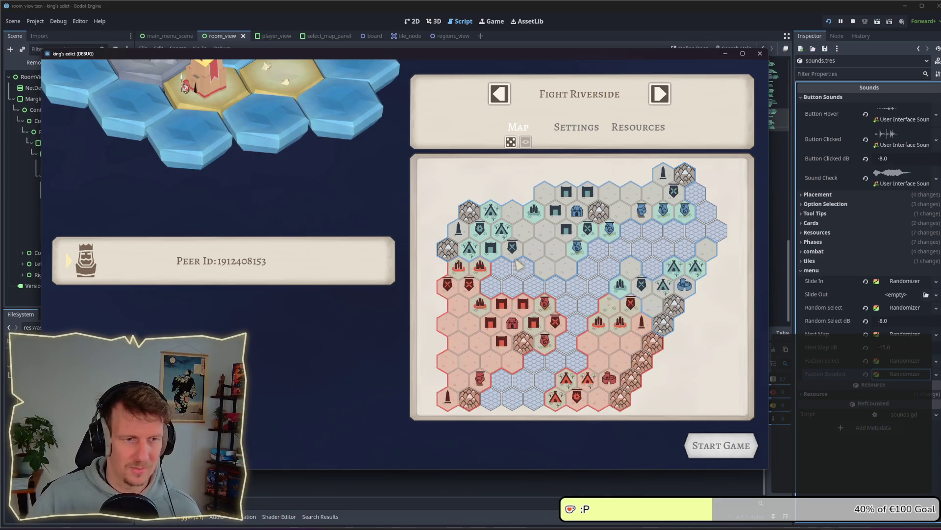
Toggle the red faction on and off, reroll random maps until Devland, and start the game.
left_click(522, 321)
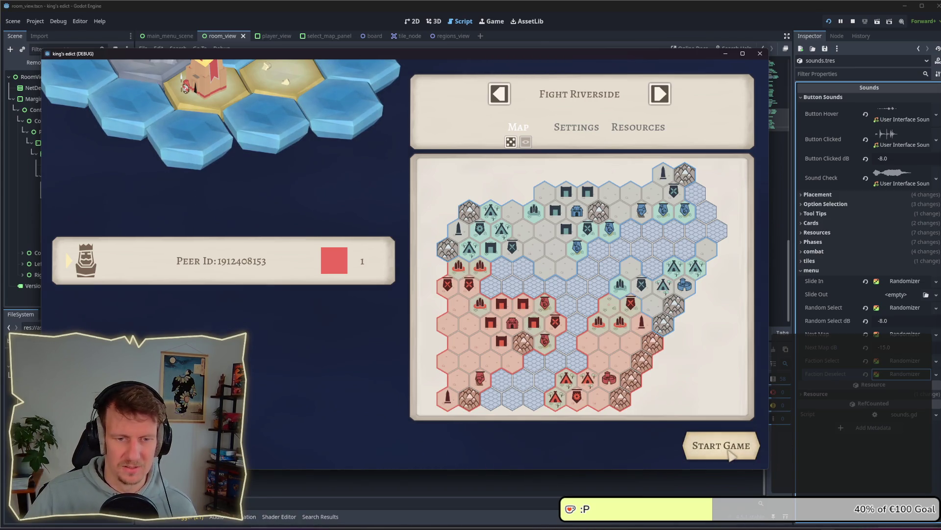
left_click(572, 364)
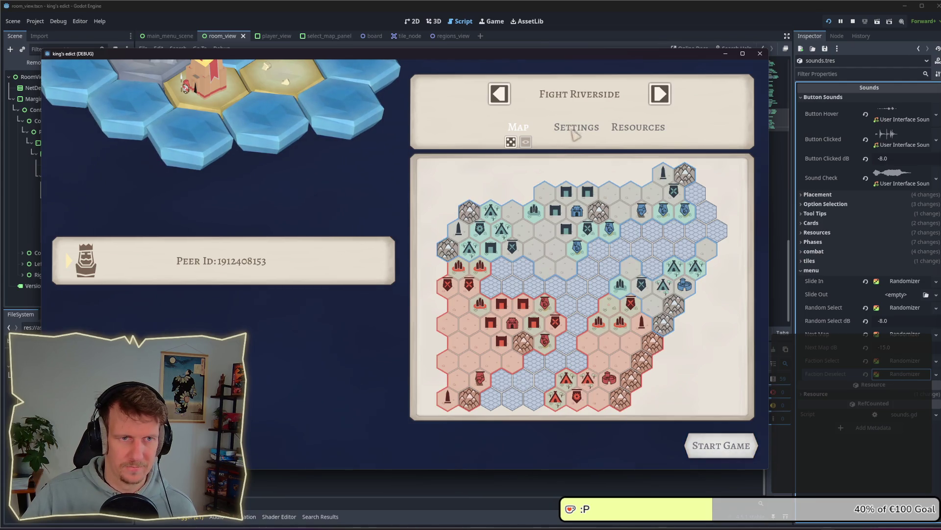
left_click(511, 140)
left_click(511, 141)
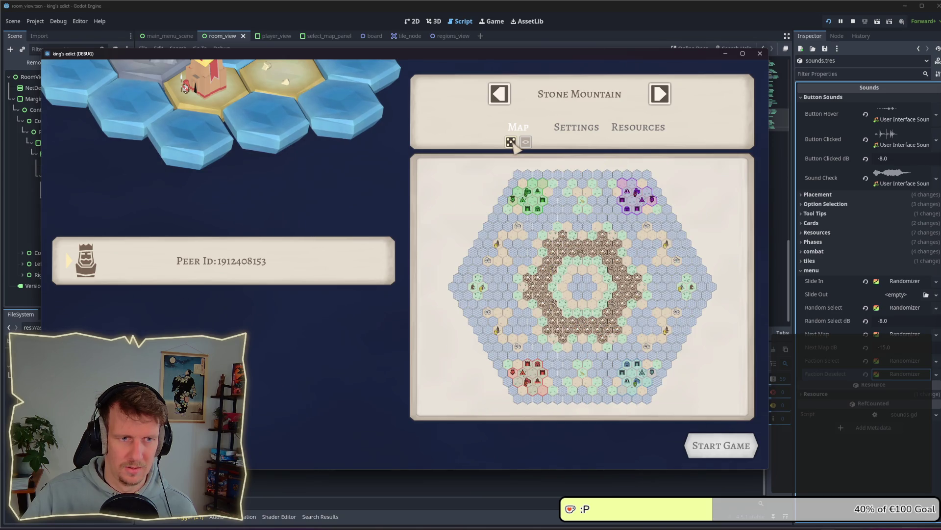
left_click(511, 141)
left_click(511, 141)
left_click(512, 141)
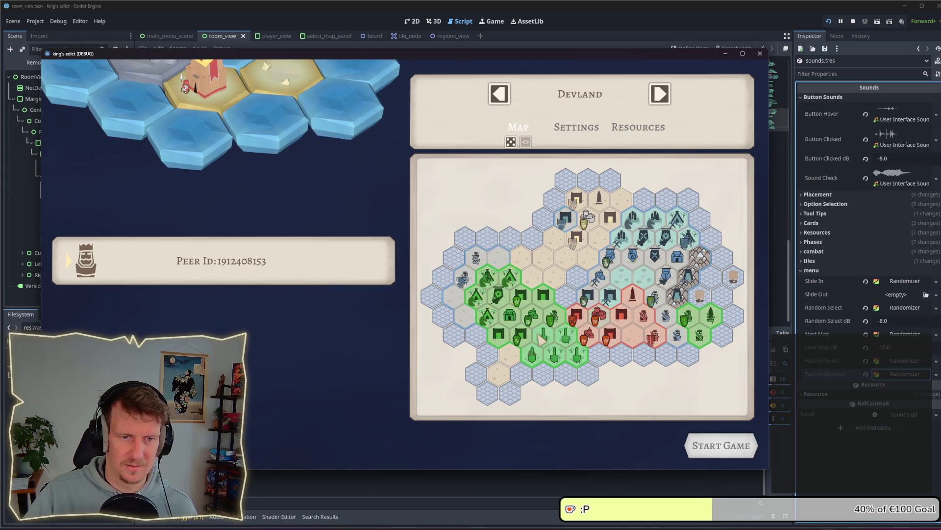
left_click(721, 445)
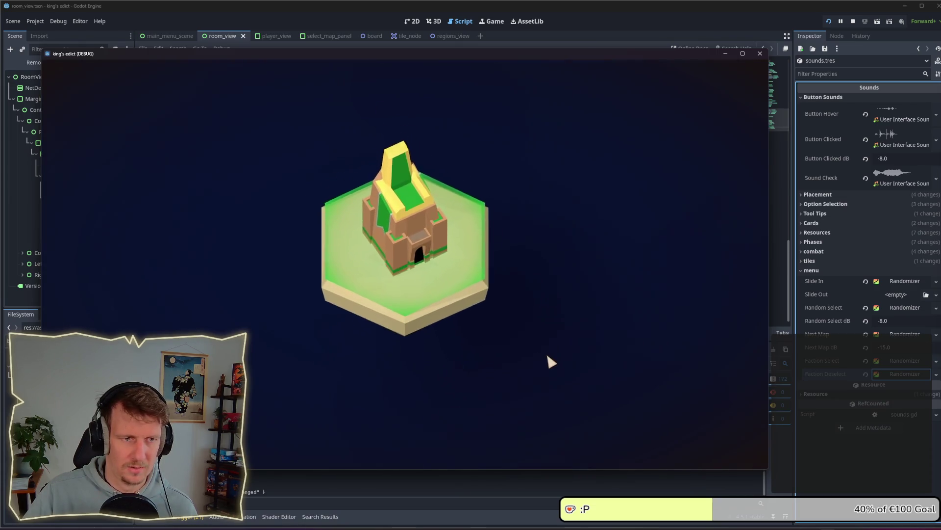